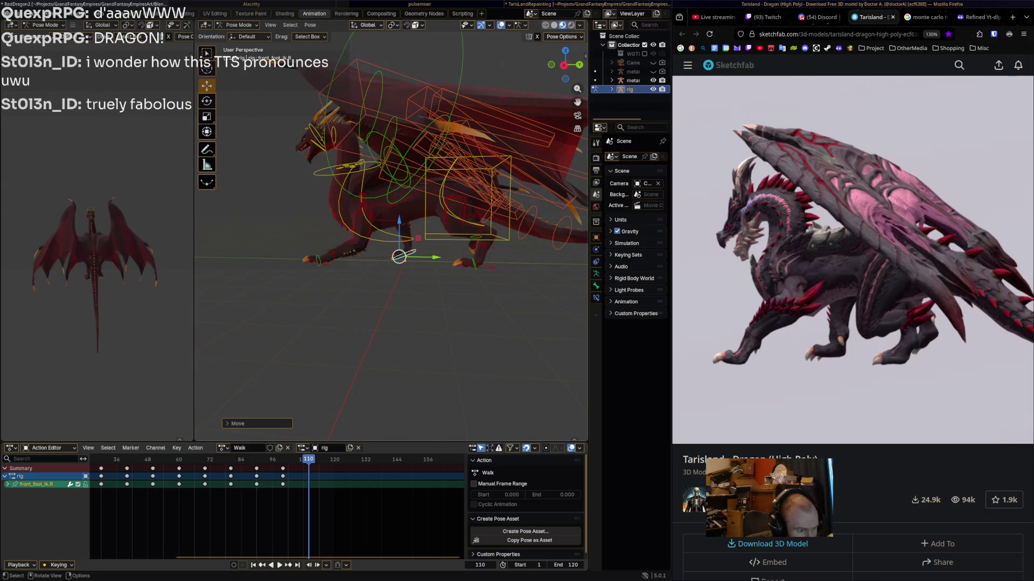
- Slide the left front foot control along the Y axis to a new position
{"action": "left_click", "coordinate": [322, 261]}
{"action": "key", "text": "g"}
{"action": "key", "text": "y"}
{"action": "left_click", "coordinate": [334, 263]}
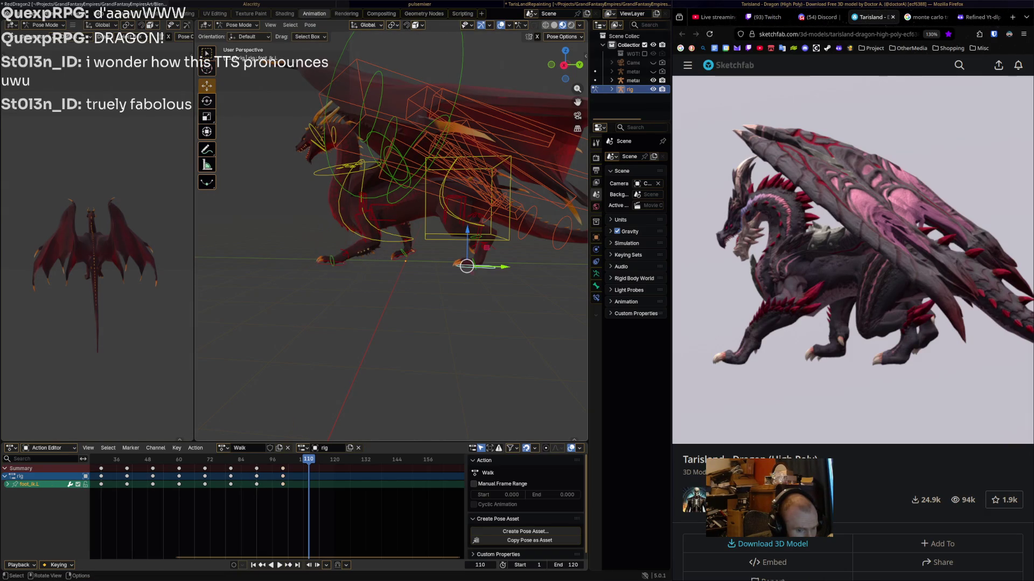
- Key every bone of the rig at frame 110 and play the walk cycle
{"action": "left_click", "coordinate": [470, 264]}
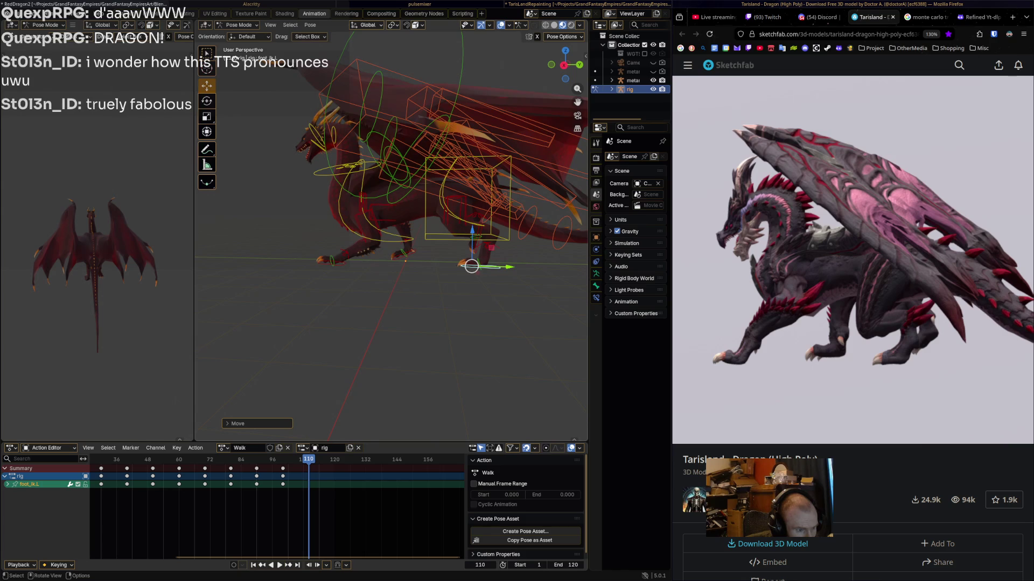
{"action": "key", "text": "a"}
{"action": "key", "text": "i"}
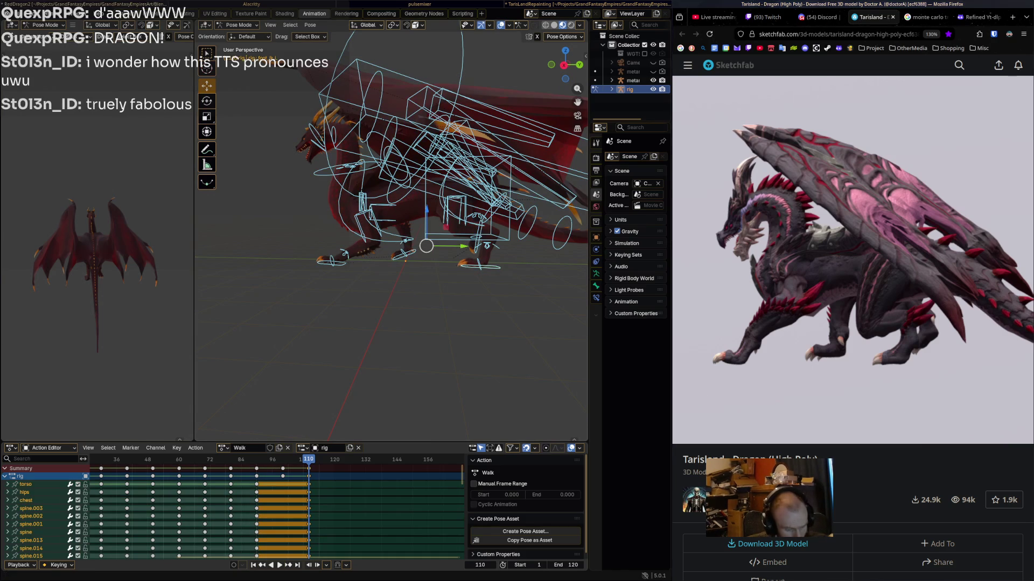
{"action": "key", "text": "shift+ctrl+space"}
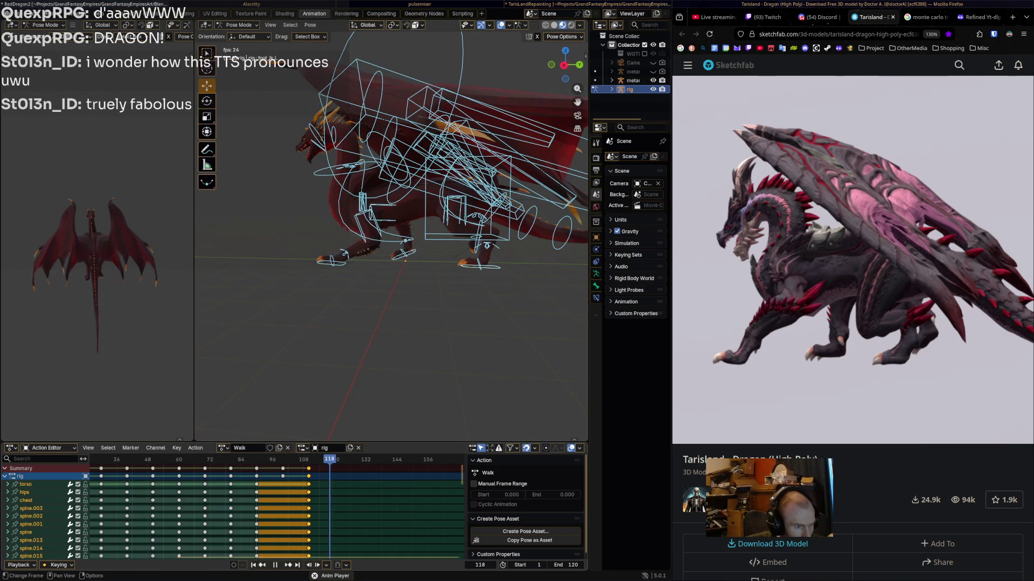
- At frame 85, nudge the right rear foot control slightly forward and replay the walk
{"action": "left_click_drag", "start_coordinate": [243, 460], "coordinate": [308, 459]}
{"action": "left_click", "coordinate": [487, 246]}
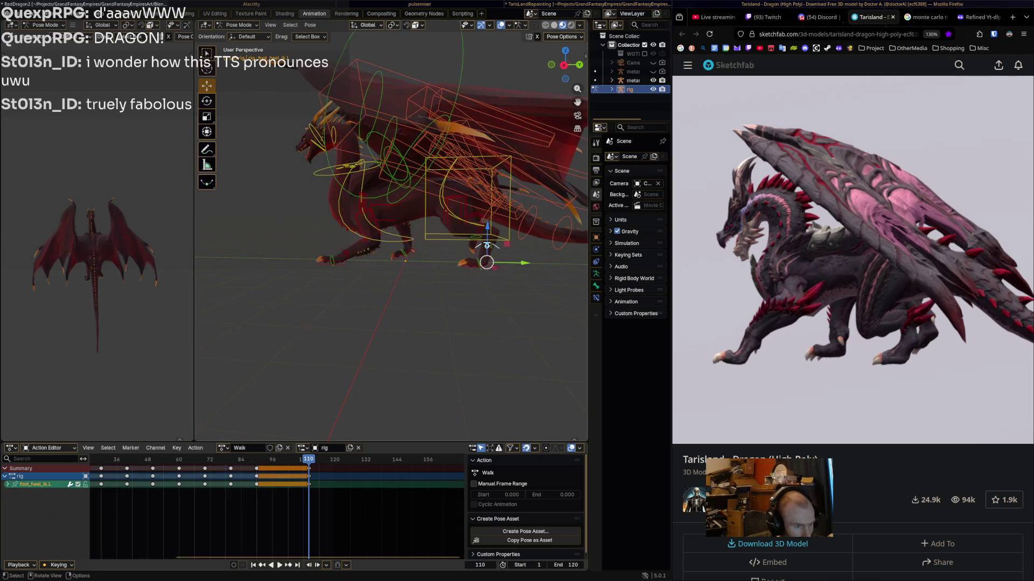
{"action": "left_click", "coordinate": [479, 223]}
{"action": "left_click_drag", "start_coordinate": [476, 244], "coordinate": [469, 243]}
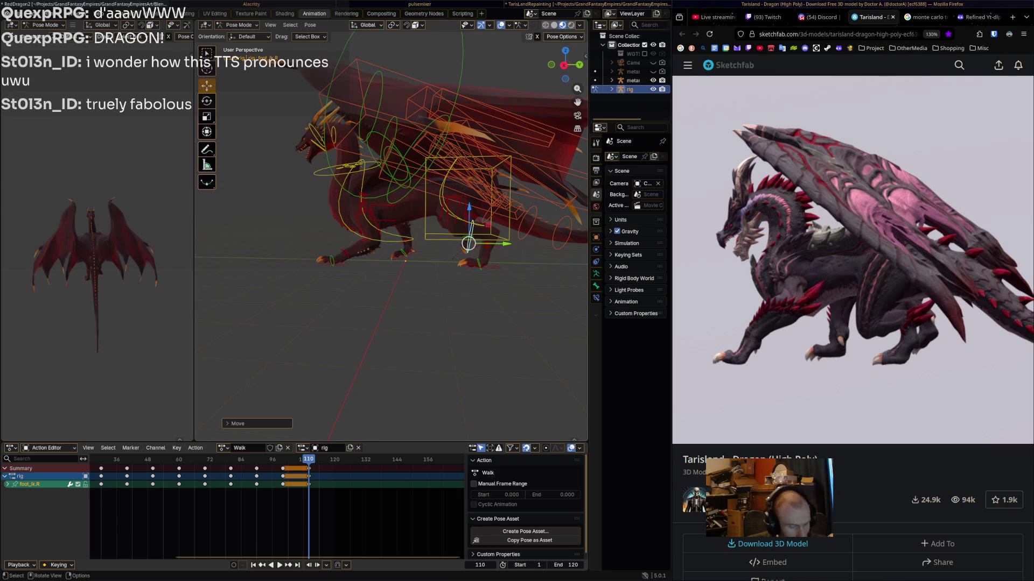
{"action": "left_click_drag", "start_coordinate": [302, 467], "coordinate": [124, 464]}
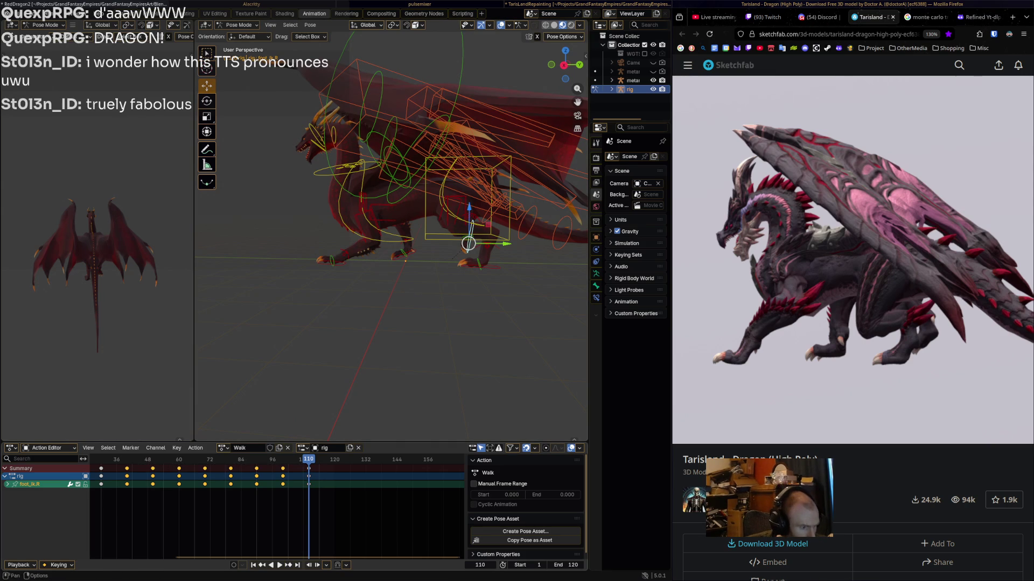
{"action": "key", "text": "space"}
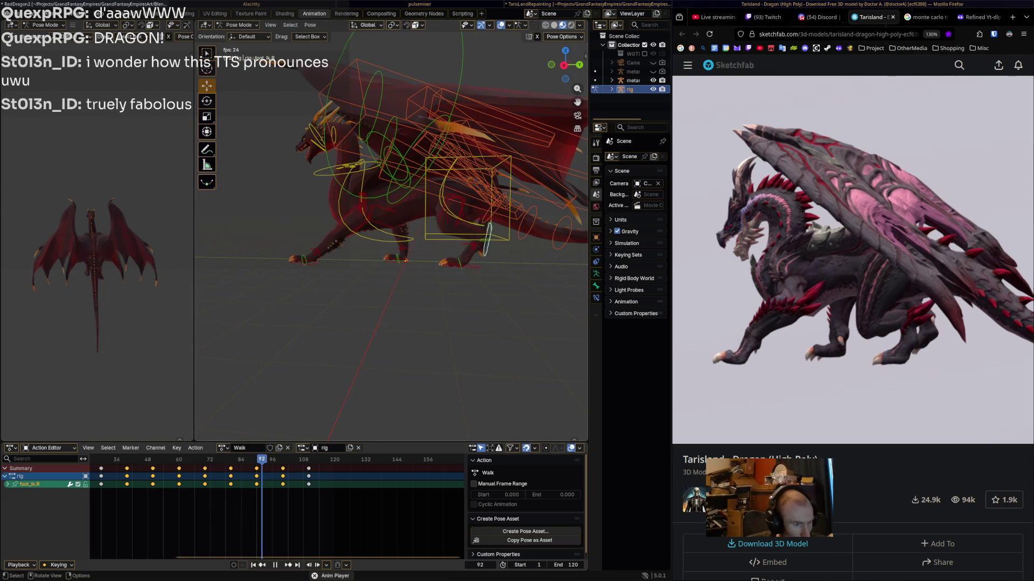
- Replay the walk cycle, pausing at frame 114, and scrub the Sketchfab reference to 01:20
{"action": "key", "text": "Escape"}
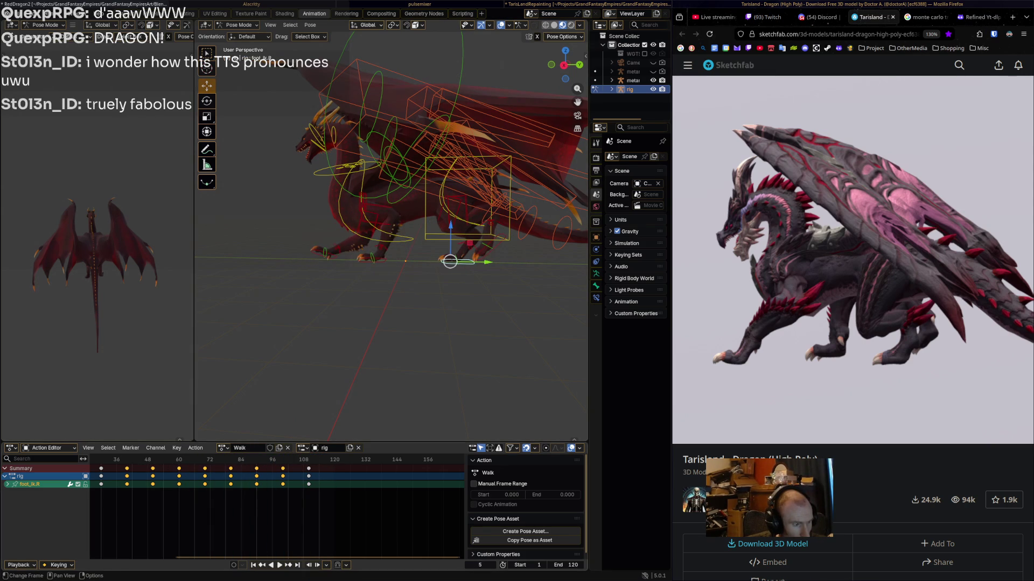
{"action": "key", "text": "space"}
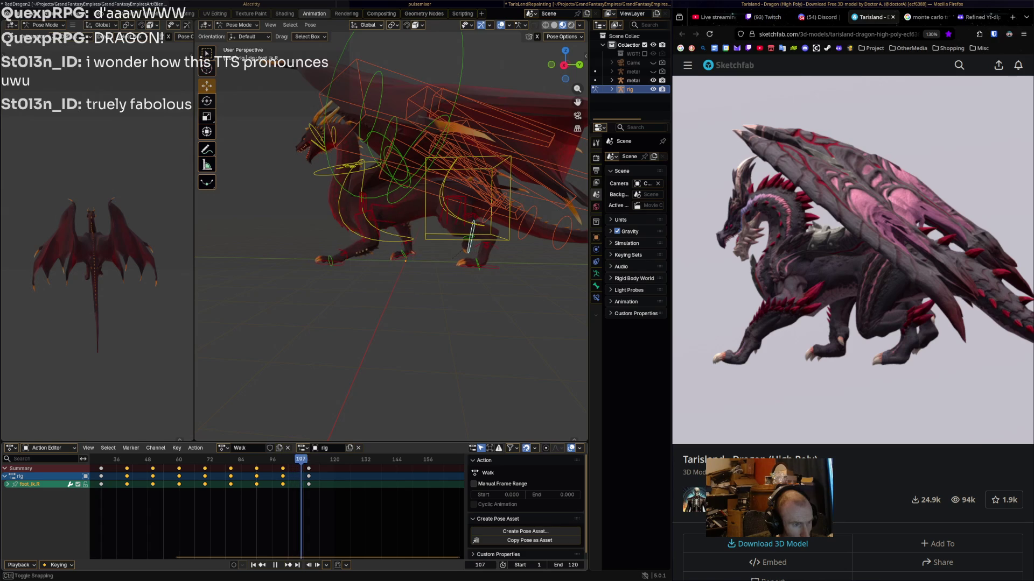
{"action": "key", "text": "space"}
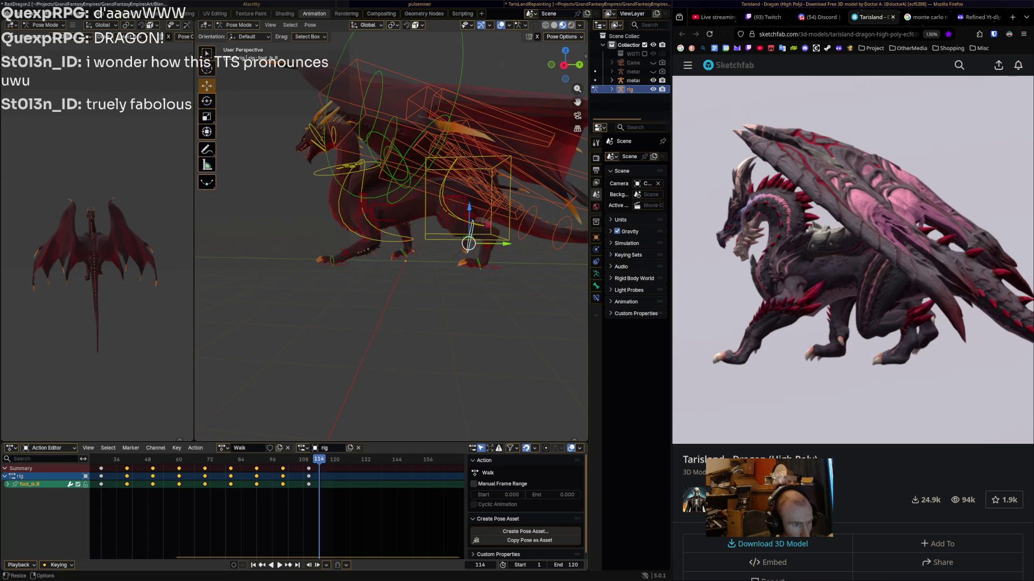
{"action": "key", "text": "space"}
{"action": "key", "text": "space"}
{"action": "left_click_drag", "start_coordinate": [900, 416], "coordinate": [921, 415]}
{"action": "left_click", "coordinate": [405, 254]}
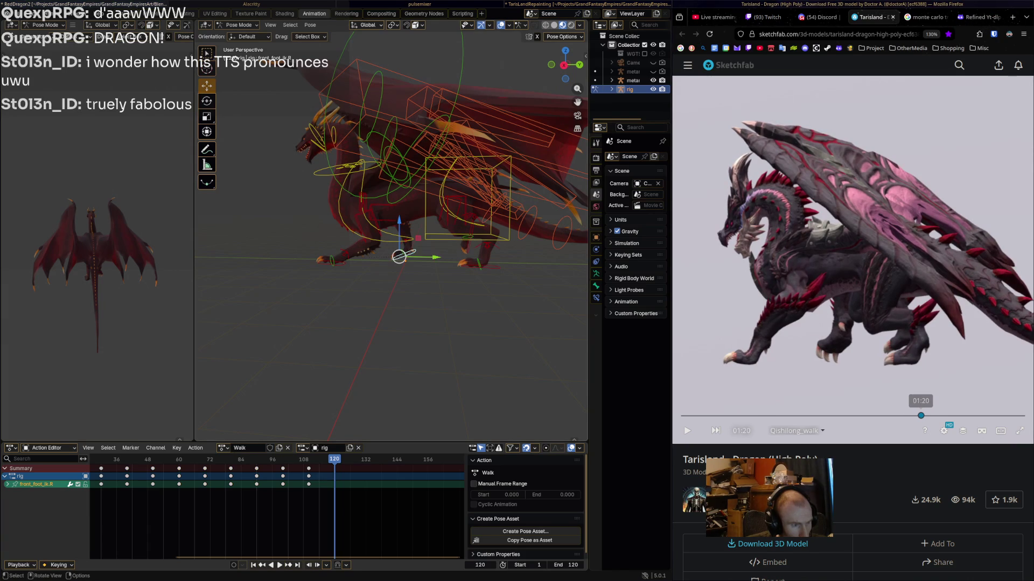
- Rotate and reposition the right front foot control to match the reference
{"action": "key", "text": "r"}
{"action": "left_click", "coordinate": [408, 244]}
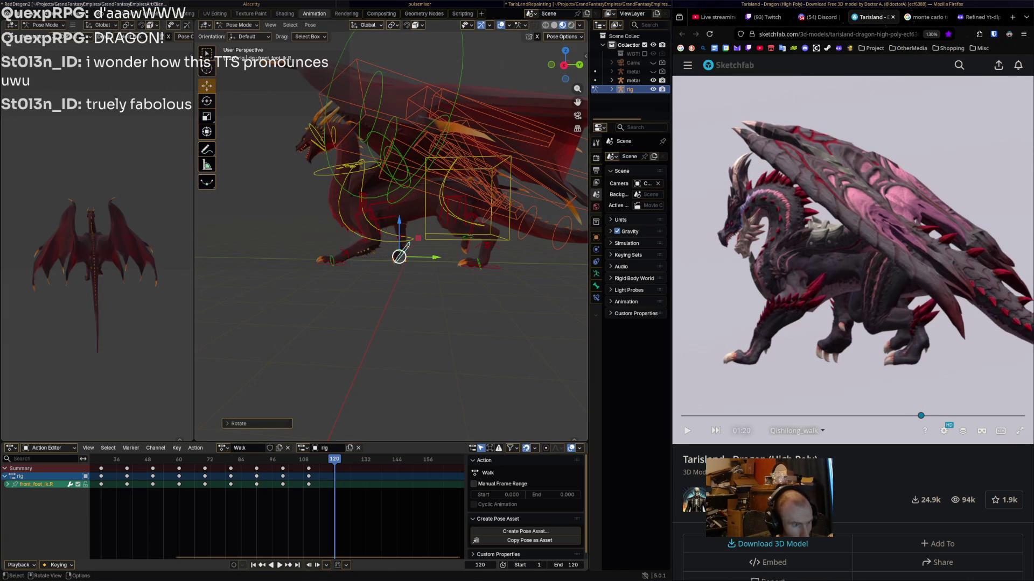
{"action": "key", "text": "g"}
{"action": "left_click", "coordinate": [403, 241]}
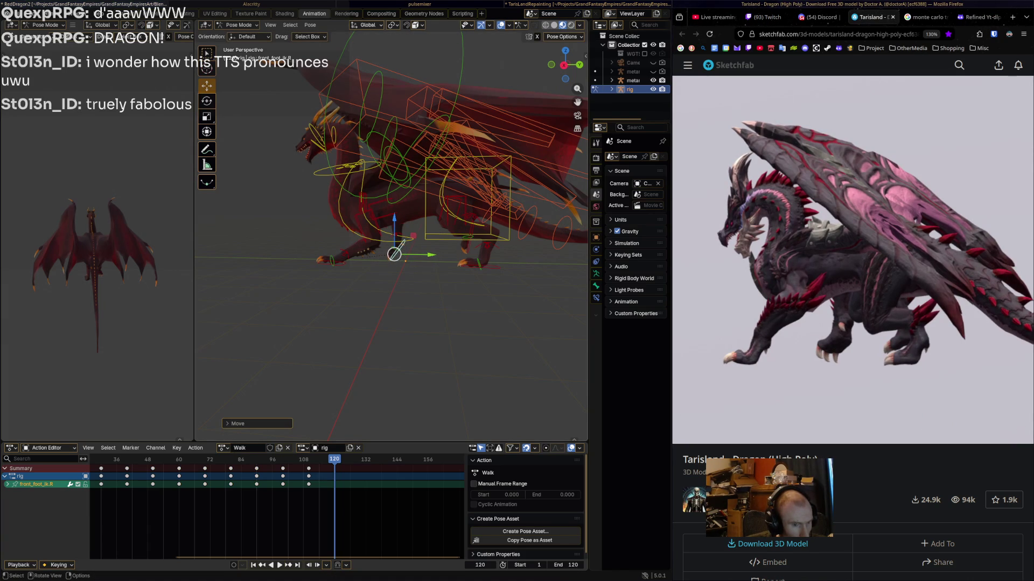
{"action": "left_click", "coordinate": [336, 261]}
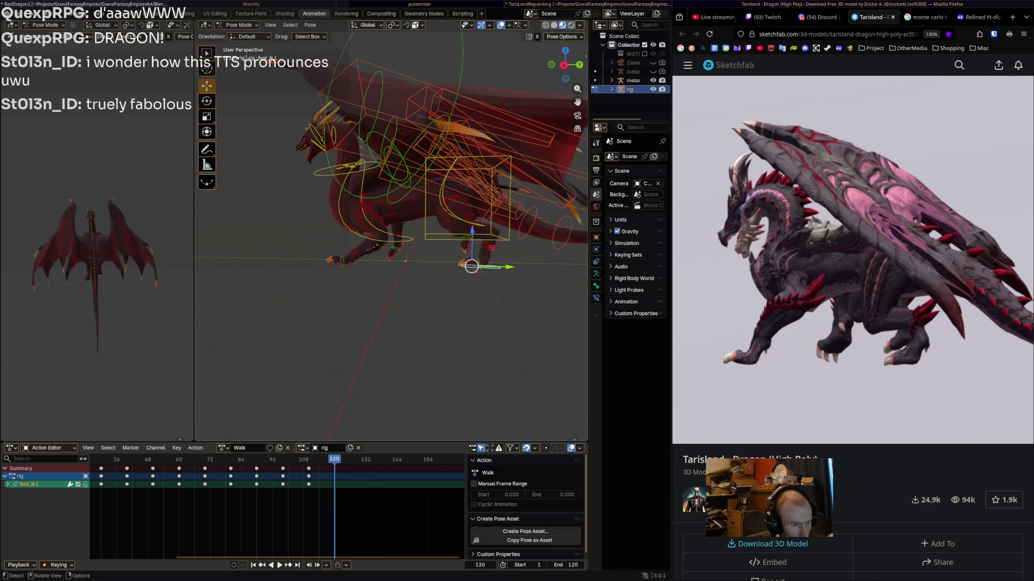
- Move the right rear foot forward and down, rotate it, then key all bones at frame 120
{"action": "left_click", "coordinate": [473, 259]}
{"action": "left_click_drag", "start_coordinate": [468, 244], "coordinate": [458, 247]}
{"action": "key", "text": "r"}
{"action": "left_click", "coordinate": [473, 260]}
{"action": "key", "text": "a"}
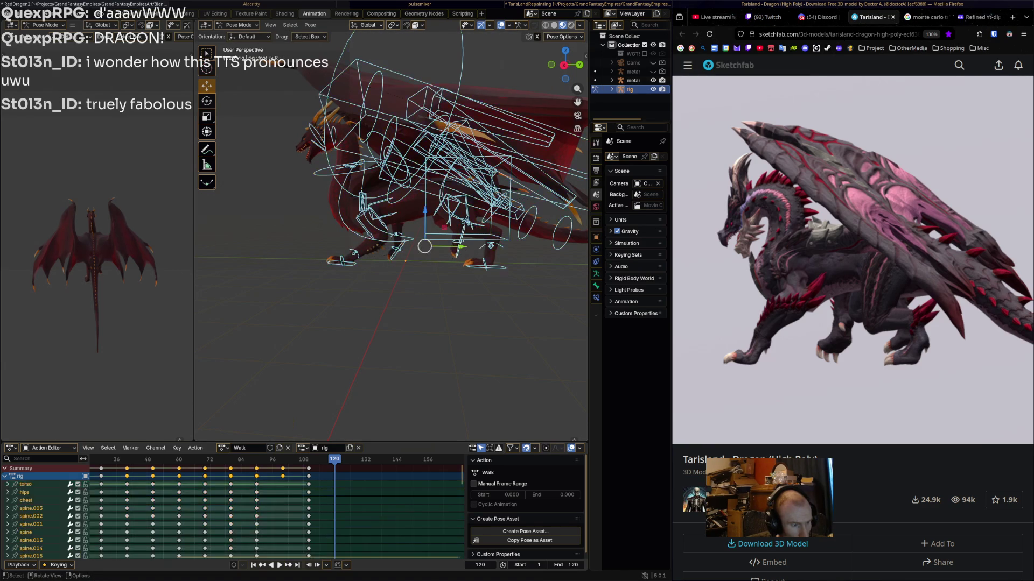
{"action": "key", "text": "i"}
{"action": "key", "text": "space"}
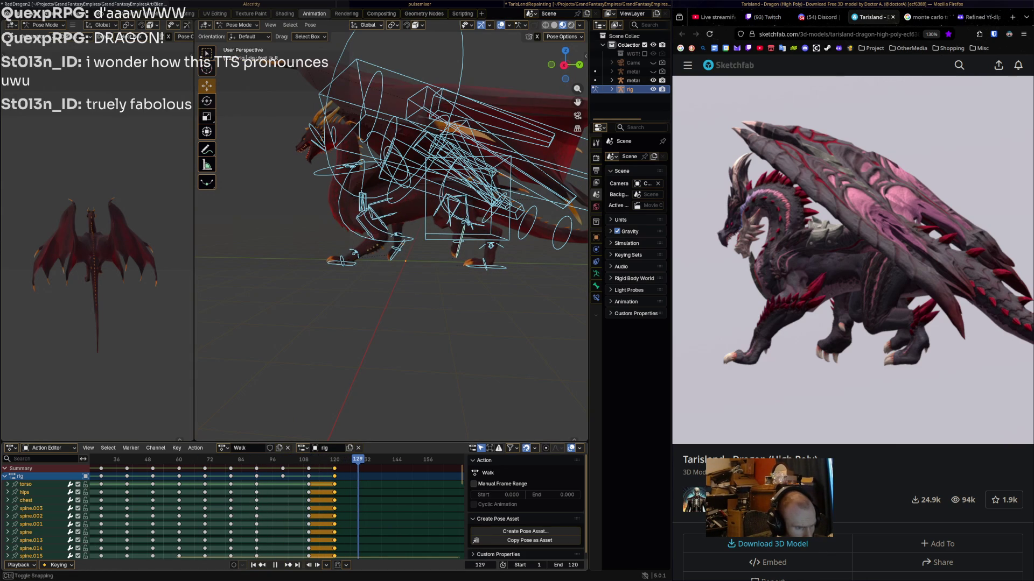
- At frame 130 with the reference at 01:30, rotate the right front foot and lower it along Y
{"action": "key", "text": "space"}
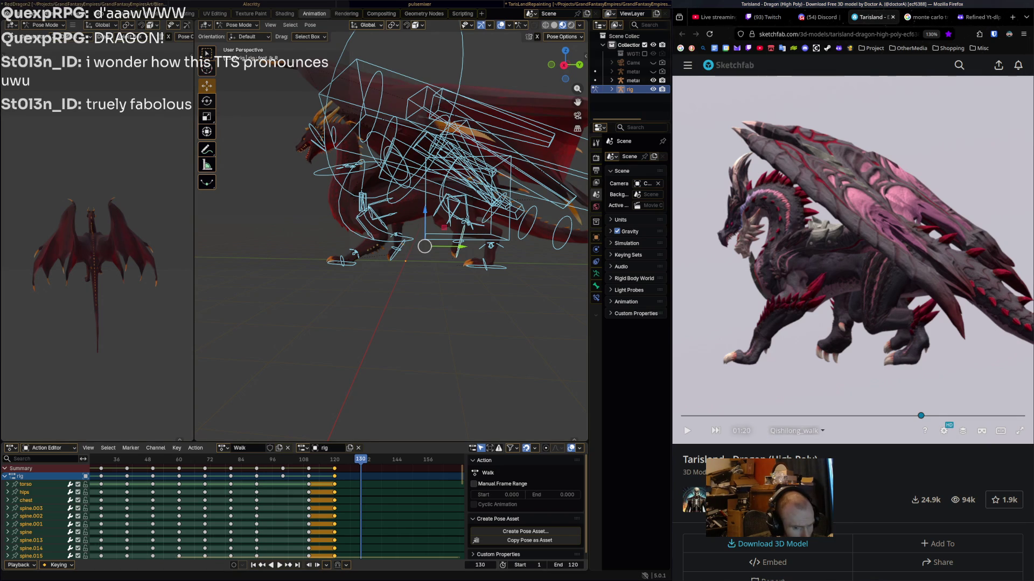
{"action": "left_click", "coordinate": [942, 415]}
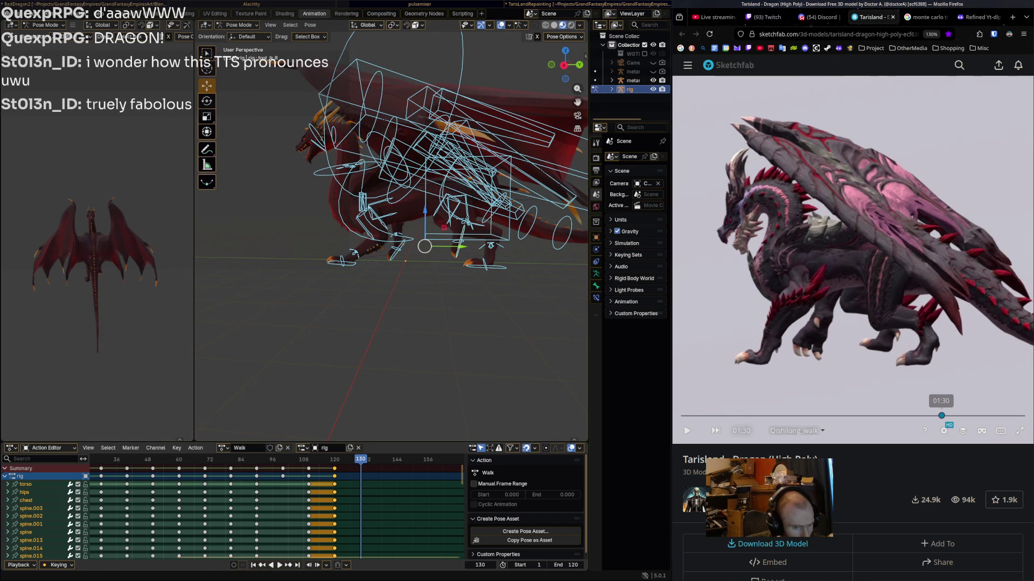
{"action": "left_click", "coordinate": [397, 246]}
{"action": "middle_click_drag", "start_coordinate": [397, 247], "coordinate": [415, 246]}
{"action": "key", "text": "r"}
{"action": "left_click", "coordinate": [462, 243]}
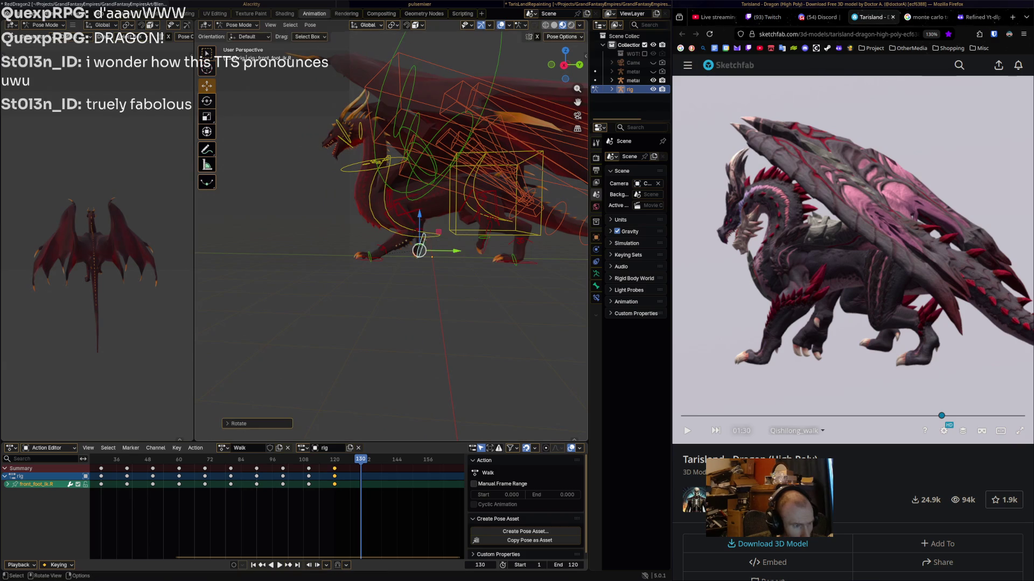
{"action": "mouse_move", "coordinate": [417, 244]}
{"action": "left_mouse_down"}
{"action": "mouse_move", "coordinate": [363, 256]}
{"action": "mouse_move", "coordinate": [373, 259]}
{"action": "left_mouse_up"}
{"action": "key", "text": "y"}
- Rotate the right rear foot, slide it forward, and key all bones at frame 130
{"action": "left_click", "coordinate": [484, 238]}
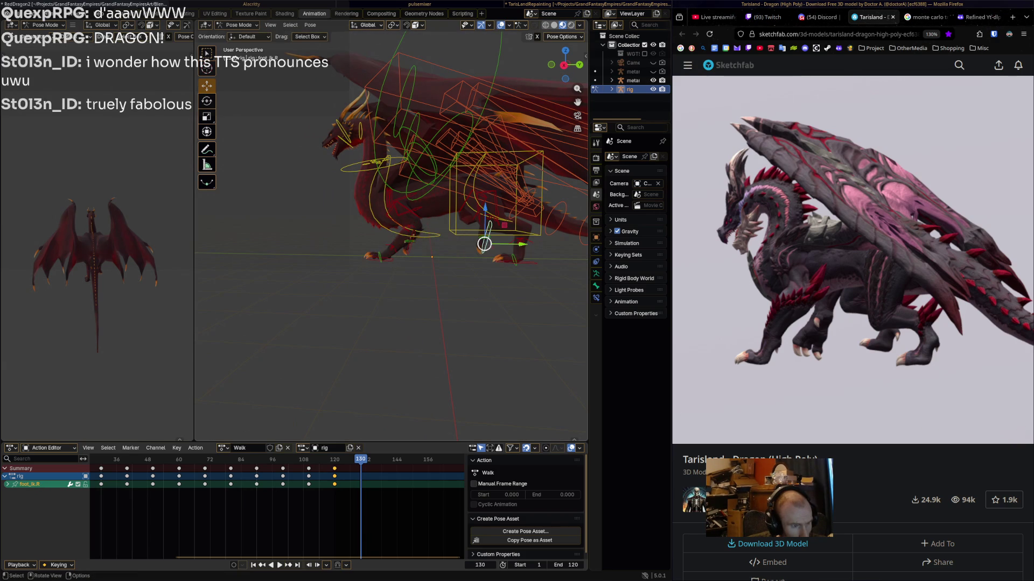
{"action": "key", "text": "r"}
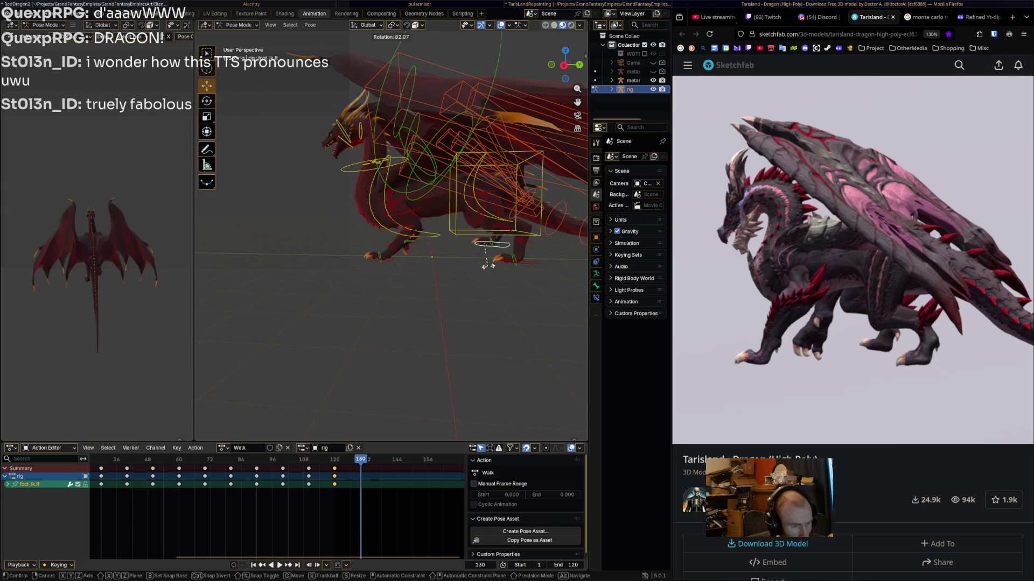
{"action": "left_click", "coordinate": [488, 267]}
{"action": "left_click_drag", "start_coordinate": [484, 244], "coordinate": [472, 245]}
{"action": "left_click", "coordinate": [512, 262]}
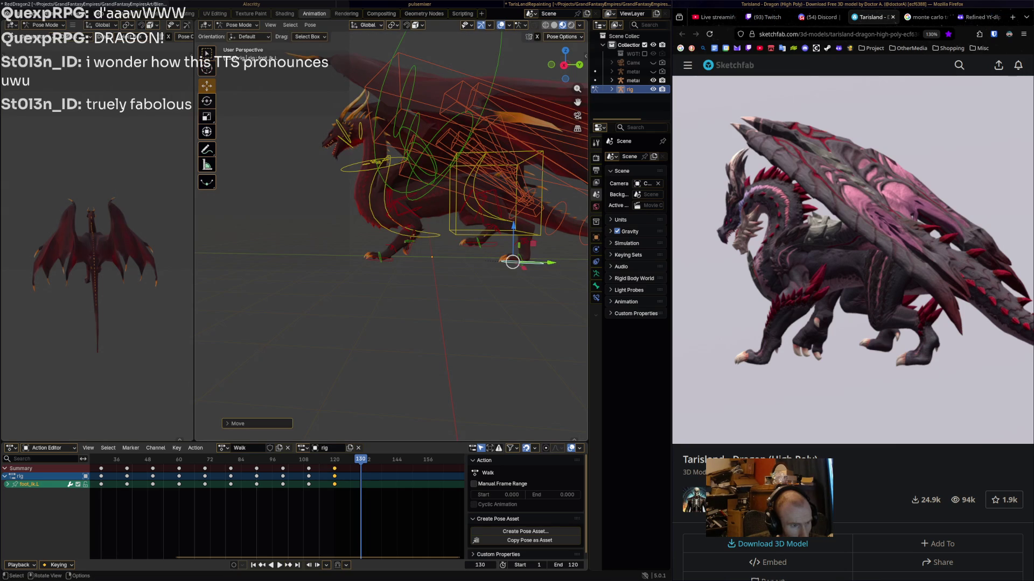
{"action": "left_click", "coordinate": [479, 245]}
{"action": "key", "text": "a"}
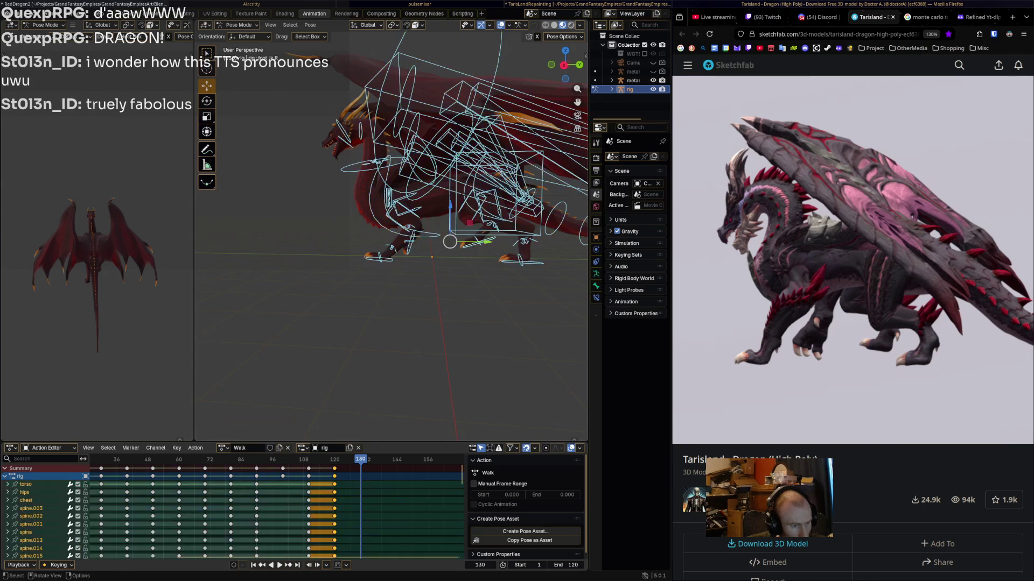
{"action": "key", "text": "i"}
- Advance the reference to 01:39 and the animation to frame 136
{"action": "mouse_move", "coordinate": [943, 418]}
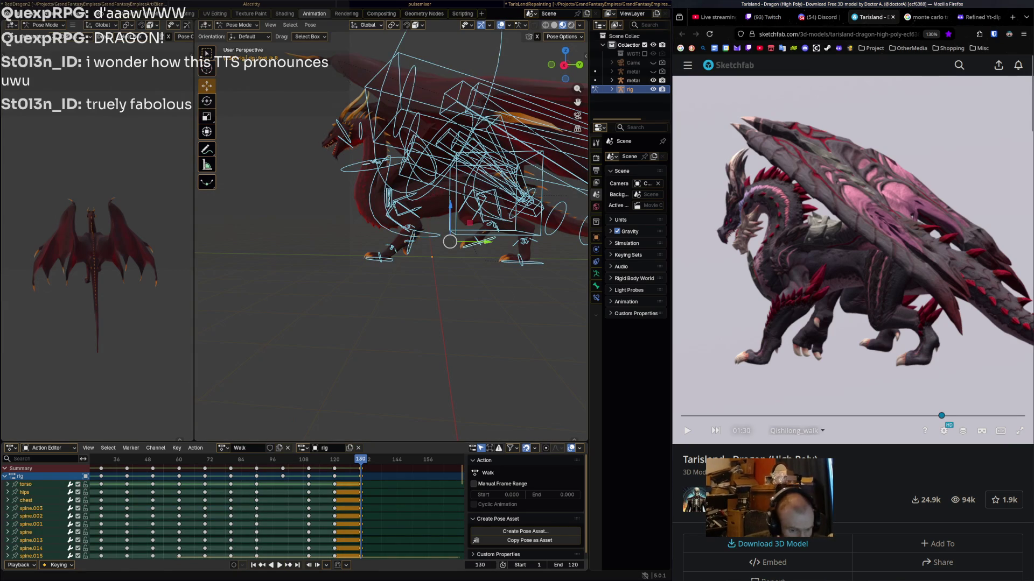
{"action": "left_click_drag", "start_coordinate": [946, 416], "coordinate": [960, 416]}
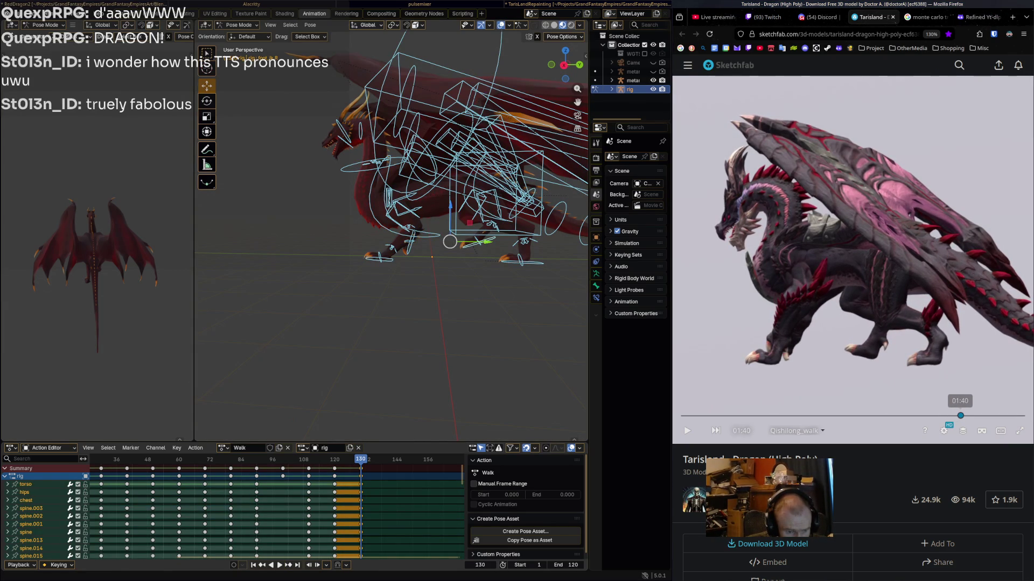
{"action": "left_click_drag", "start_coordinate": [361, 459], "coordinate": [387, 459]}
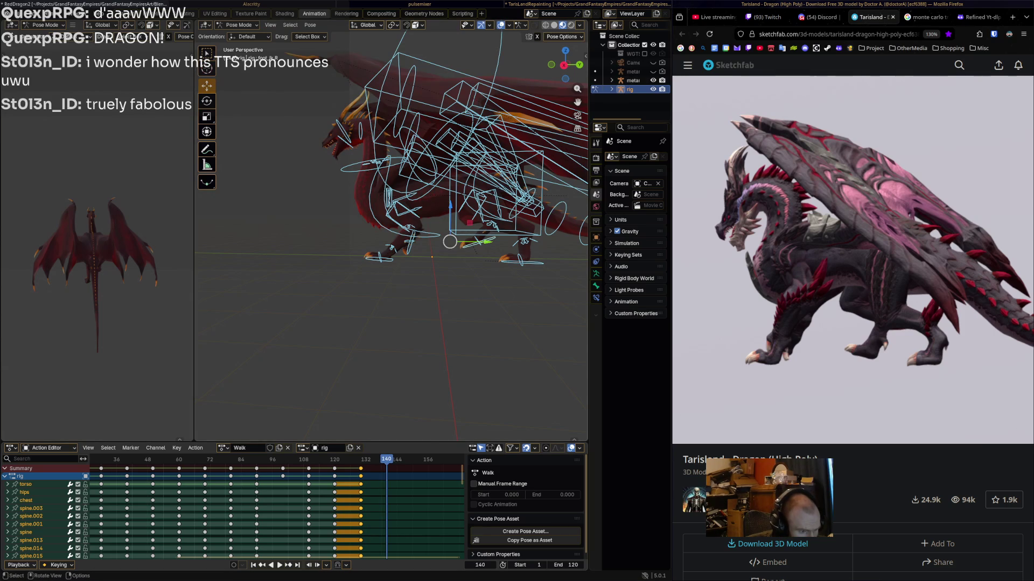
- Rotate and move the right rear foot, then slide the left rear foot along Y
{"action": "left_click", "coordinate": [471, 245]}
{"action": "key", "text": "r"}
{"action": "left_click", "coordinate": [471, 245]}
{"action": "key", "text": "g"}
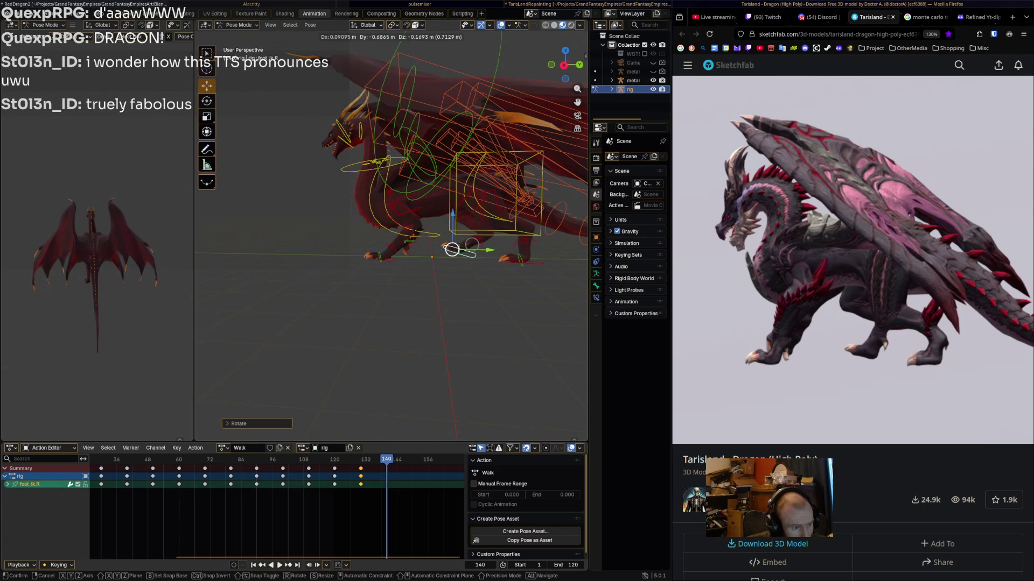
{"action": "left_click", "coordinate": [472, 245]}
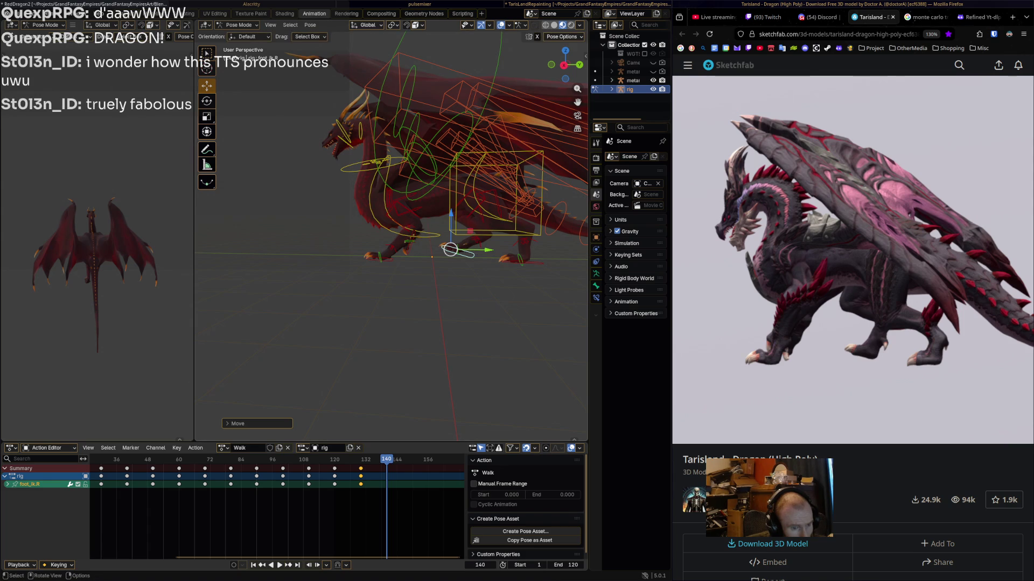
{"action": "left_click", "coordinate": [520, 260]}
{"action": "key", "text": "g"}
{"action": "key", "text": "y"}
{"action": "key", "text": "Return"}
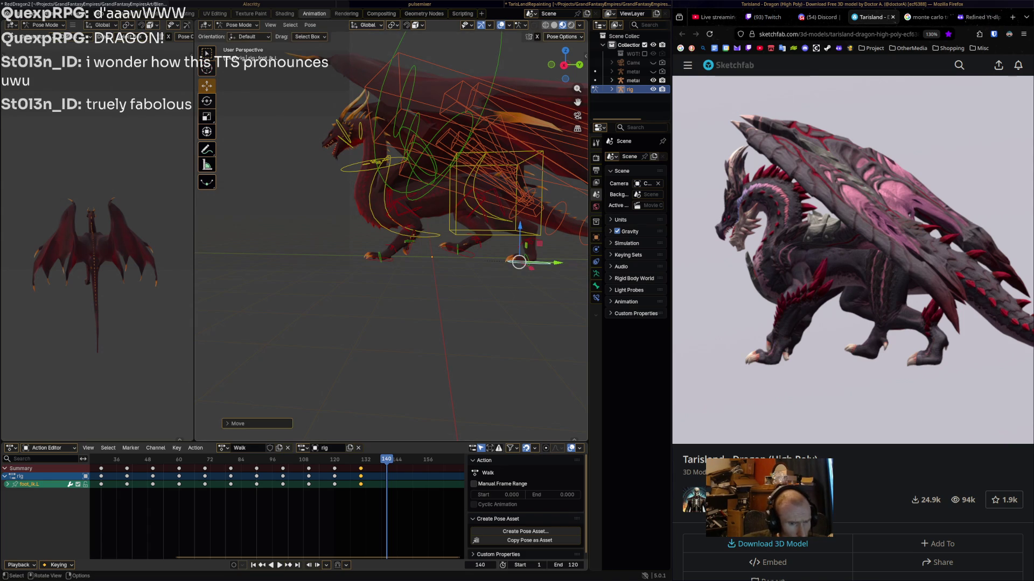
- Reposition the right front foot, sliding it along Y, then select all bones
{"action": "left_click", "coordinate": [409, 248]}
{"action": "key", "text": "g"}
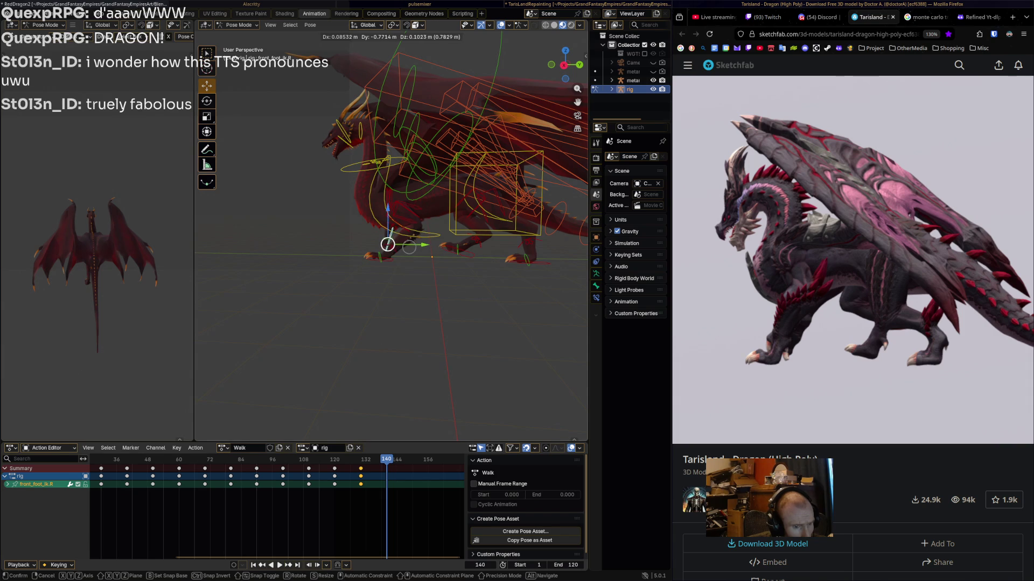
{"action": "key", "text": "Return"}
{"action": "key", "text": "g"}
{"action": "key", "text": "y"}
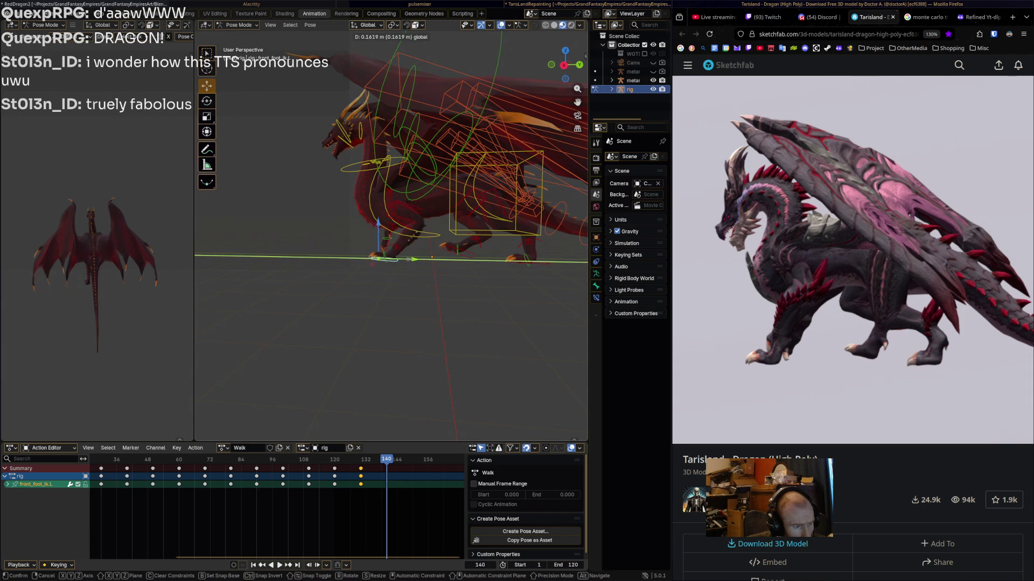
{"action": "key", "text": "Return"}
{"action": "key", "text": "a"}
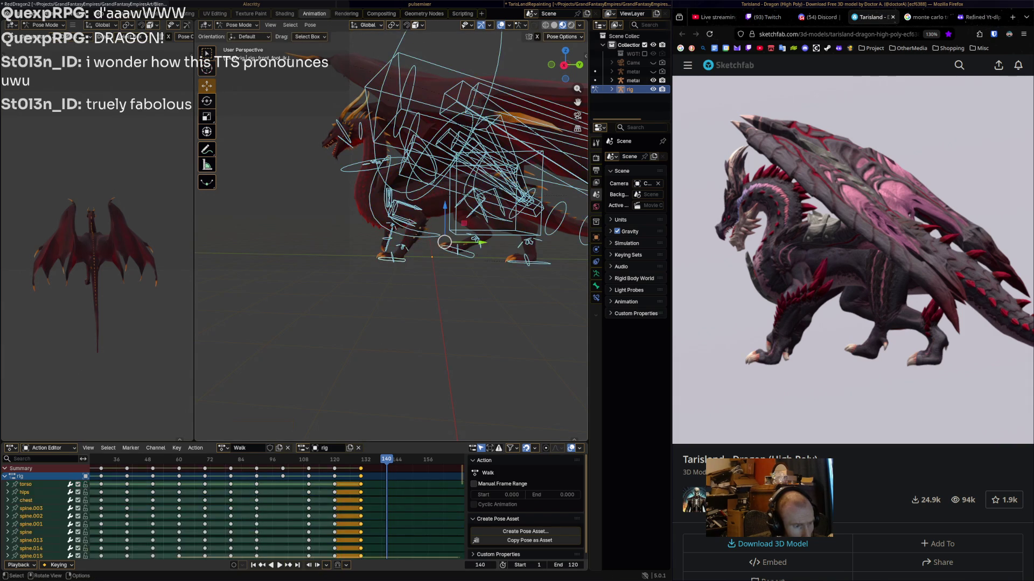
- Scrub the Sketchfab reference to 01:50 and move the walk to frame 150
{"action": "mouse_move", "coordinate": [959, 416]}
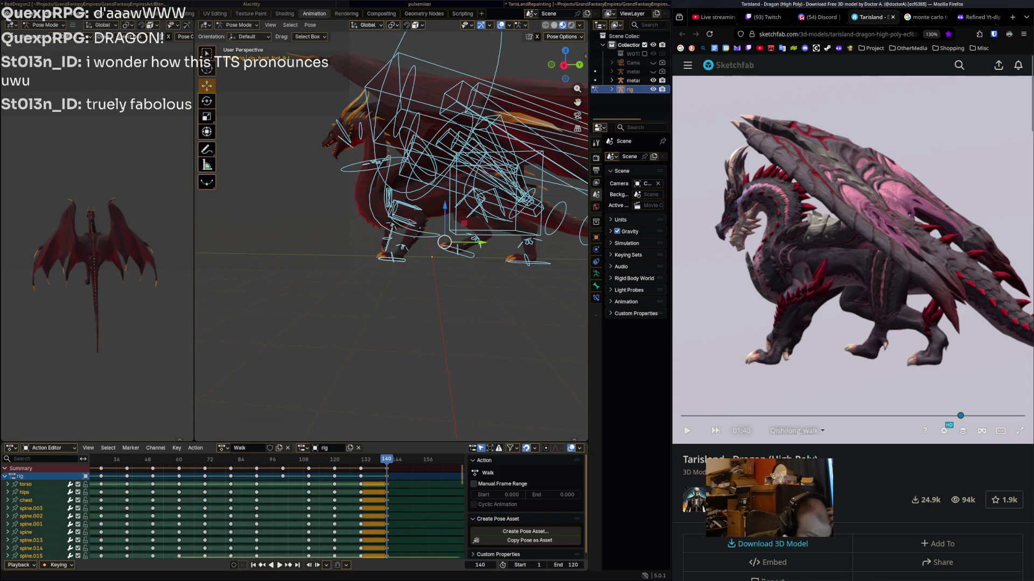
{"action": "left_click_drag", "start_coordinate": [960, 416], "coordinate": [981, 416]}
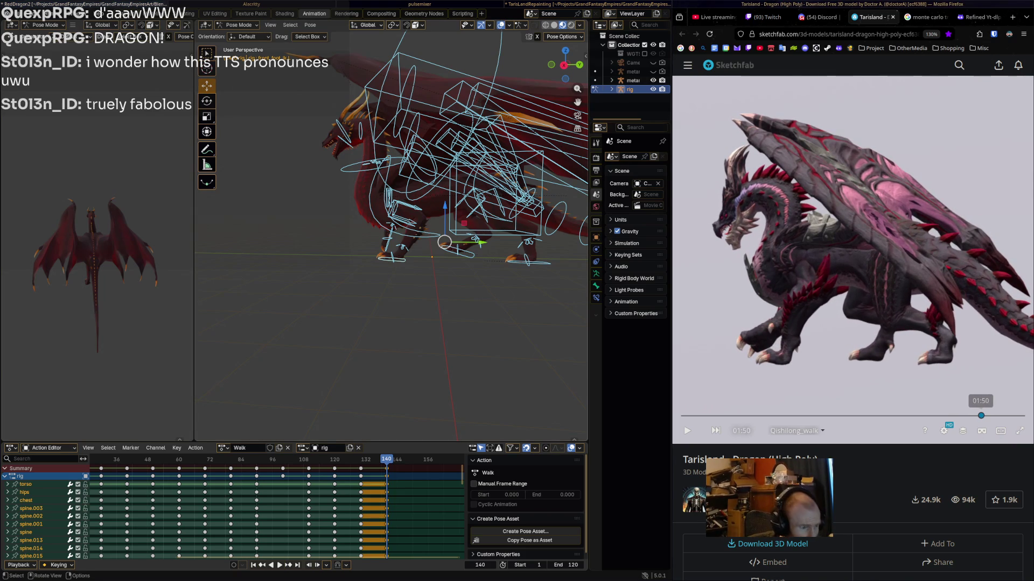
{"action": "left_click", "coordinate": [412, 235]}
{"action": "left_click_drag", "start_coordinate": [386, 459], "coordinate": [412, 459]}
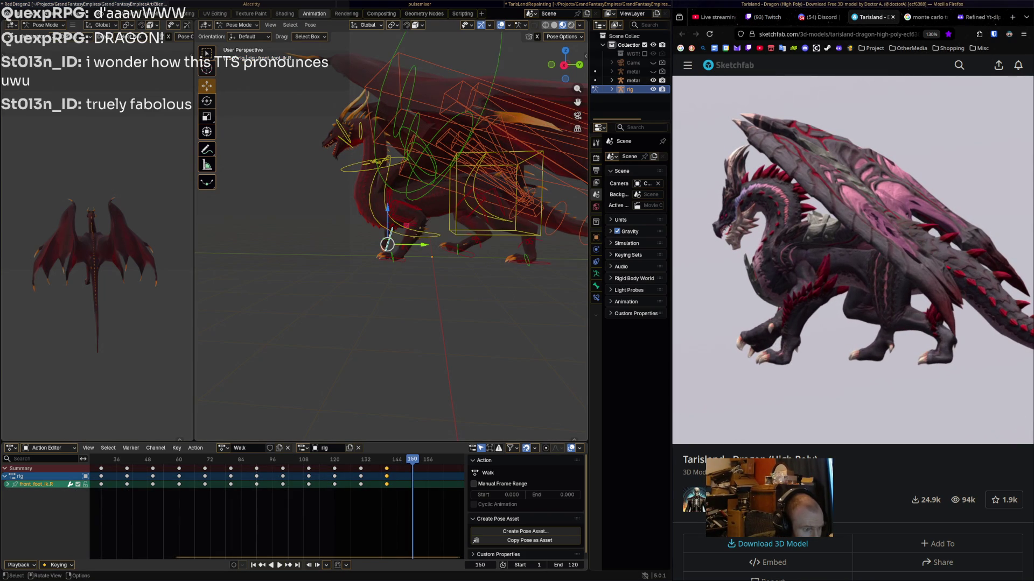
- Lift the right front foot up and forward and rotate it at frame 150
{"action": "mouse_move", "coordinate": [387, 244]}
{"action": "left_mouse_down"}
{"action": "mouse_move", "coordinate": [350, 234]}
{"action": "mouse_move", "coordinate": [386, 259]}
{"action": "mouse_move", "coordinate": [410, 254]}
{"action": "left_mouse_up"}
{"action": "key", "text": "r"}
{"action": "left_click", "coordinate": [390, 314]}
{"action": "left_click", "coordinate": [464, 249]}
- Rotate and lower the right hind foot, and slide the left hind foot along Y
{"action": "left_click", "coordinate": [464, 249]}
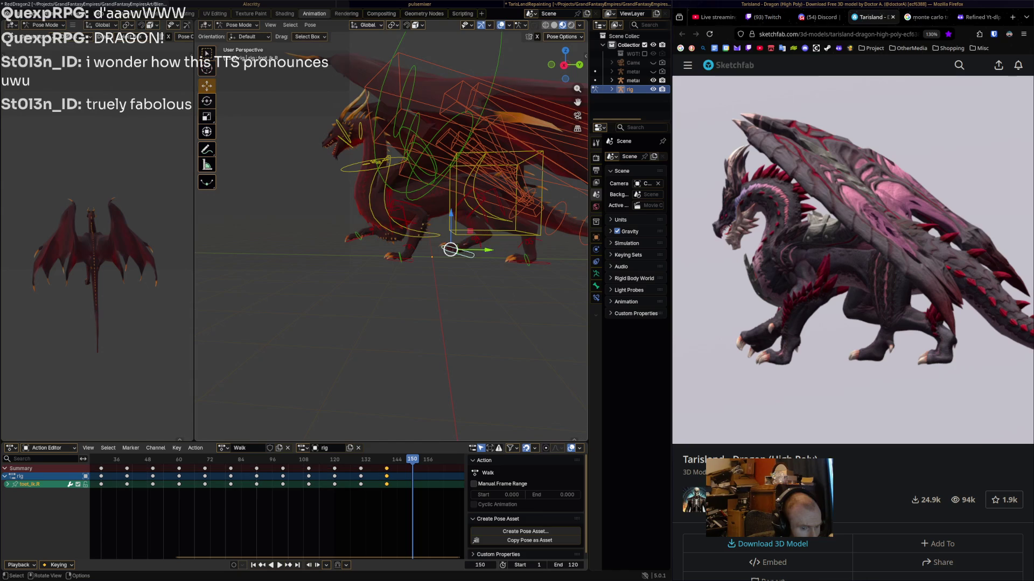
{"action": "key", "text": "r"}
{"action": "left_click", "coordinate": [484, 228]}
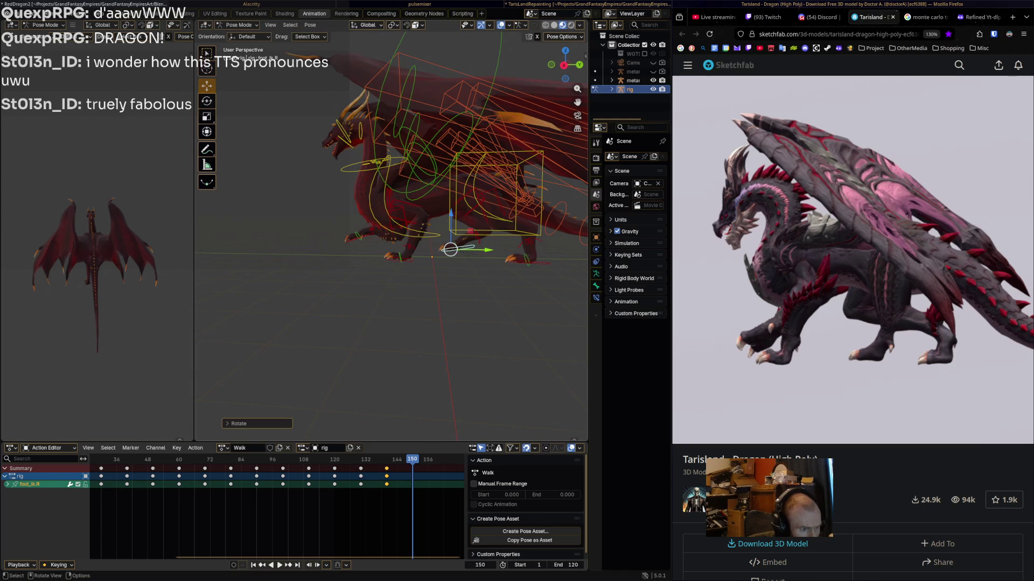
{"action": "left_click_drag", "start_coordinate": [450, 249], "coordinate": [441, 258]}
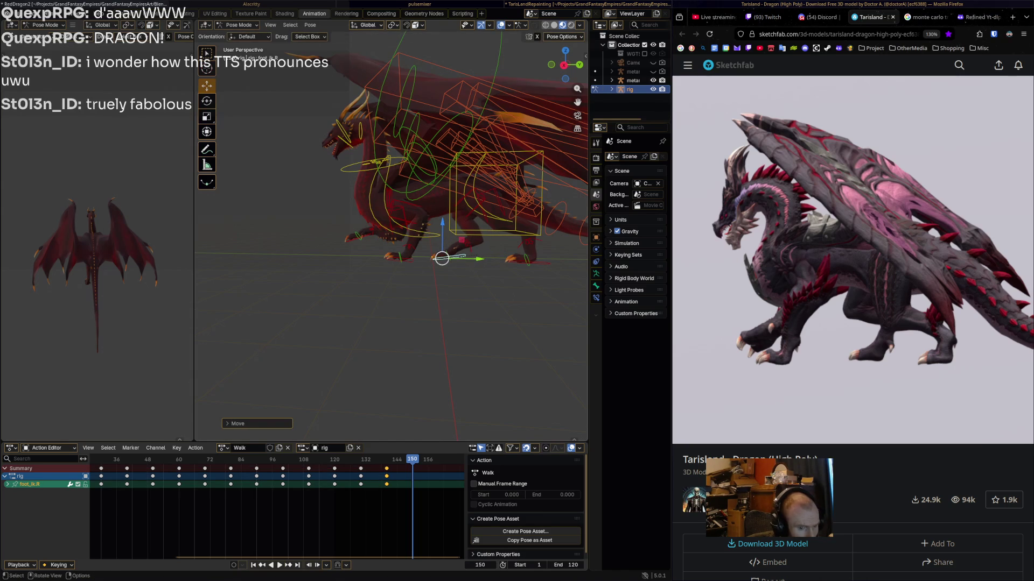
{"action": "left_click", "coordinate": [536, 263]}
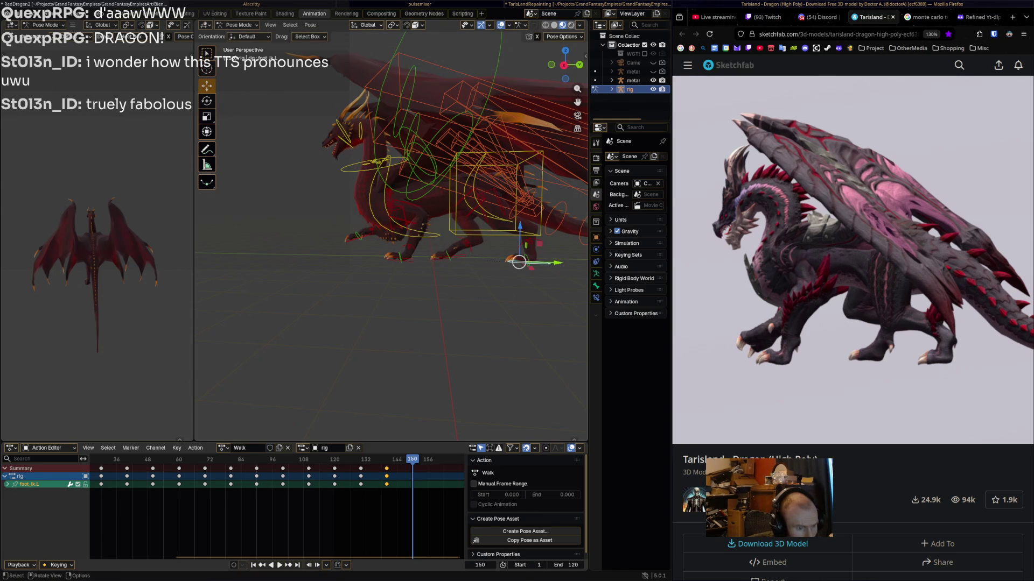
{"action": "left_click_drag", "start_coordinate": [560, 263], "coordinate": [565, 263]}
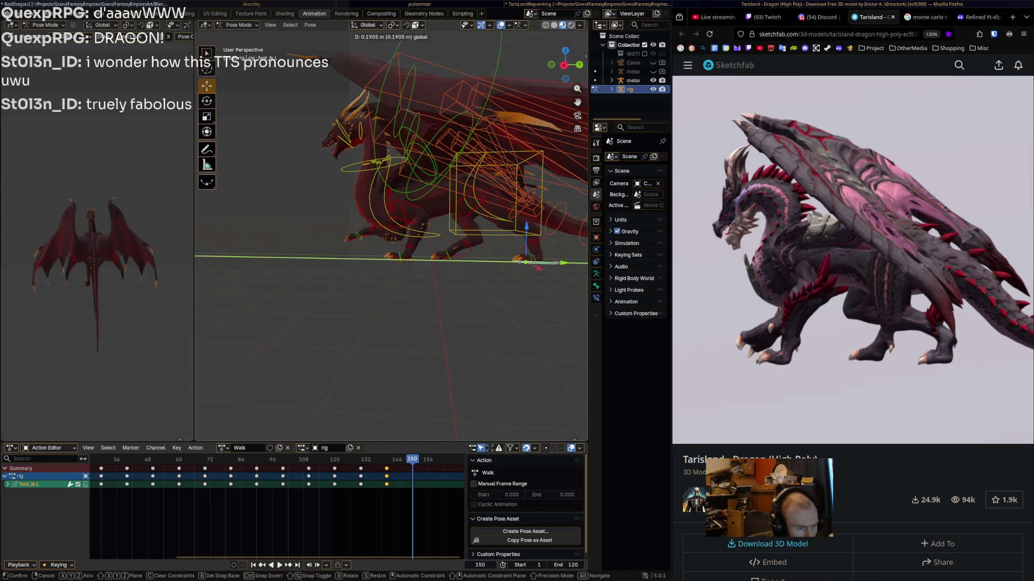
{"action": "left_click", "coordinate": [566, 263]}
- Key all bones at frame 150, play back, and stop at frame 160
{"action": "key", "text": "a"}
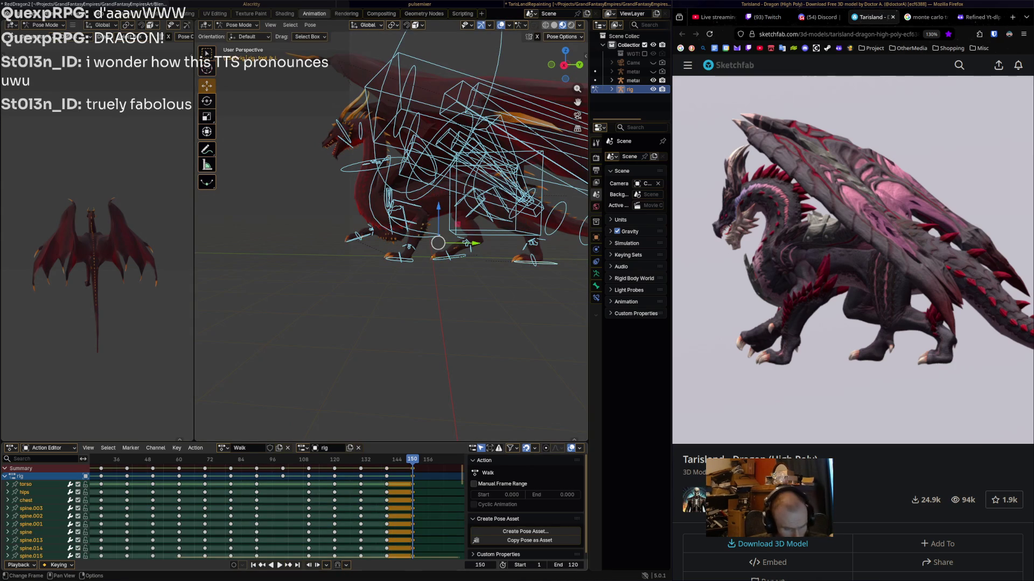
{"action": "key", "text": "i"}
{"action": "key", "text": "space"}
{"action": "key", "text": "Escape"}
{"action": "key", "text": "space"}
- Check the reference near 01:60 and rotate and reposition the right front foot
{"action": "left_click", "coordinate": [1001, 416]}
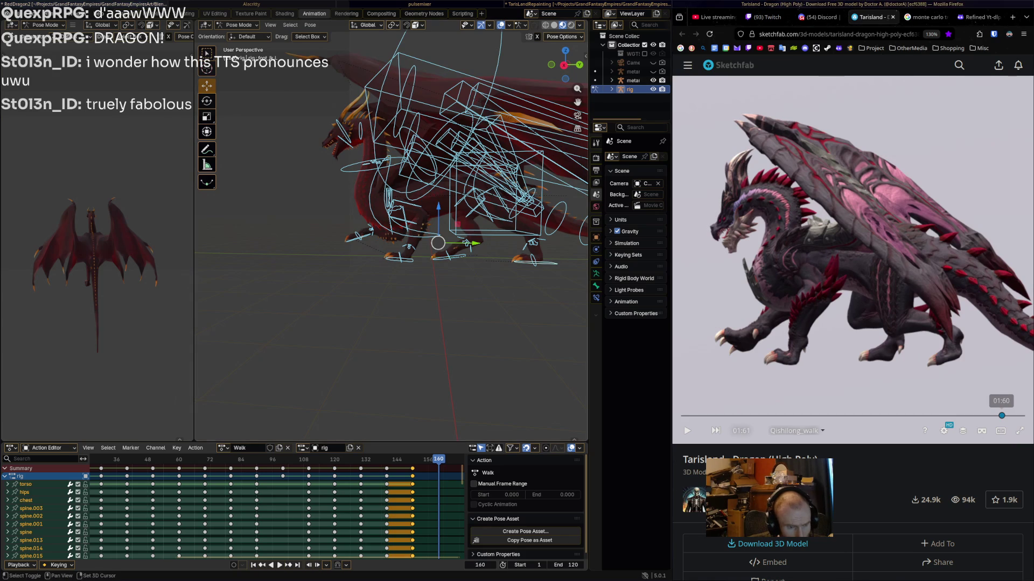
{"action": "left_click", "coordinate": [355, 234]}
{"action": "middle_click_drag", "start_coordinate": [355, 234], "coordinate": [387, 237]}
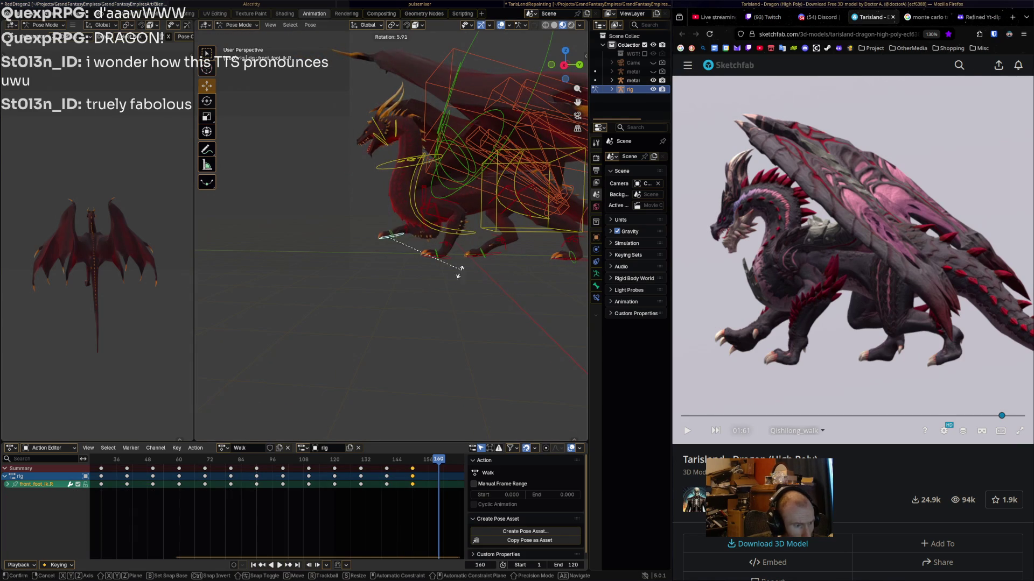
{"action": "left_click", "coordinate": [401, 243]}
{"action": "key", "text": "g"}
{"action": "left_click", "coordinate": [386, 236]}
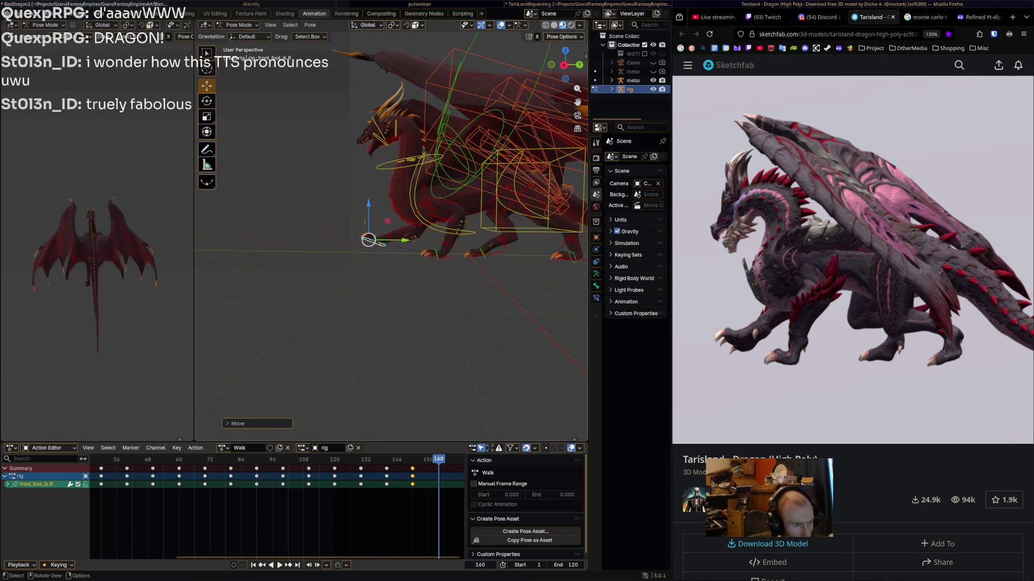
{"action": "left_click", "coordinate": [435, 255]}
- Rotate the left hind foot and slide it along Y, leaving the right hind foot unchanged
{"action": "left_click", "coordinate": [481, 257]}
{"action": "key", "text": "r"}
{"action": "key", "text": "Escape"}
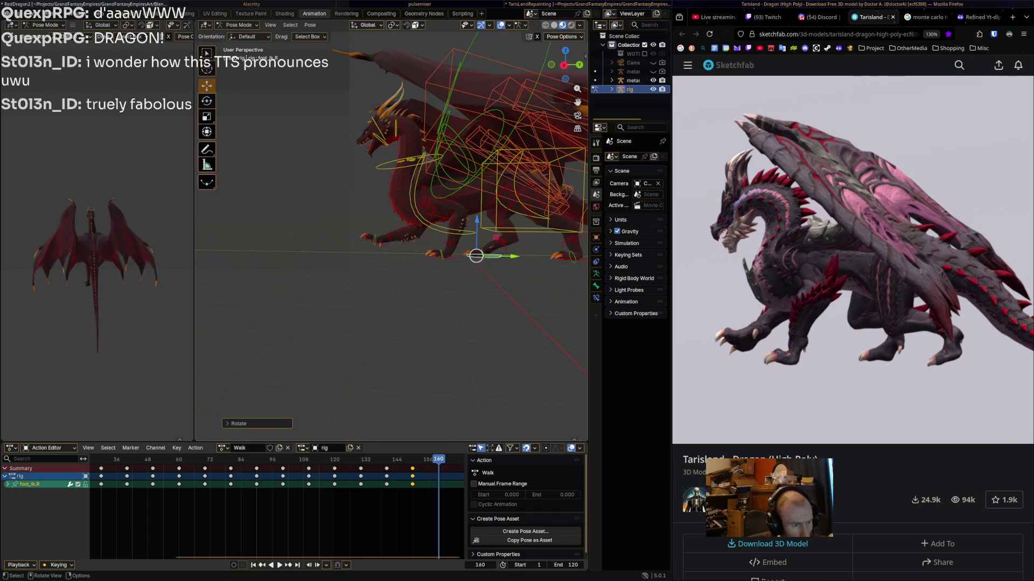
{"action": "middle_click_drag", "start_coordinate": [409, 215], "coordinate": [377, 215]}
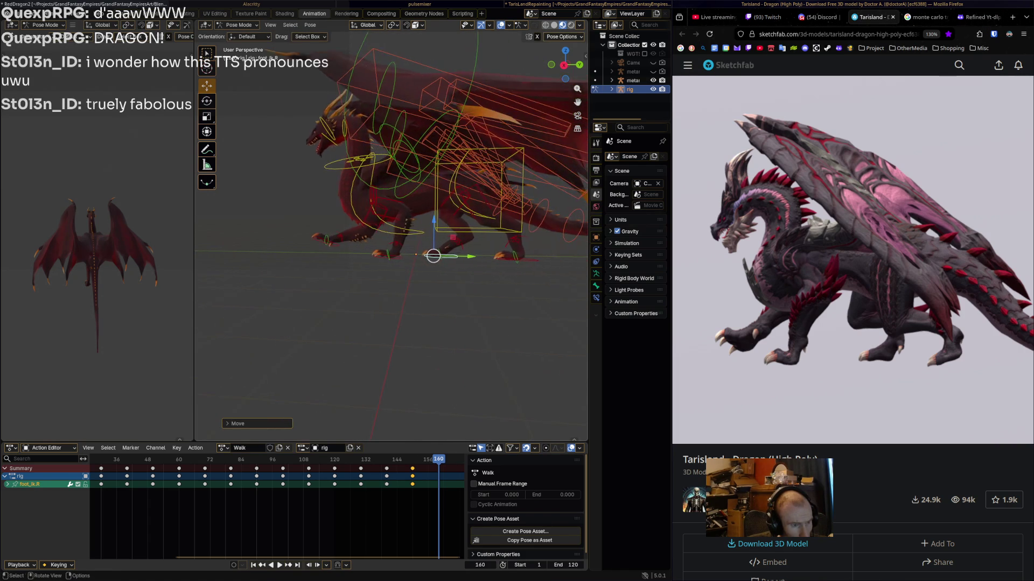
{"action": "left_click", "coordinate": [517, 258]}
{"action": "key", "text": "r"}
{"action": "left_click", "coordinate": [542, 240]}
{"action": "key", "text": "g"}
{"action": "key", "text": "y"}
{"action": "key", "text": "Return"}
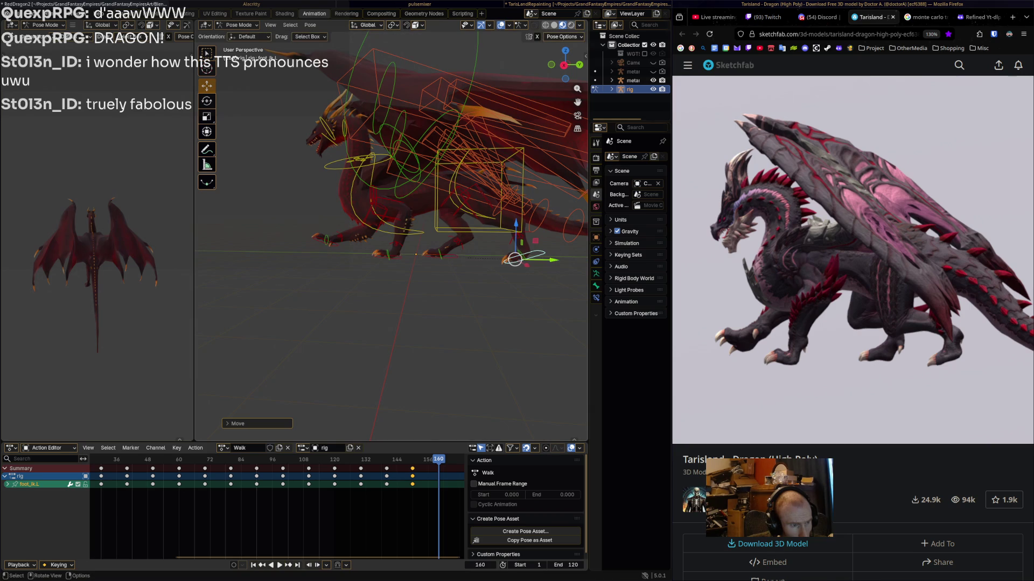
- Scrub the walk toward frame 170 and the Sketchfab reference to 01:71
{"action": "key", "text": "a"}
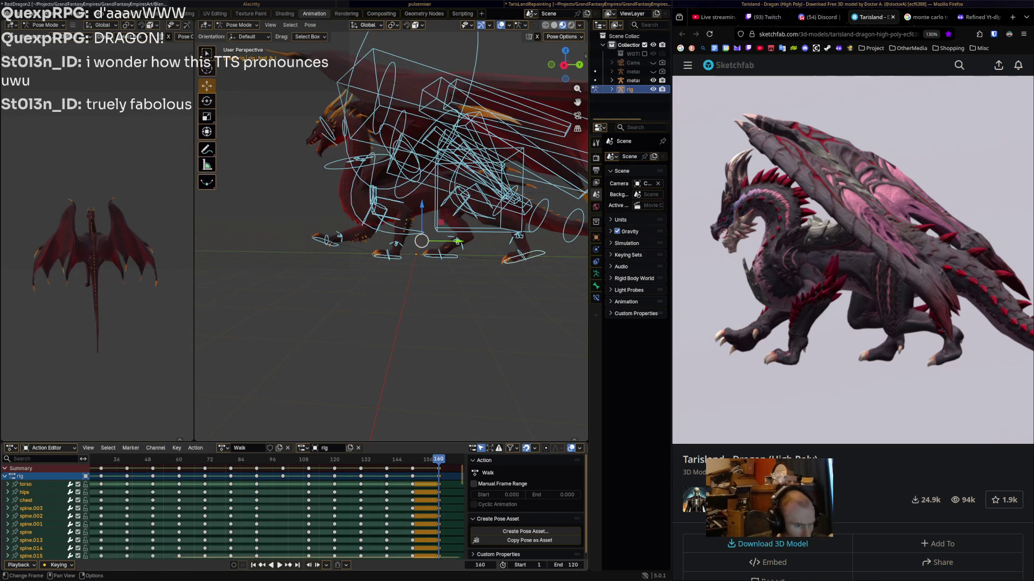
{"action": "scroll", "coordinate": [278, 507], "scroll_direction": "down", "scroll_amount": 2}
{"action": "scroll", "coordinate": [277, 506], "scroll_direction": "down", "scroll_amount": 3, "text": "ctrl"}
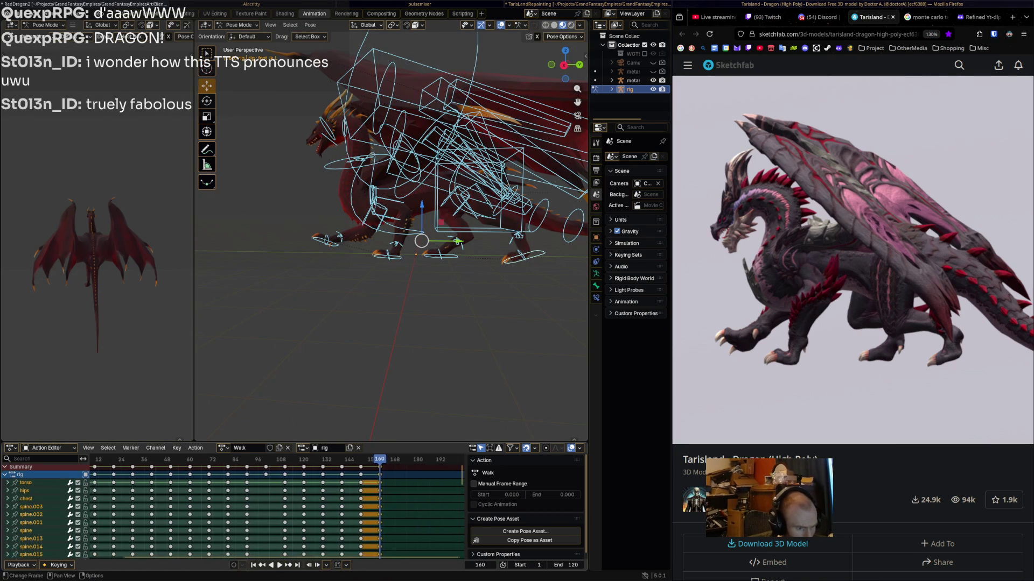
{"action": "left_click_drag", "start_coordinate": [334, 460], "coordinate": [351, 460]}
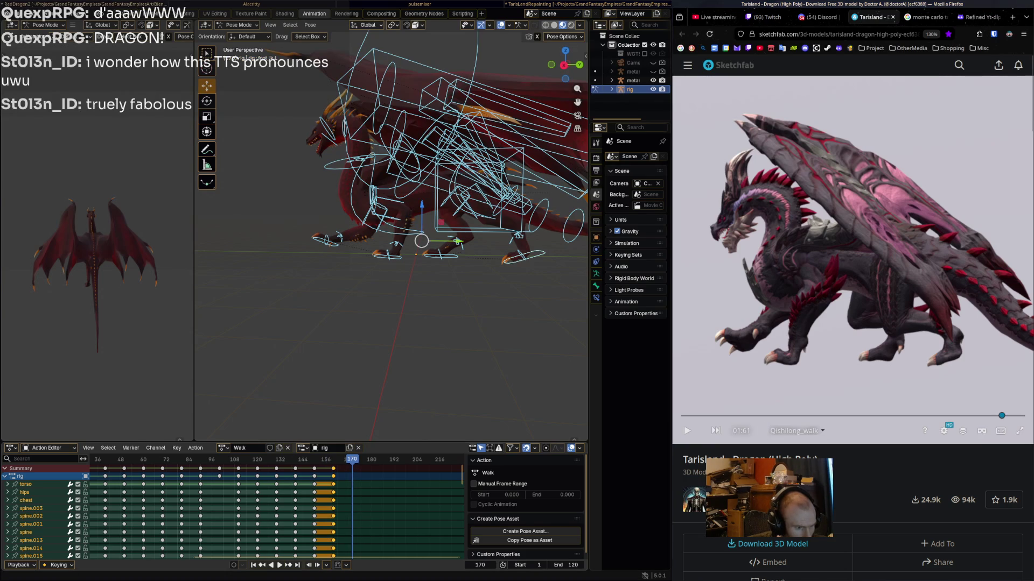
{"action": "left_click_drag", "start_coordinate": [1002, 416], "coordinate": [1021, 416]}
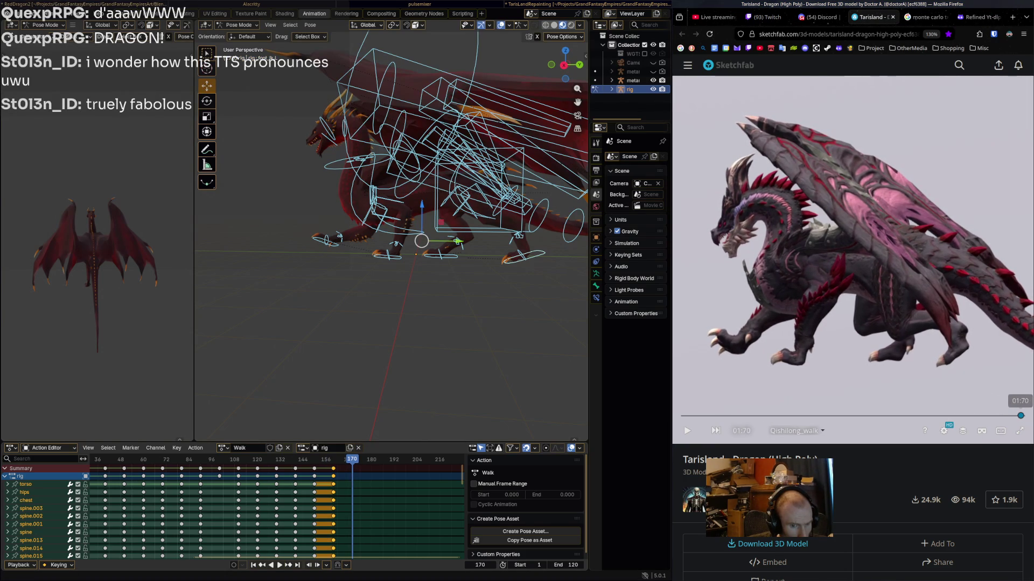
- Rotate and reposition the right front foot control
{"action": "middle_click_drag", "start_coordinate": [420, 243], "coordinate": [399, 253], "text": "shift"}
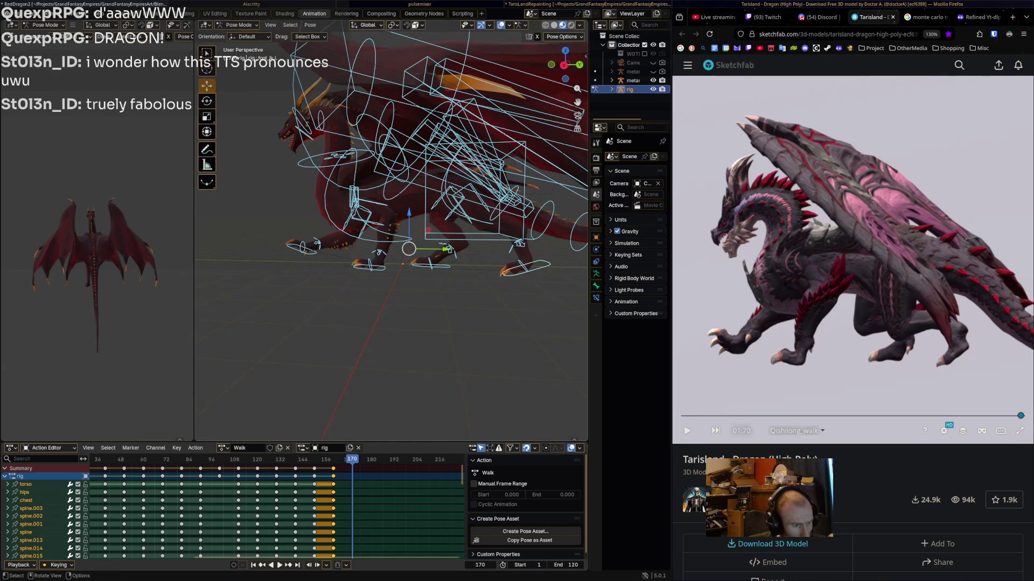
{"action": "left_click", "coordinate": [300, 248]}
{"action": "key", "text": "r"}
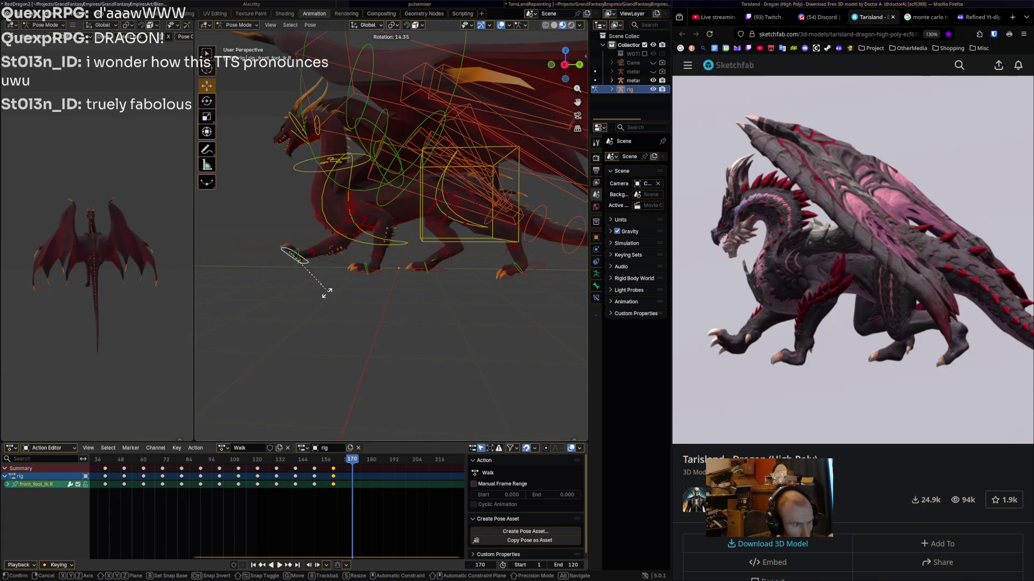
{"action": "left_click", "coordinate": [328, 292]}
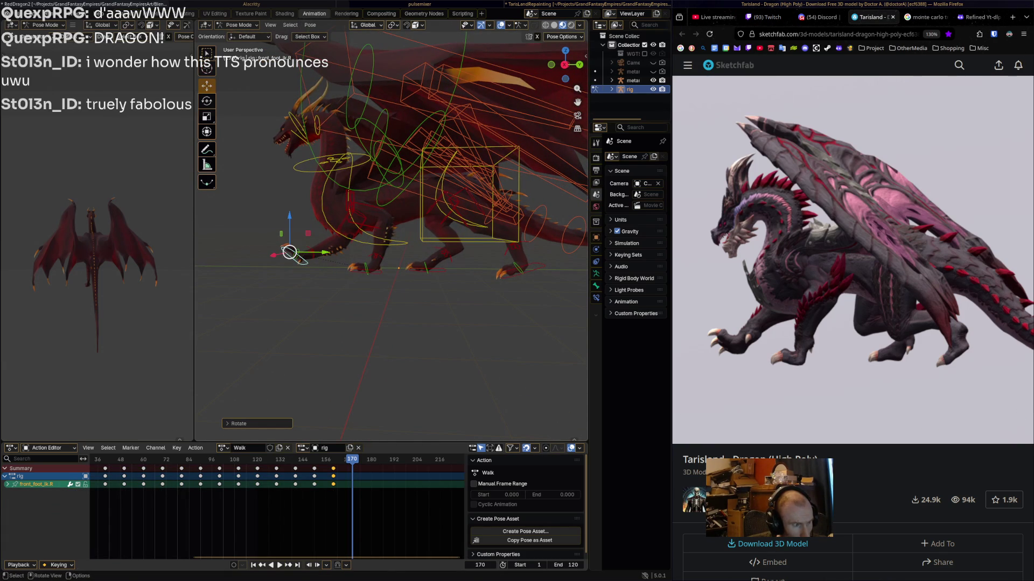
{"action": "key", "text": "g"}
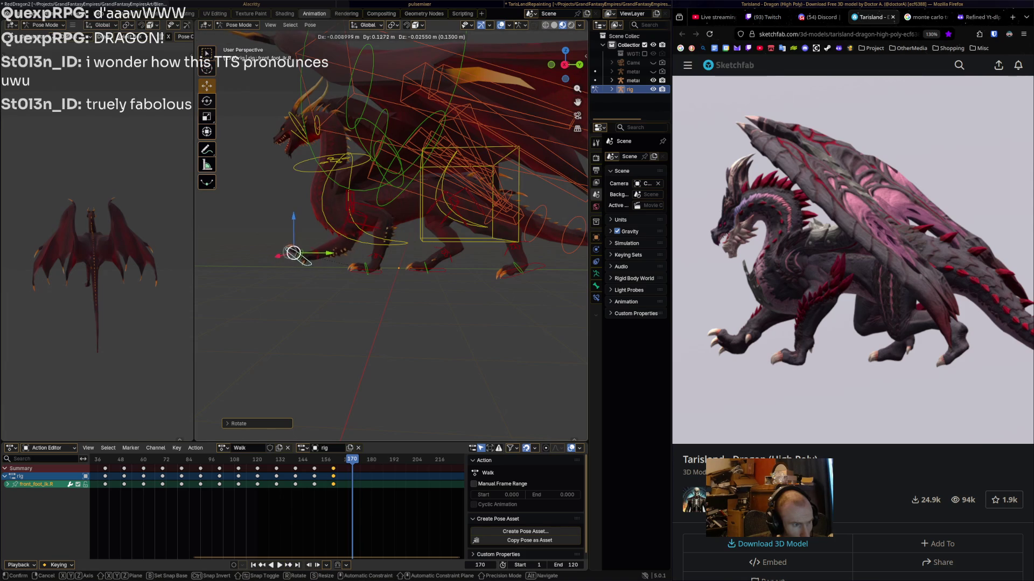
{"action": "key", "text": "Return"}
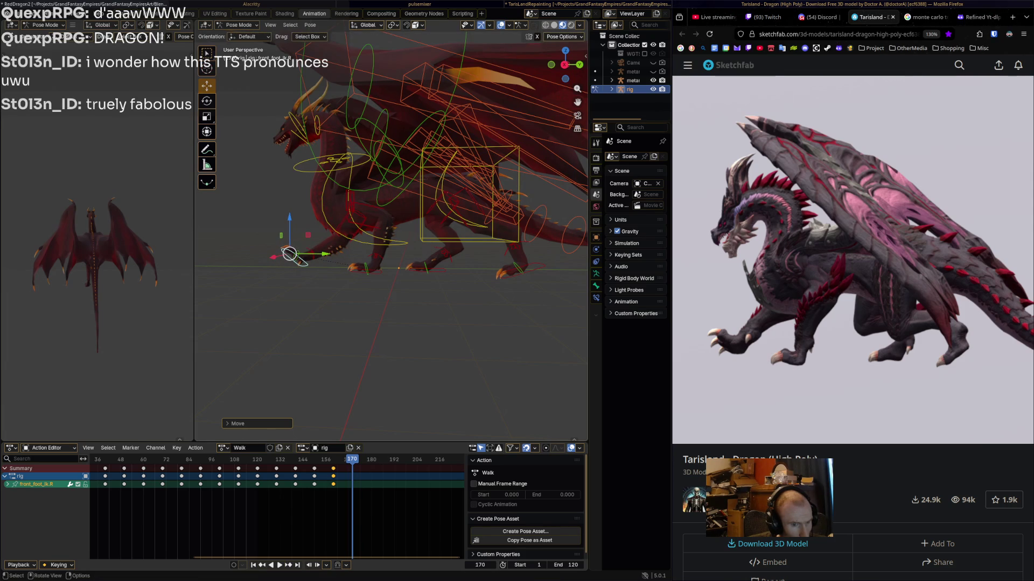
- Slide the right hind and left front feet along Y, and nudge the left hind foot up and forward
{"action": "left_click", "coordinate": [428, 268]}
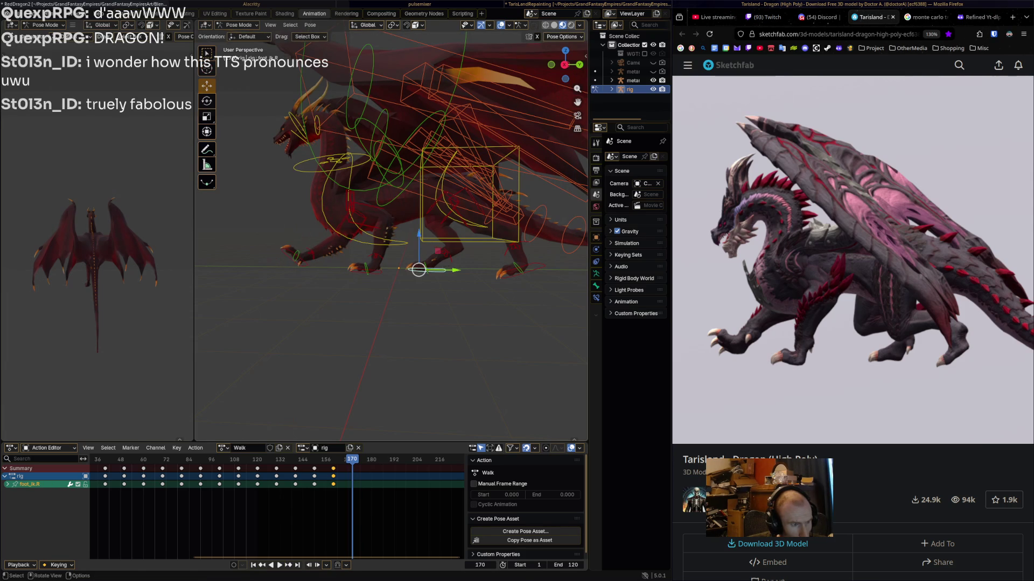
{"action": "key", "text": "g"}
{"action": "key", "text": "y"}
{"action": "key", "text": "Return"}
{"action": "left_click", "coordinate": [364, 269]}
{"action": "key", "text": "g"}
{"action": "key", "text": "y"}
{"action": "key", "text": "Return"}
{"action": "left_click", "coordinate": [509, 273]}
{"action": "left_click_drag", "start_coordinate": [510, 273], "coordinate": [505, 265]}
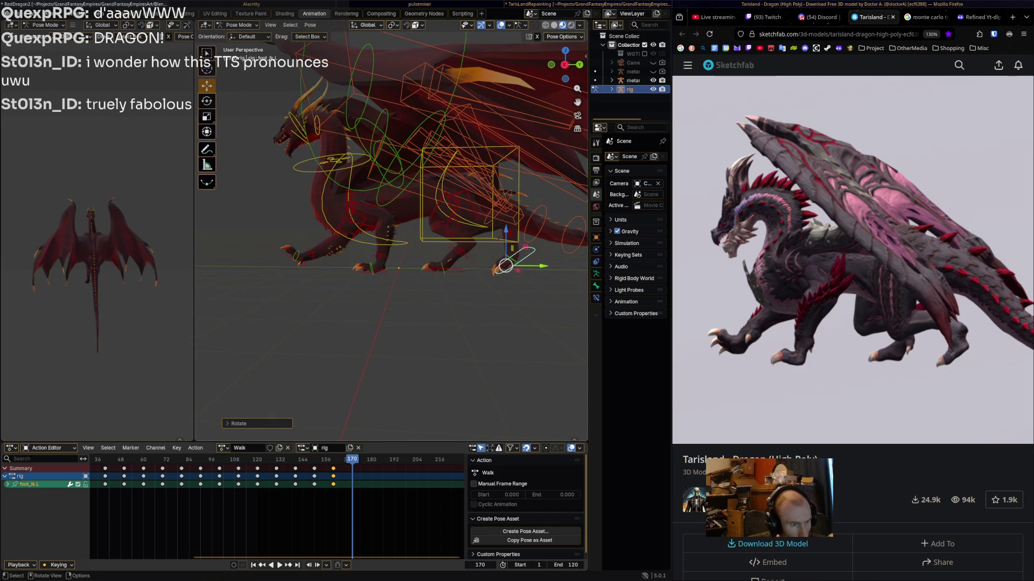
- Key every bone of the dragon rig at frame 170 and start playing the walk
{"action": "key", "text": "a"}
{"action": "key", "text": "i"}
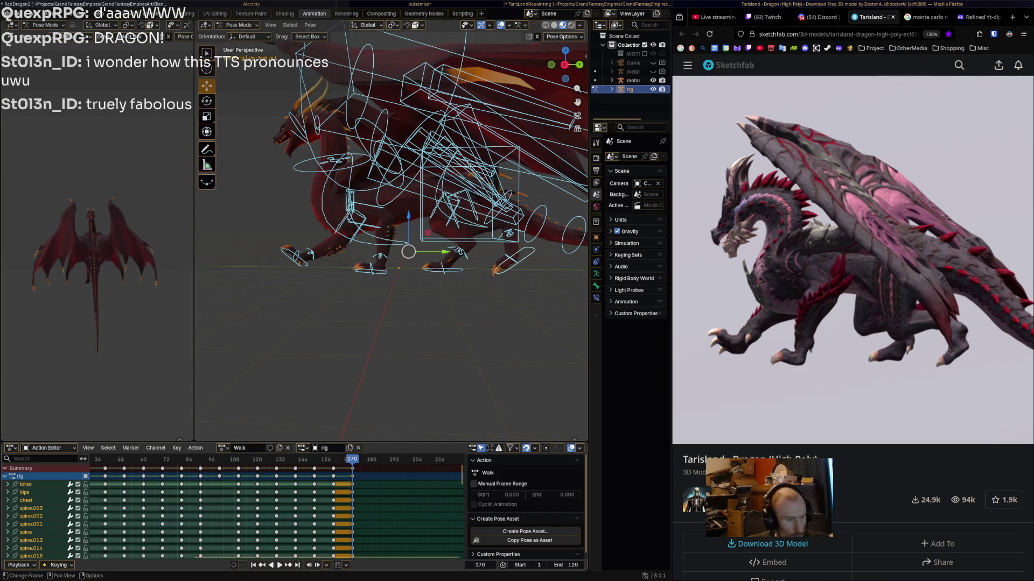
{"action": "key", "text": "space"}
{"action": "key", "text": "space"}
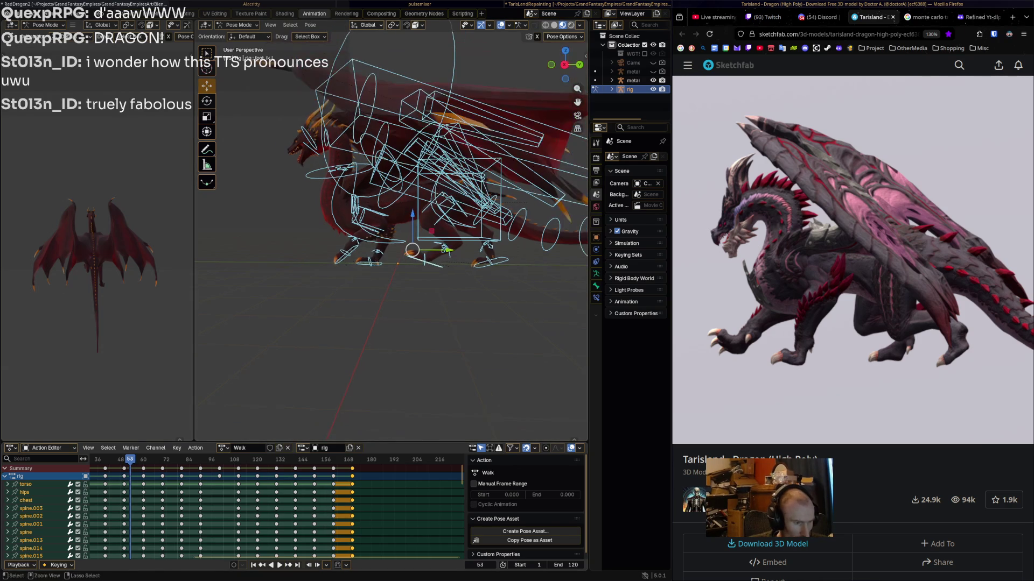
{"action": "scroll", "coordinate": [293, 511], "scroll_direction": "down", "scroll_amount": 2}
{"action": "scroll", "coordinate": [293, 511], "scroll_direction": "up", "scroll_amount": 20, "text": "alt"}
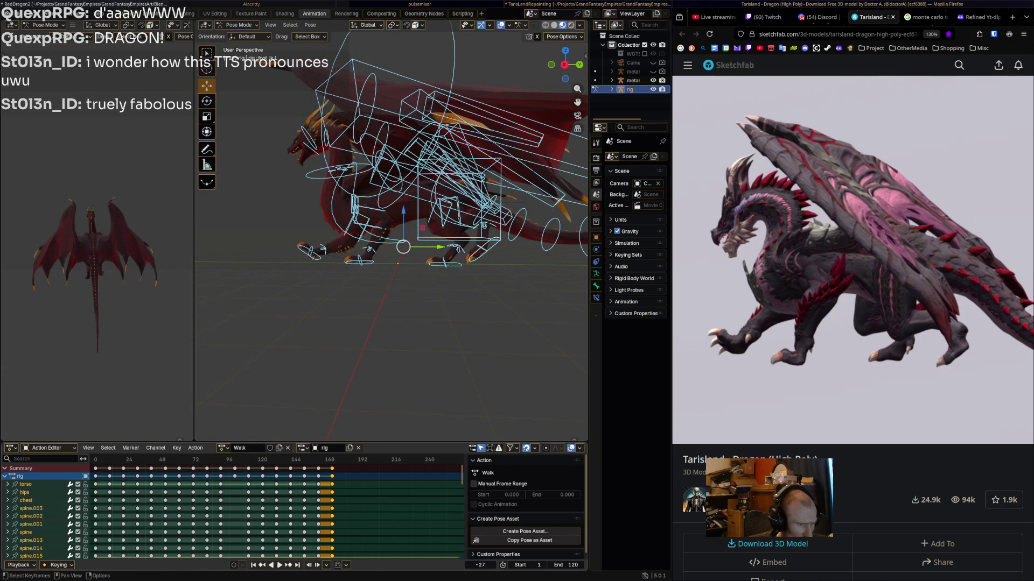
- Paste the copied keys around frame 181 and replay the walk from the beginning
{"action": "key", "text": "space"}
{"action": "scroll", "coordinate": [293, 512], "scroll_direction": "down", "scroll_amount": 20, "text": "alt"}
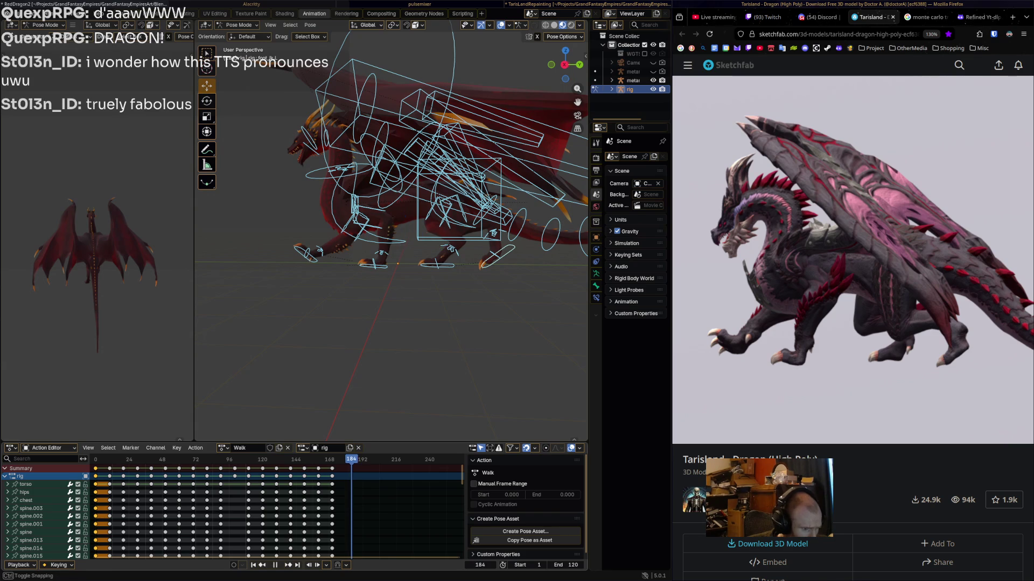
{"action": "key", "text": "ctrl+v"}
{"action": "key", "text": "shift+Left"}
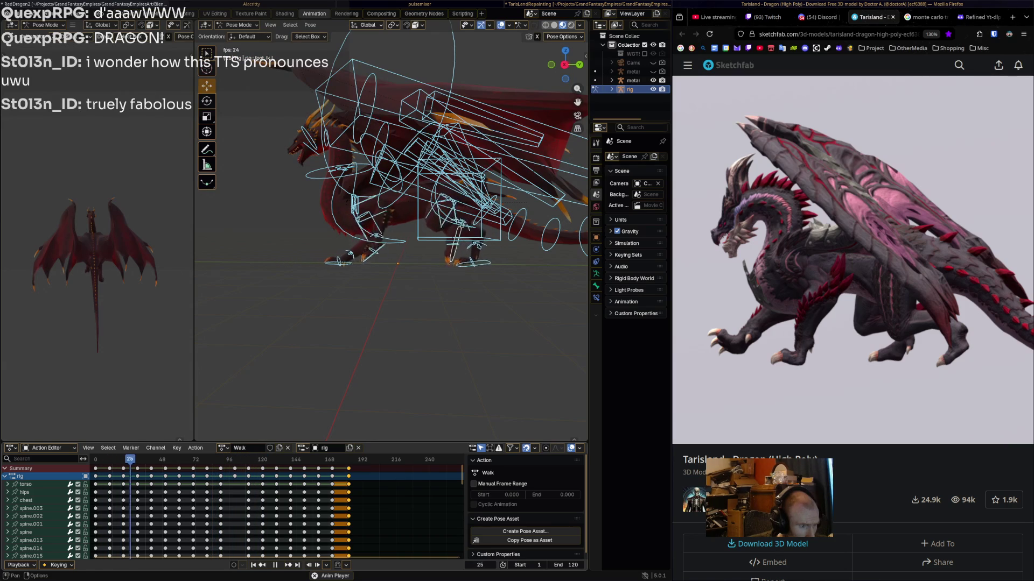
{"action": "key", "text": "space"}
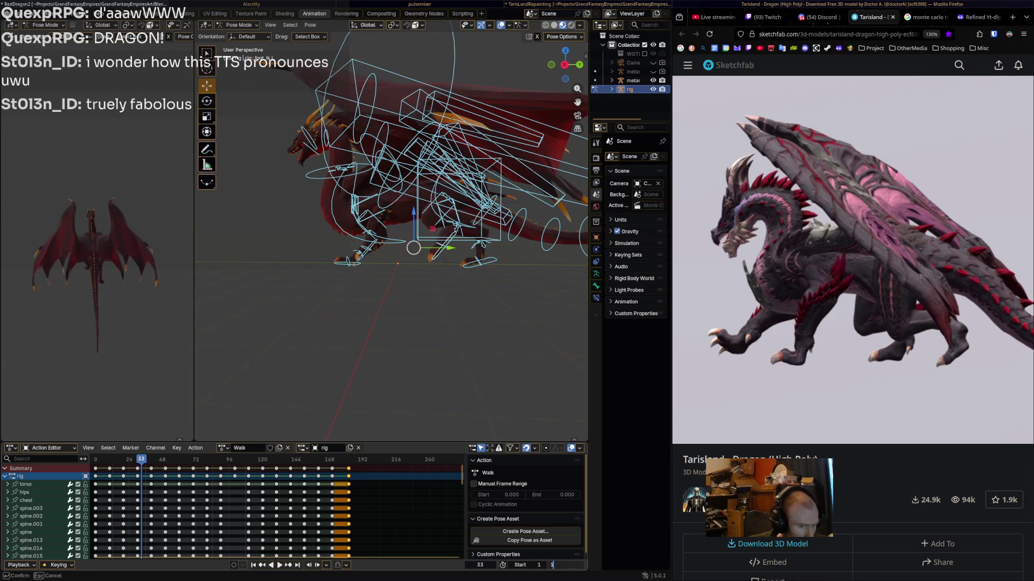
- Set the playback end frame to 180, then replay and stop at frame 90
{"action": "type", "text": "80"}
{"action": "key", "text": "Return"}
{"action": "key", "text": "space"}
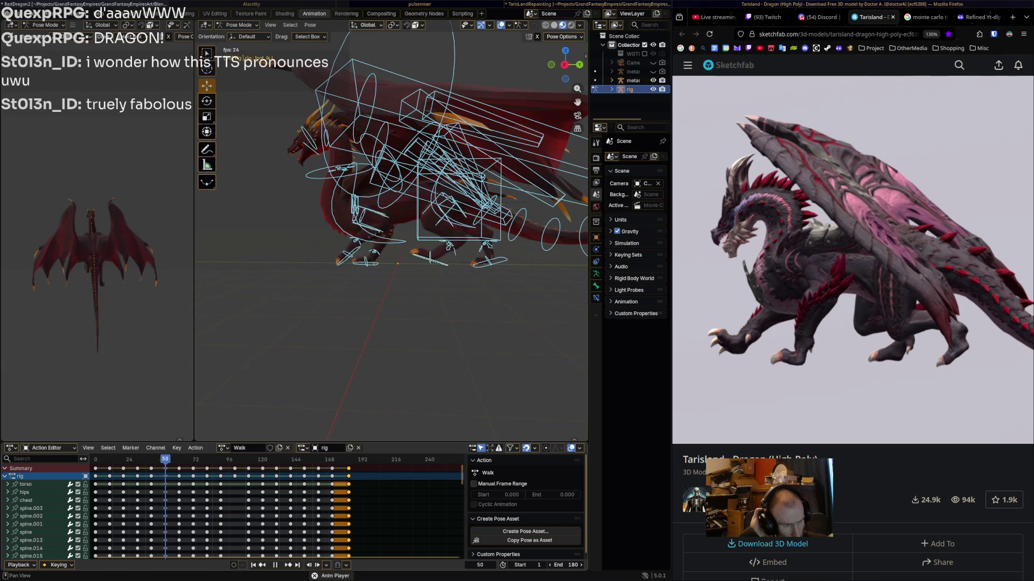
{"action": "key", "text": "space"}
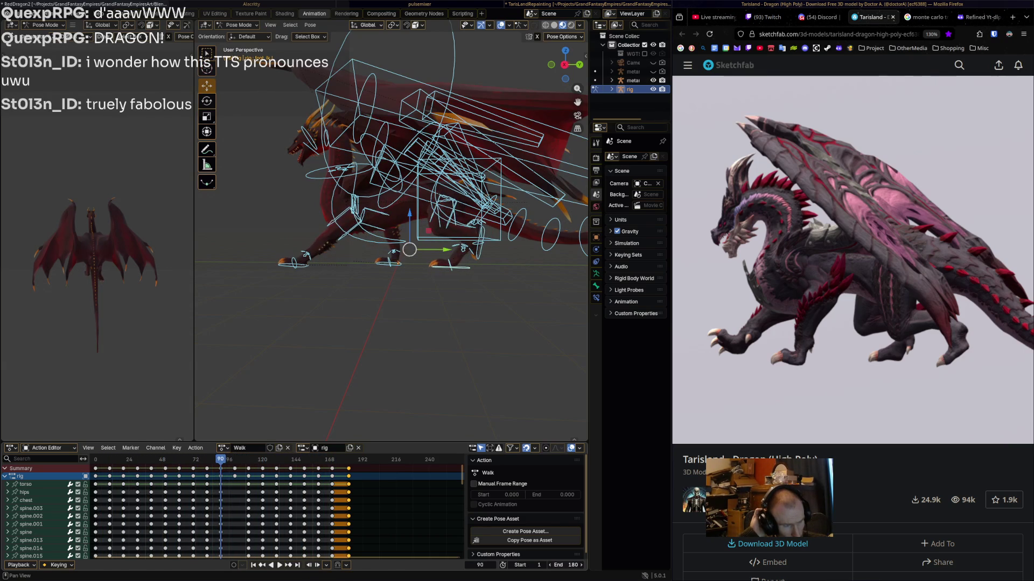
- Select all channels and every keyframe of the Walk action in the Action Editor
{"action": "key", "text": "a"}
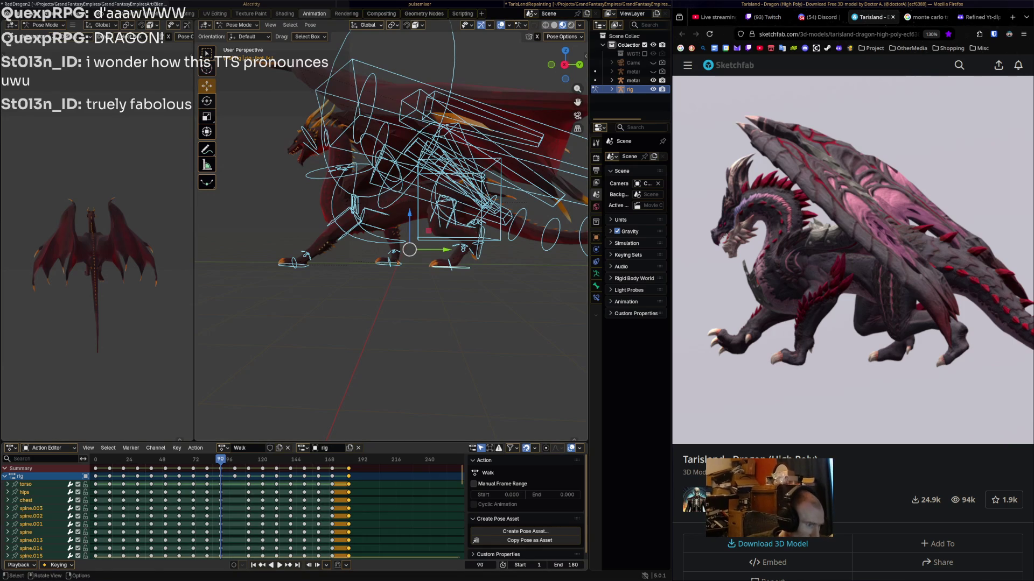
{"action": "key", "text": "a"}
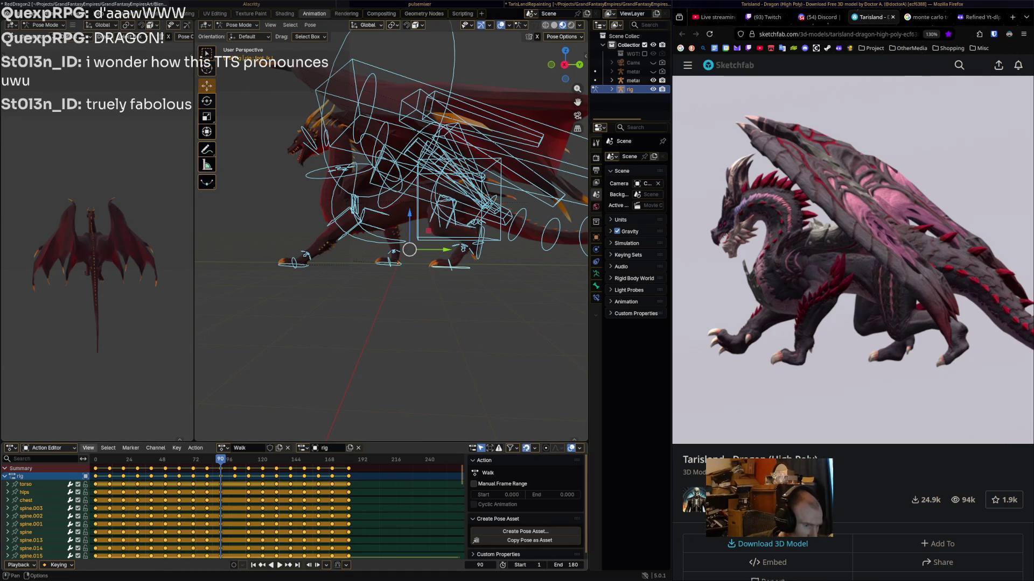
{"action": "left_click", "coordinate": [88, 449]}
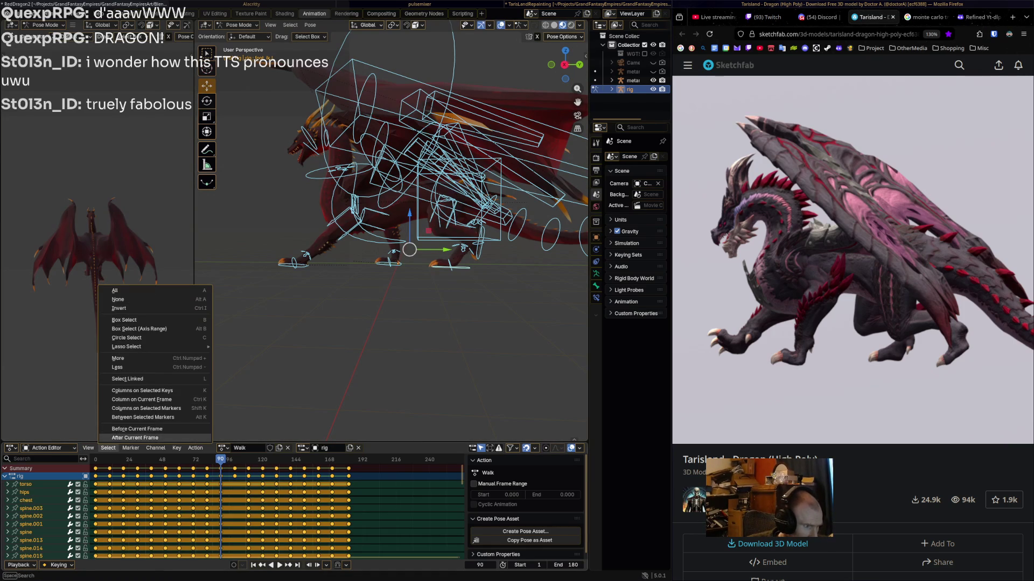
- In the Graph Editor apply Smooth (Gaussian) to all Walk keys, then play the walk to check it
{"action": "left_click", "coordinate": [118, 415]}
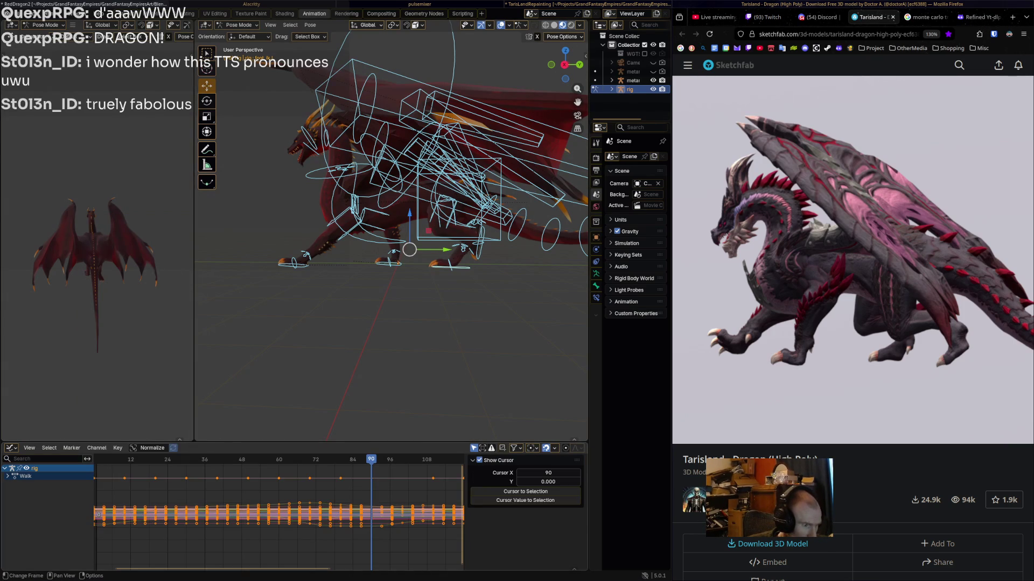
{"action": "left_click", "coordinate": [117, 448]}
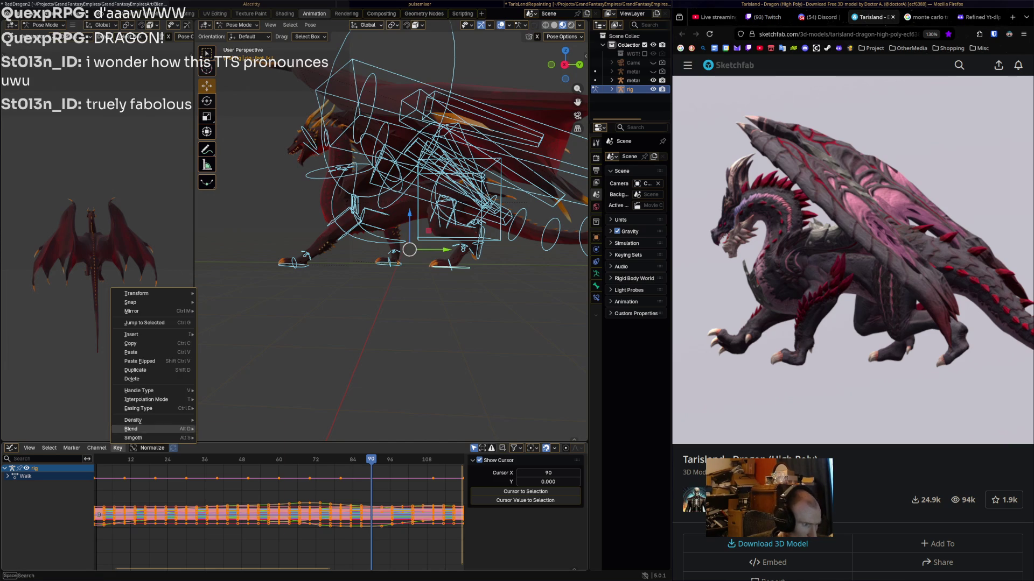
{"action": "mouse_move", "coordinate": [141, 438]}
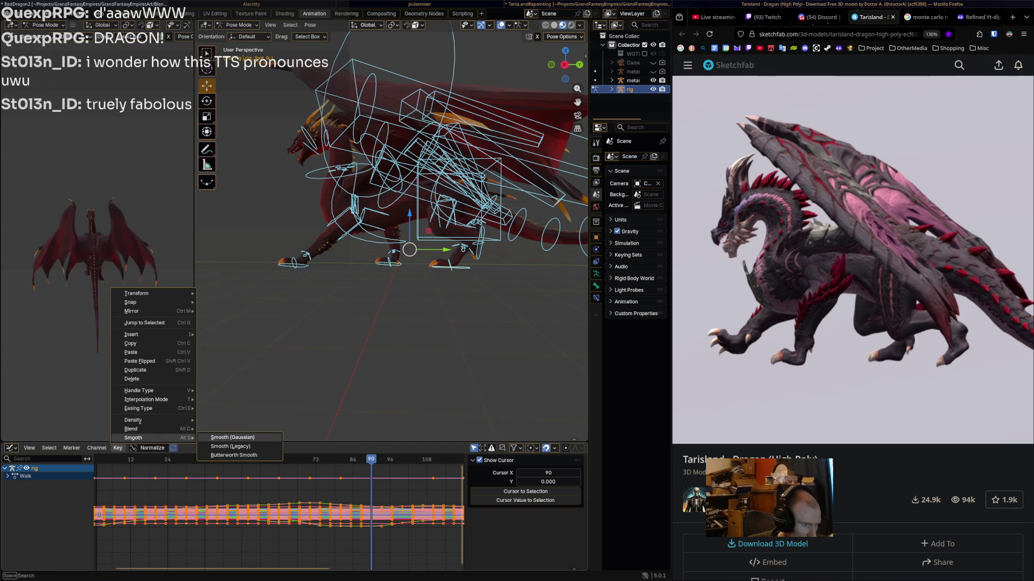
{"action": "left_click", "coordinate": [233, 437]}
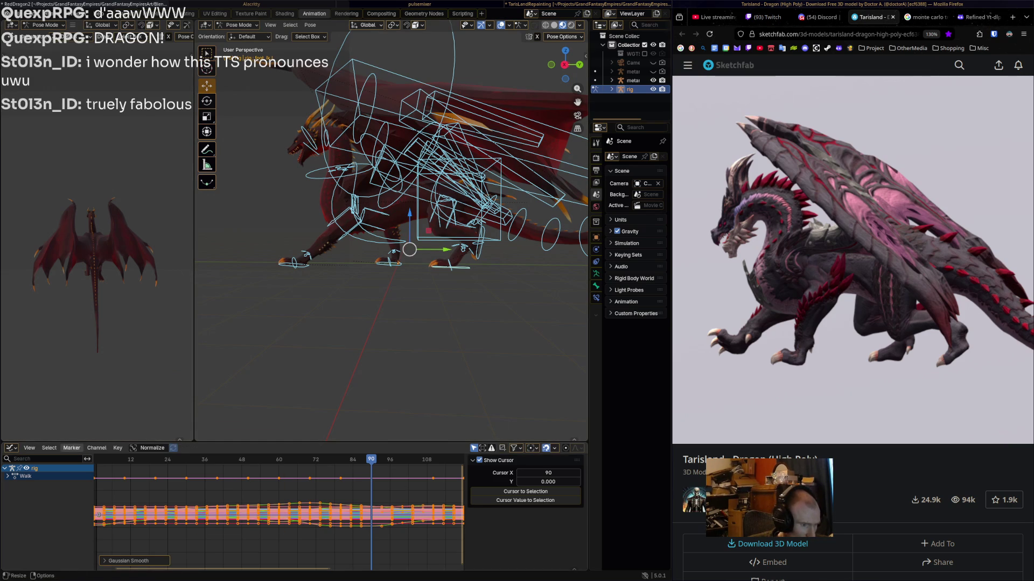
{"action": "key", "text": "space"}
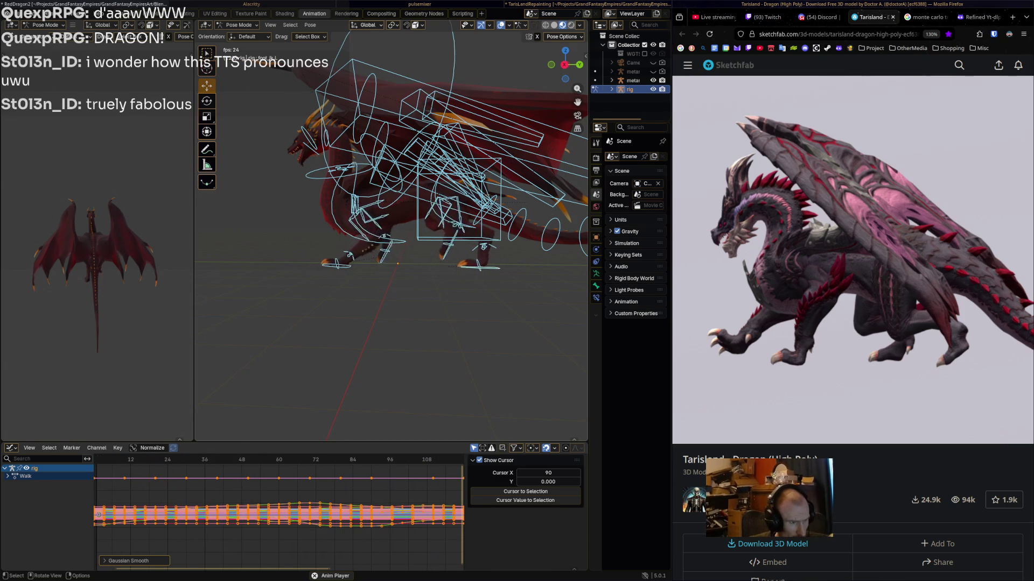
{"action": "key", "text": "space"}
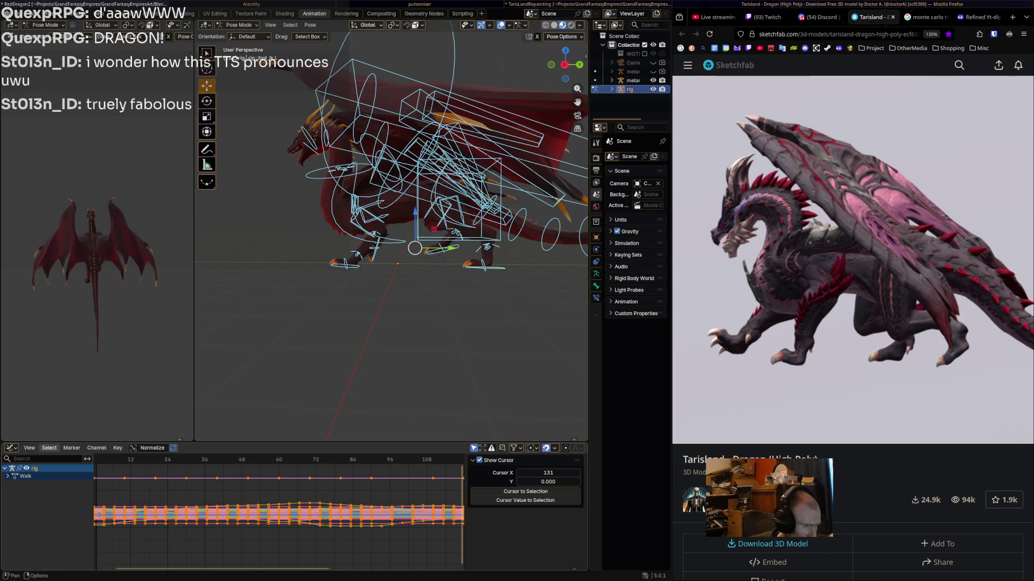
- Return to the Walk action timeline and play the cycle forward and backward, stopping at frame 40
{"action": "left_click", "coordinate": [29, 448]}
{"action": "left_click", "coordinate": [57, 425]}
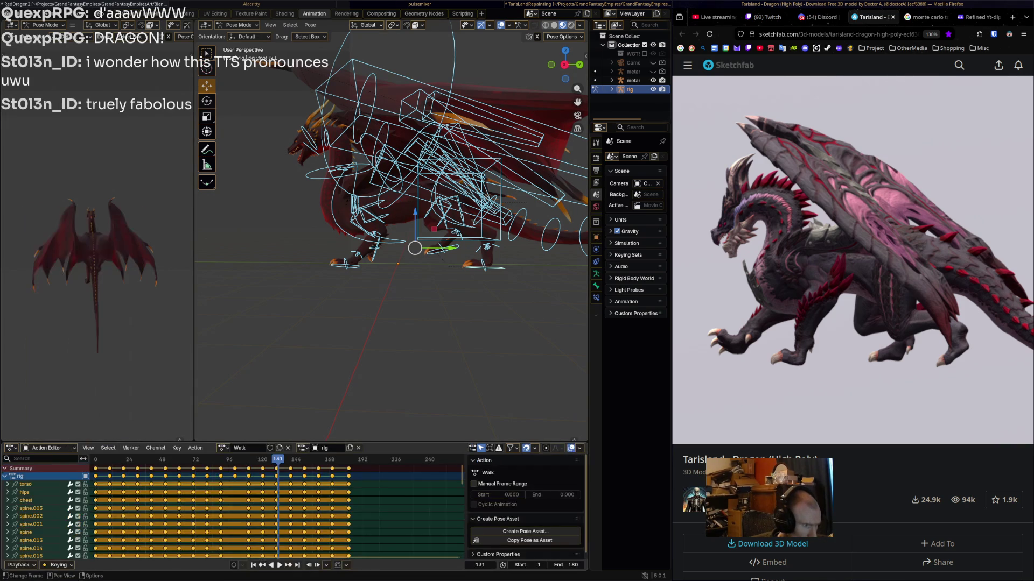
{"action": "scroll", "coordinate": [277, 512], "scroll_direction": "up", "scroll_amount": 5, "text": "ctrl"}
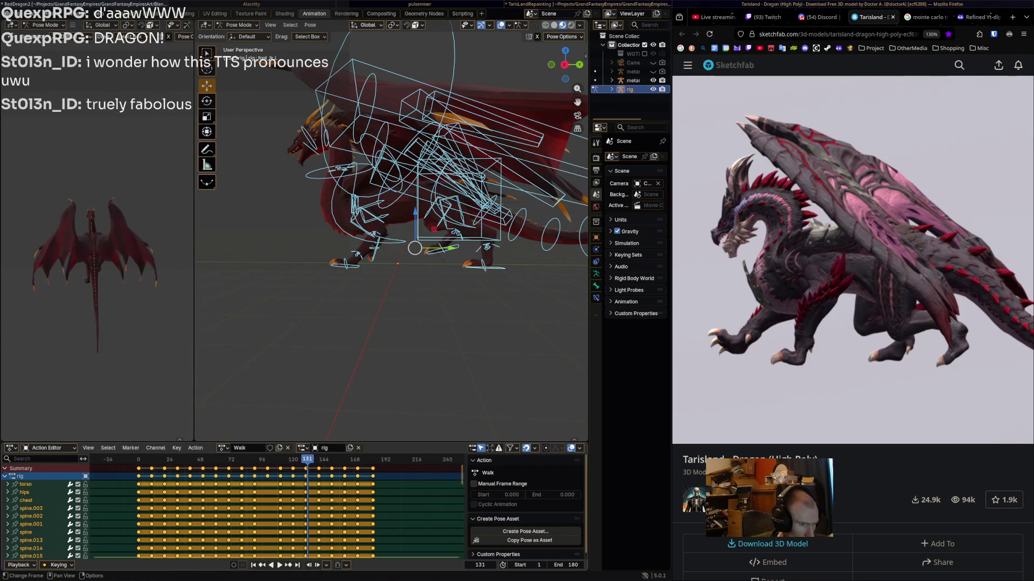
{"action": "left_click_drag", "start_coordinate": [179, 459], "coordinate": [251, 460]}
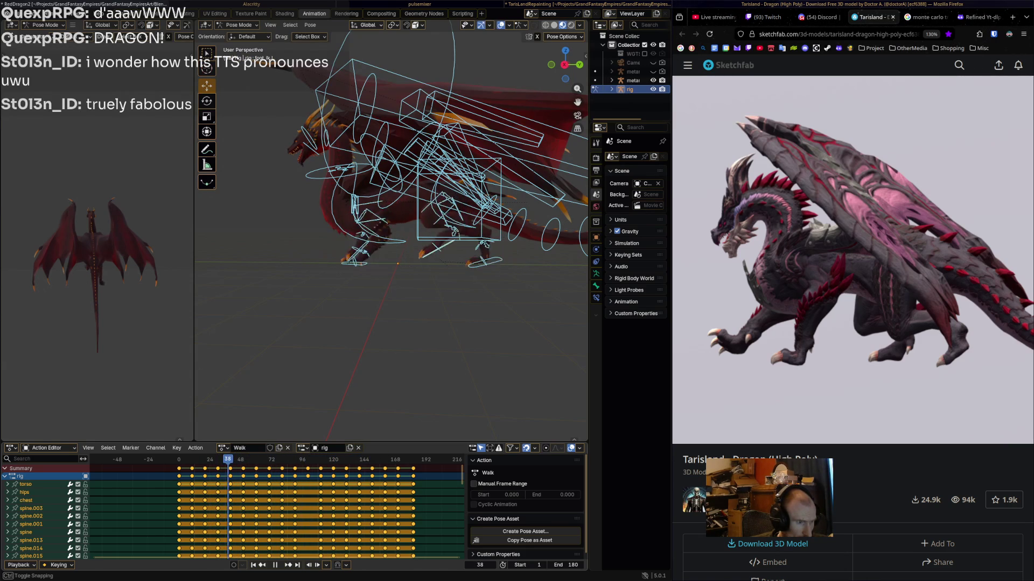
{"action": "key", "text": "space"}
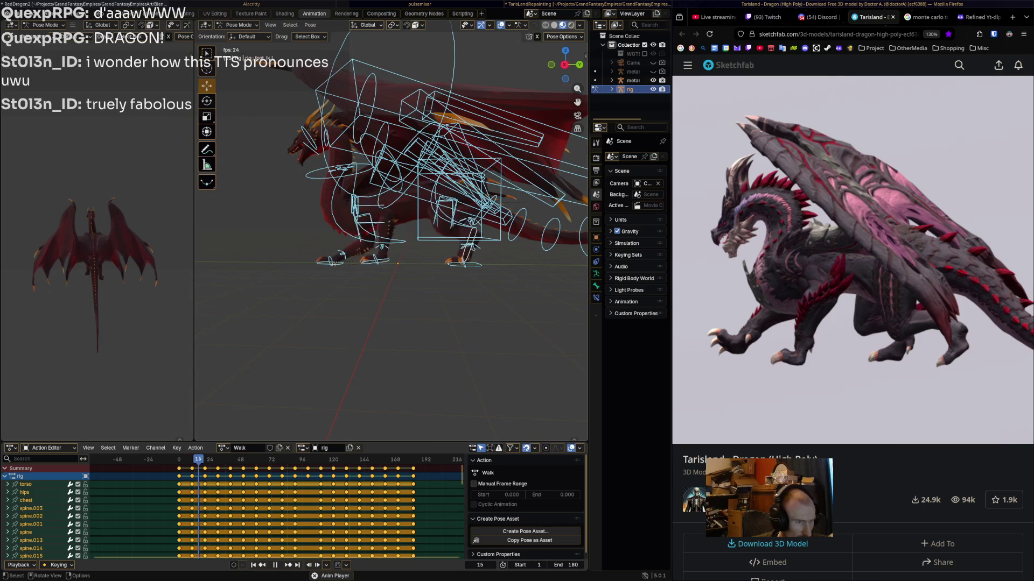
{"action": "key", "text": "space"}
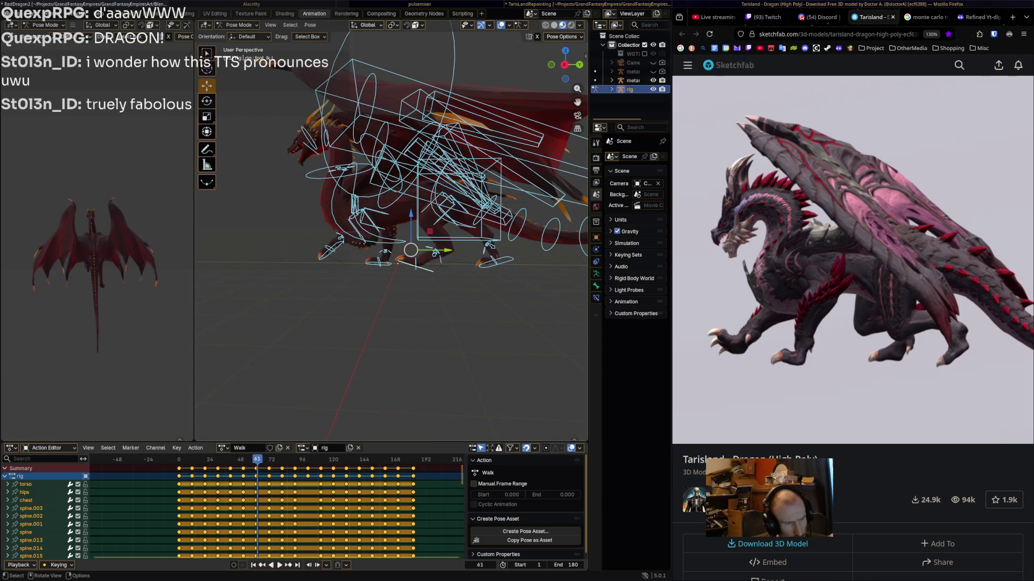
{"action": "key", "text": "ctrl+shift+space"}
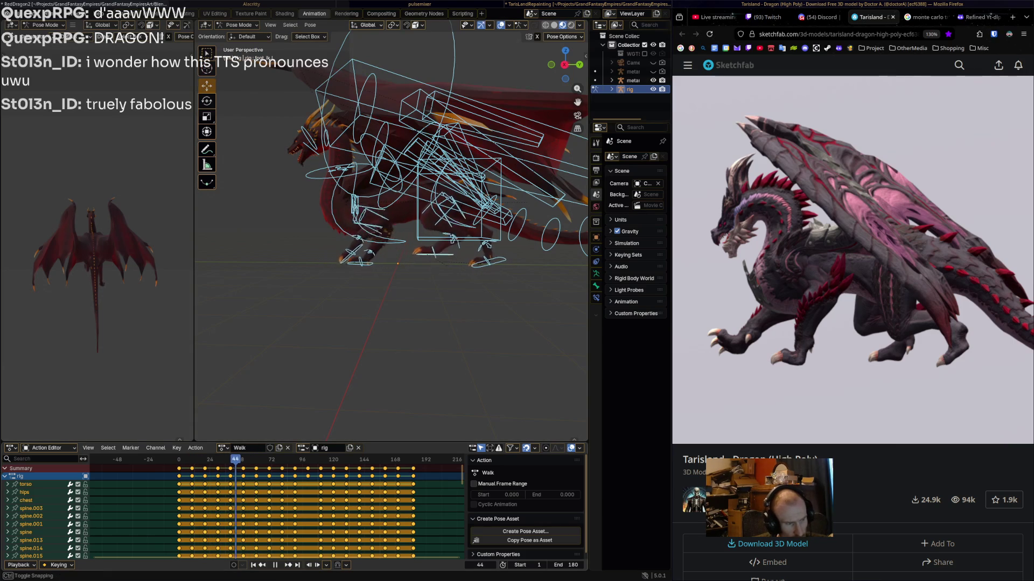
{"action": "key", "text": "space"}
{"action": "key", "text": "space"}
{"action": "key", "text": "ctrl+shift+space"}
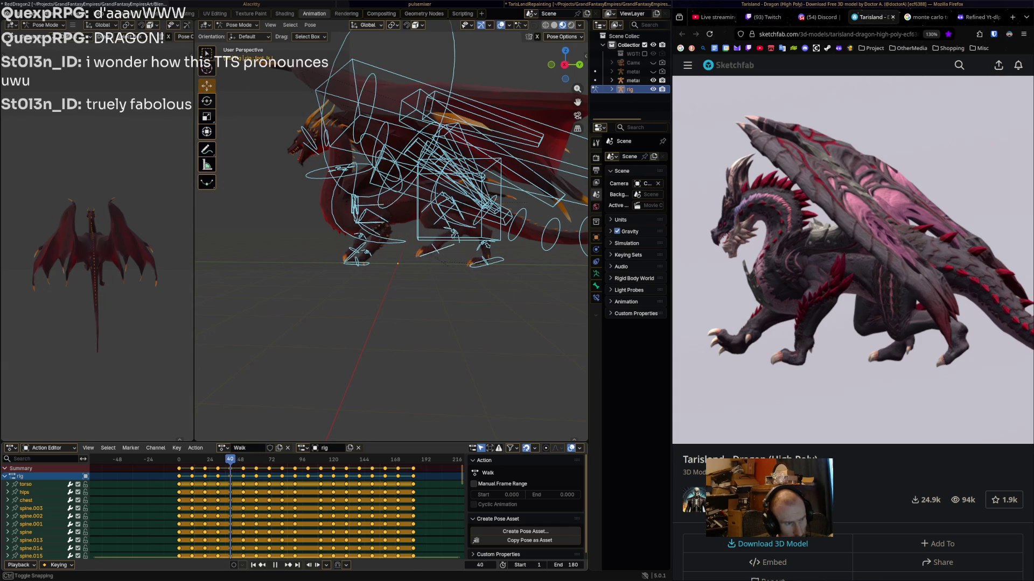
{"action": "key", "text": "space"}
- Reposition front_foot_ik.L leftward and replay the walk both ways to review it
{"action": "left_click", "coordinate": [353, 253]}
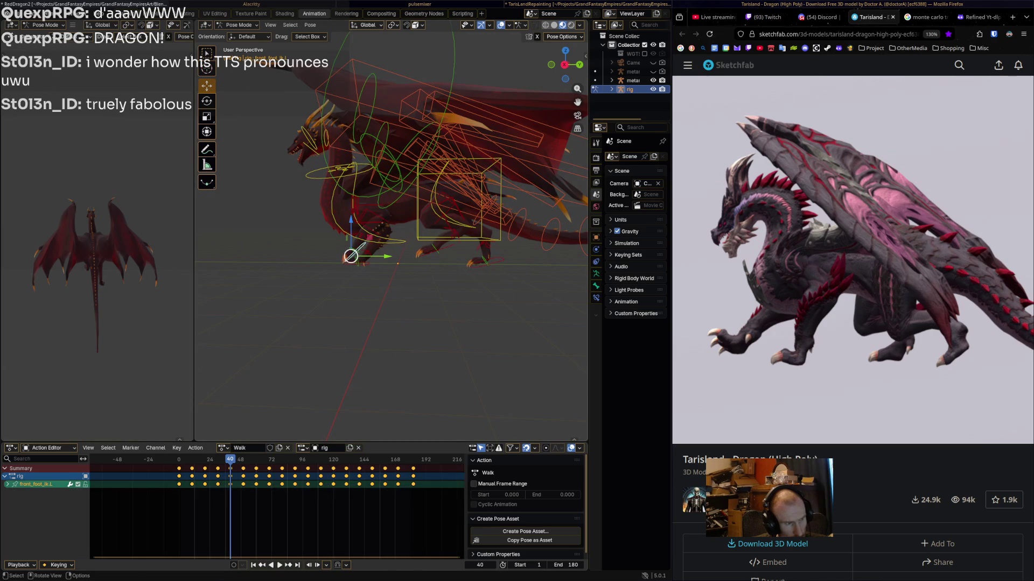
{"action": "key", "text": "g"}
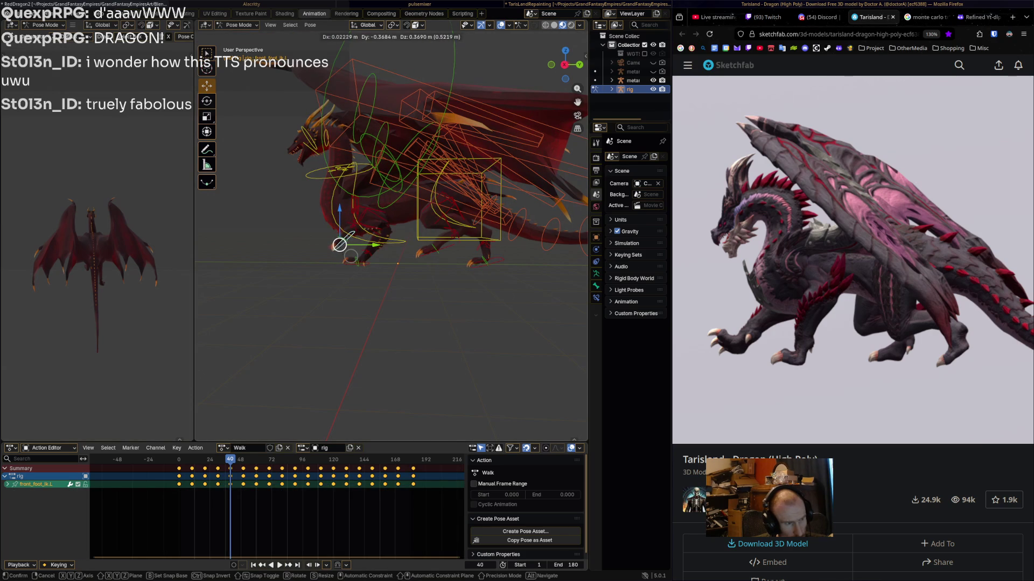
{"action": "left_click", "coordinate": [350, 257]}
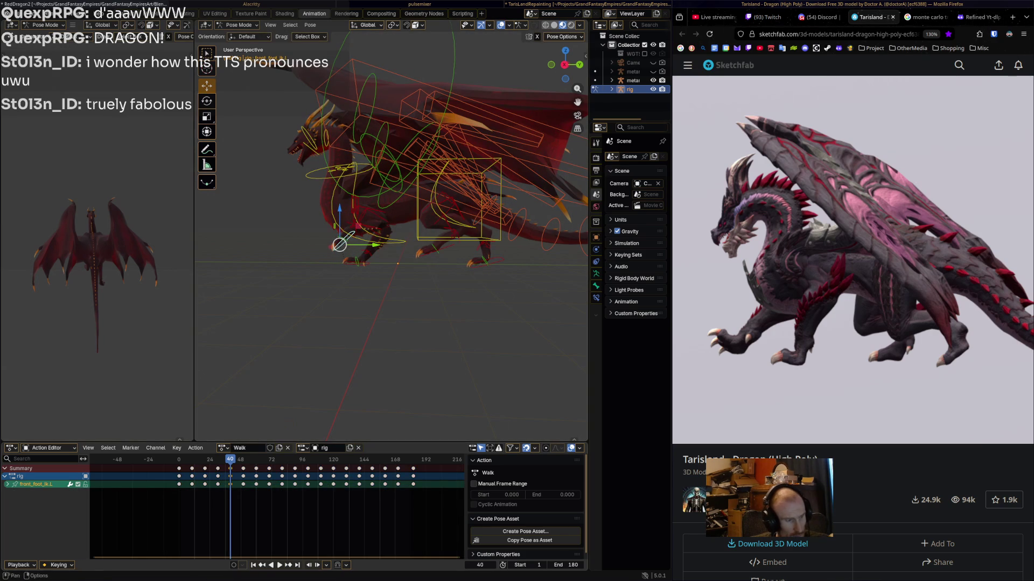
{"action": "key", "text": "space"}
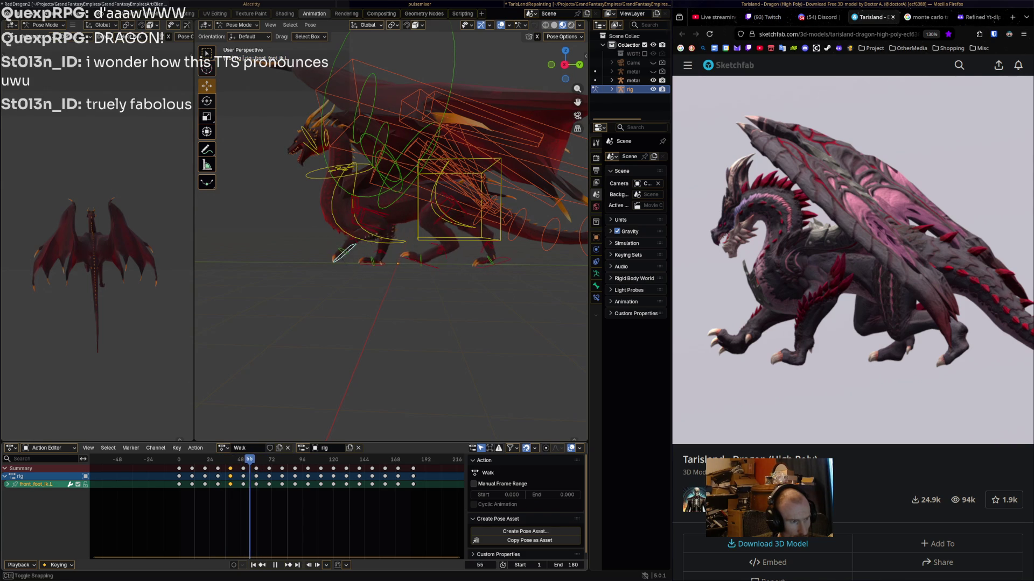
{"action": "left_click_drag", "start_coordinate": [344, 259], "coordinate": [326, 257]}
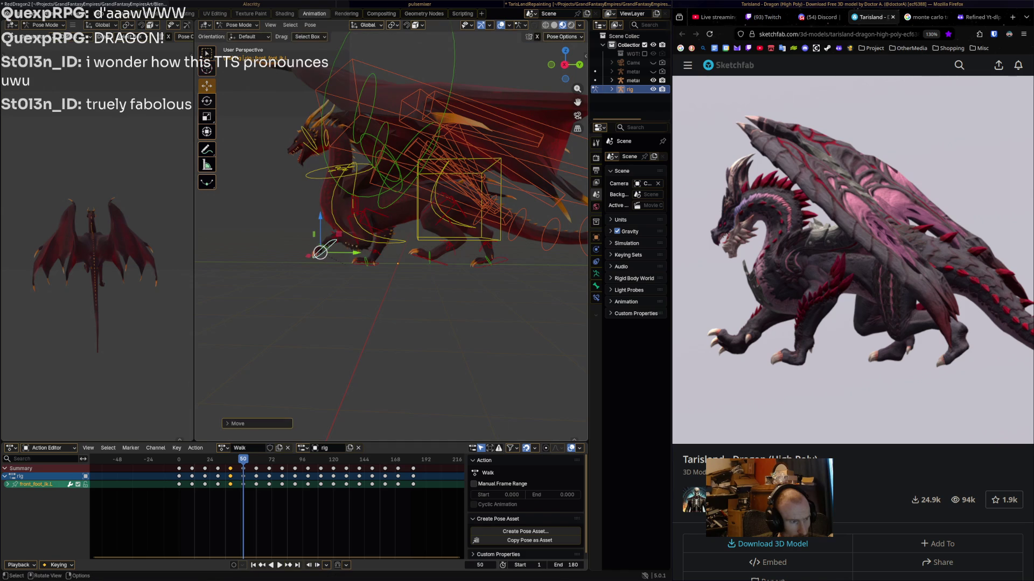
{"action": "key", "text": "shift+ctrl+space"}
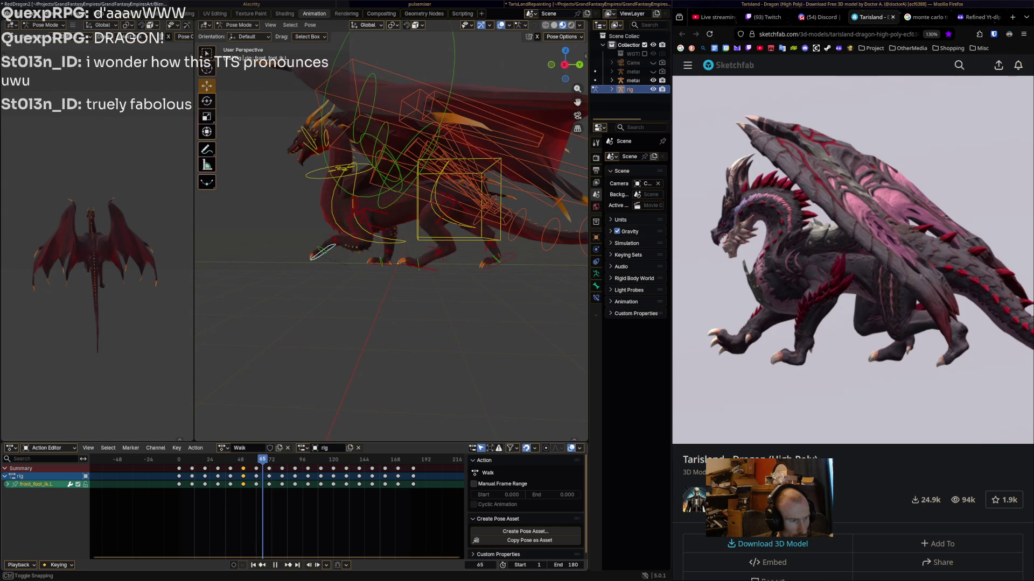
{"action": "key", "text": "shift+ctrl+space"}
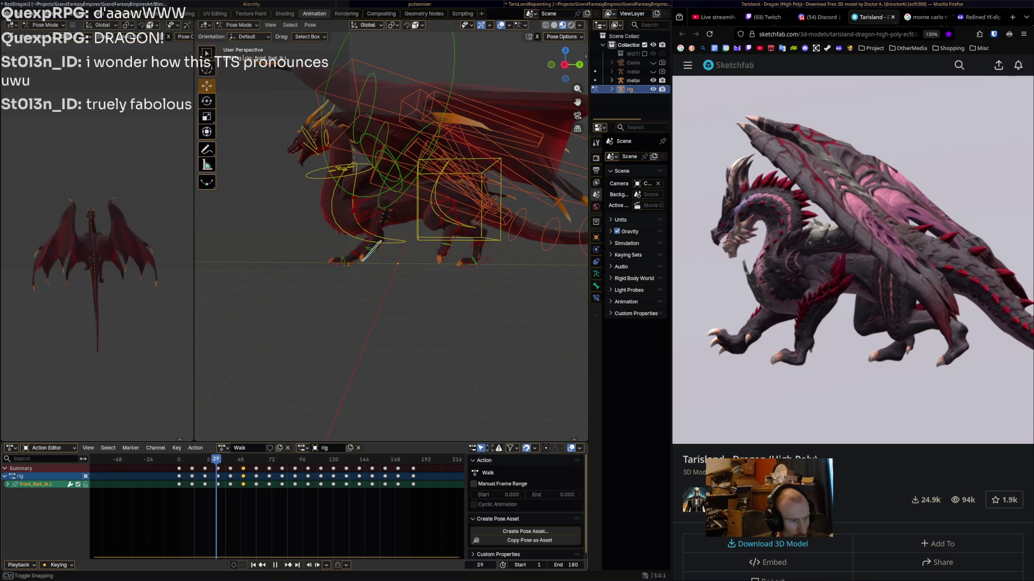
{"action": "key", "text": "space"}
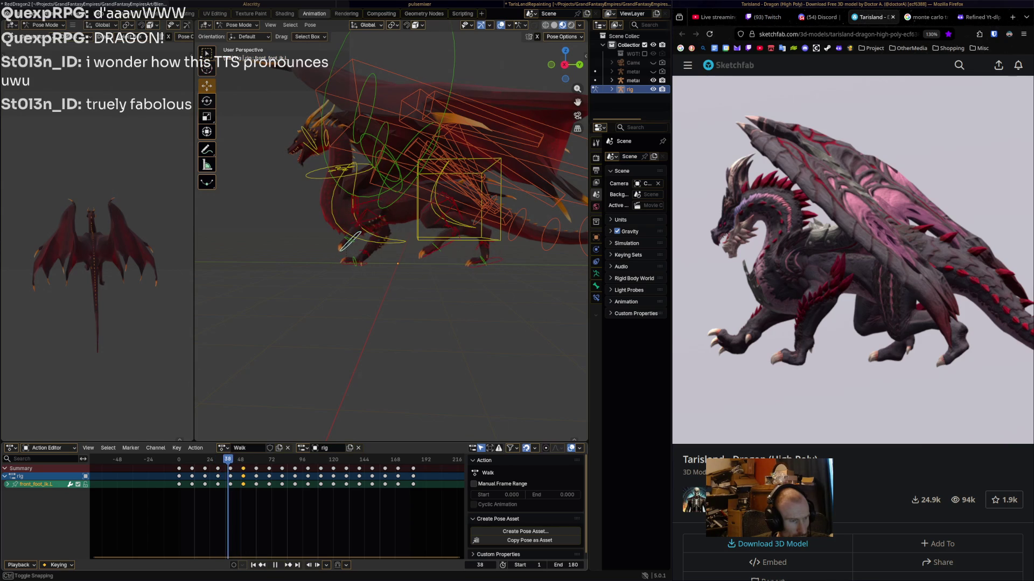
{"action": "key", "text": "space"}
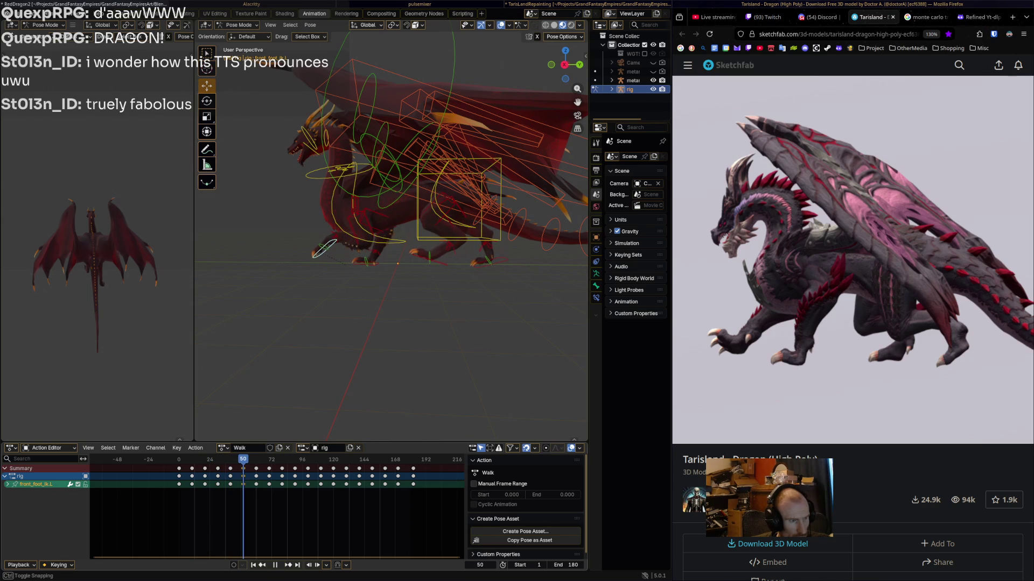
- Rotate the front foot IK bone, shift it further left, and play the walk
{"action": "key", "text": "r"}
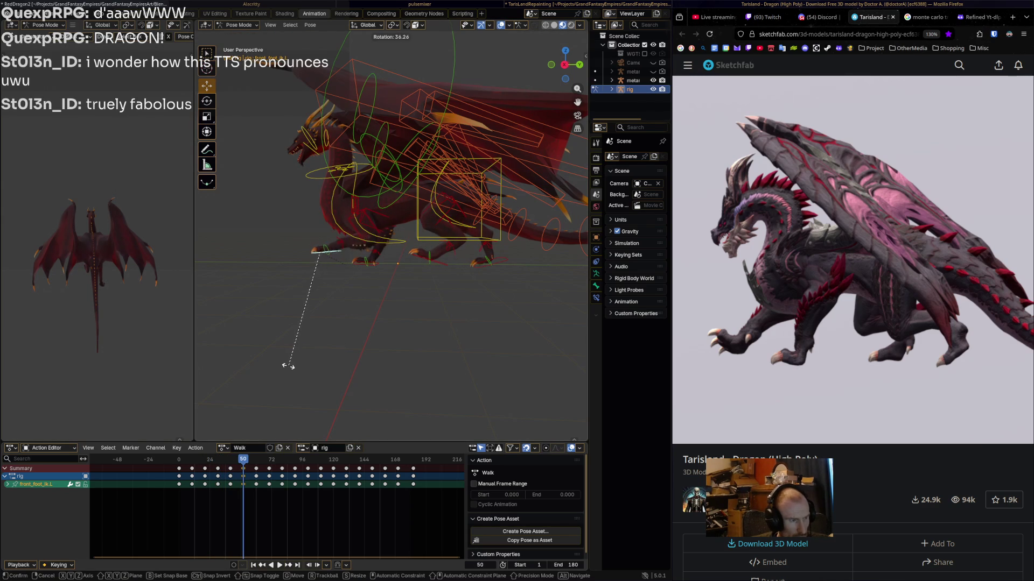
{"action": "left_click", "coordinate": [288, 366]}
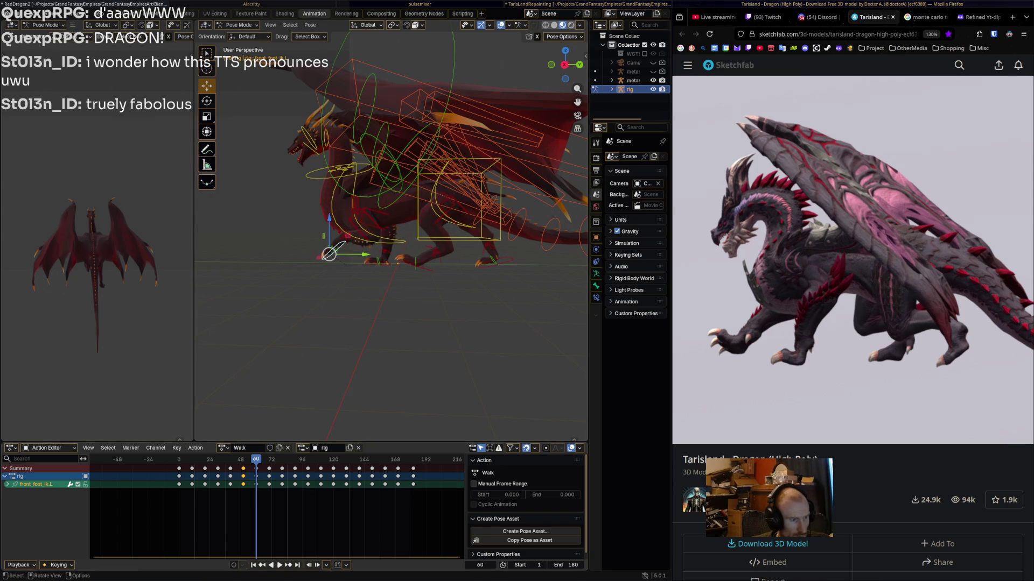
{"action": "left_click_drag", "start_coordinate": [329, 254], "coordinate": [307, 250]}
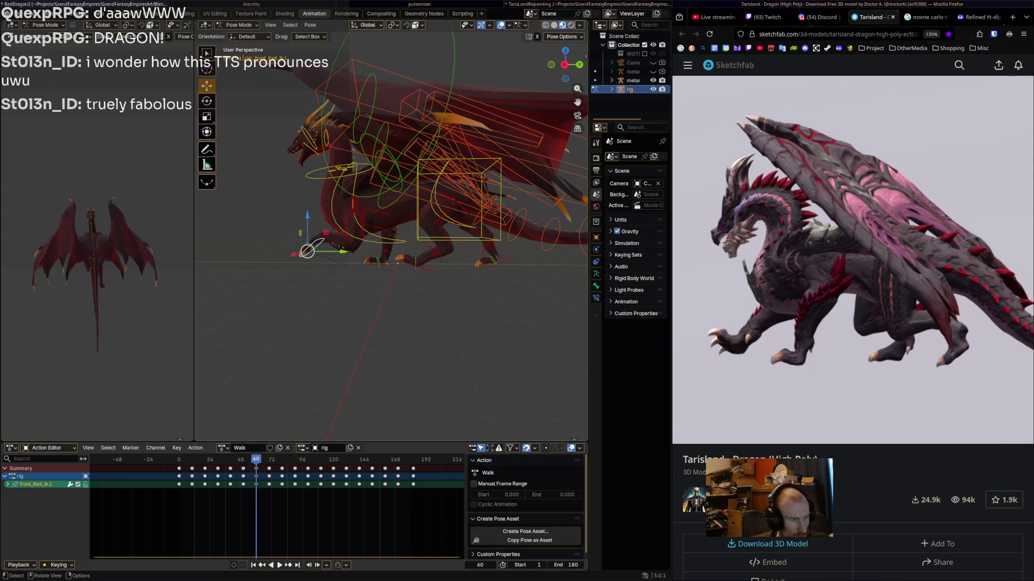
{"action": "key", "text": "r"}
{"action": "key", "text": "Escape"}
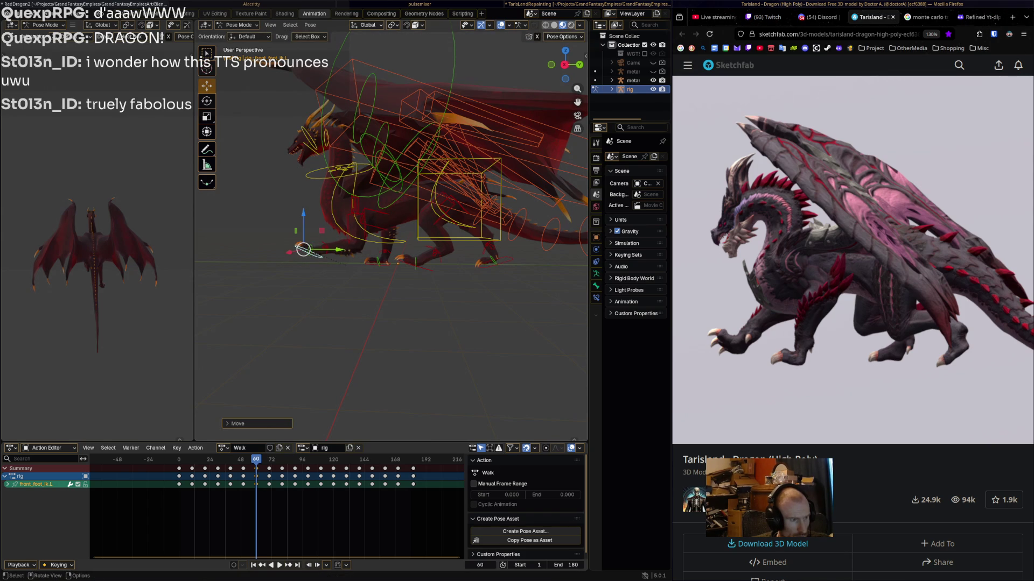
{"action": "key", "text": "space"}
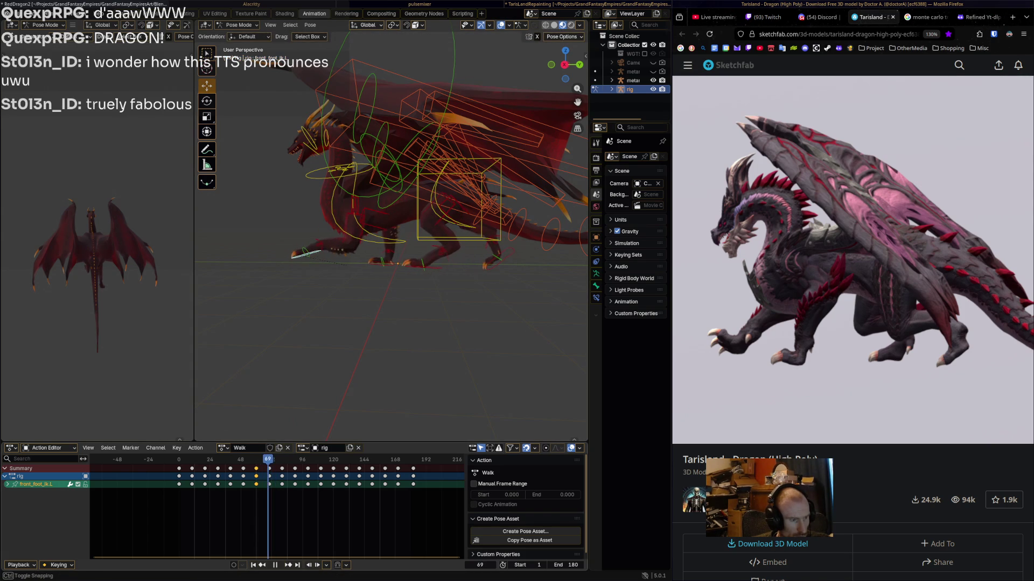
- At frame 70, rotate the front foot IK bone, nudge it forward, and replay in reverse
{"action": "key", "text": "Left"}
{"action": "key", "text": "r"}
{"action": "left_click", "coordinate": [318, 321]}
{"action": "key", "text": "g"}
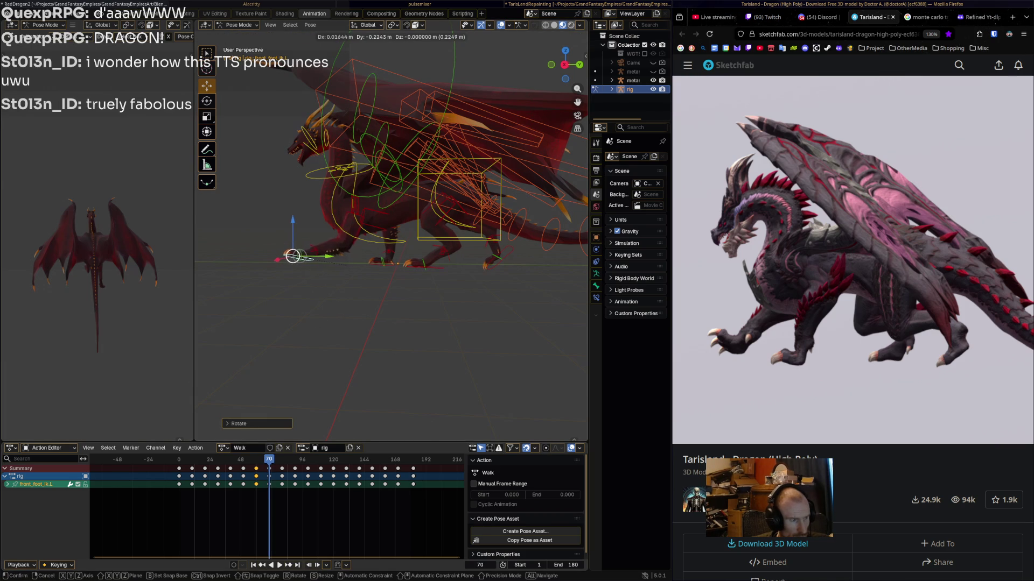
{"action": "key", "text": "Return"}
{"action": "key", "text": "shift+ctrl+space"}
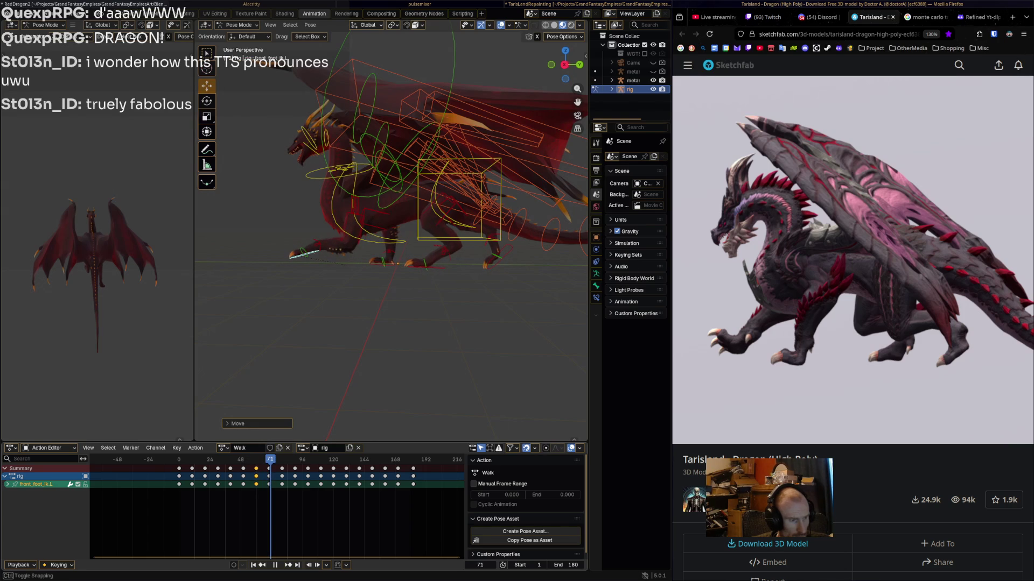
{"action": "key", "text": "space"}
- Rotate and reposition the front foot IK bone again at frame 70, then review playback both ways
{"action": "key", "text": "r"}
{"action": "key", "text": "Return"}
{"action": "key", "text": "g"}
{"action": "key", "text": "Return"}
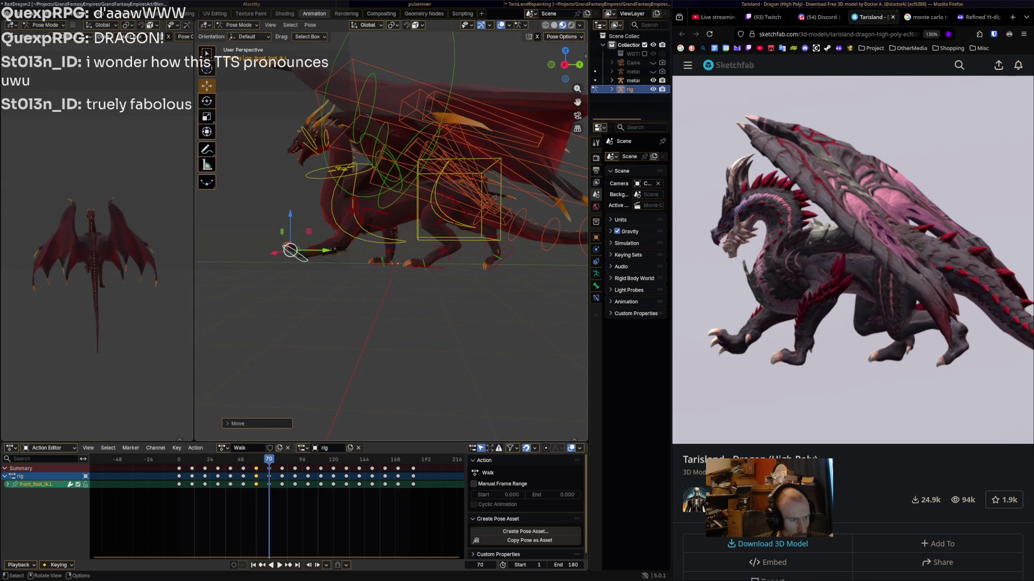
{"action": "key", "text": "ctrl+shift+space"}
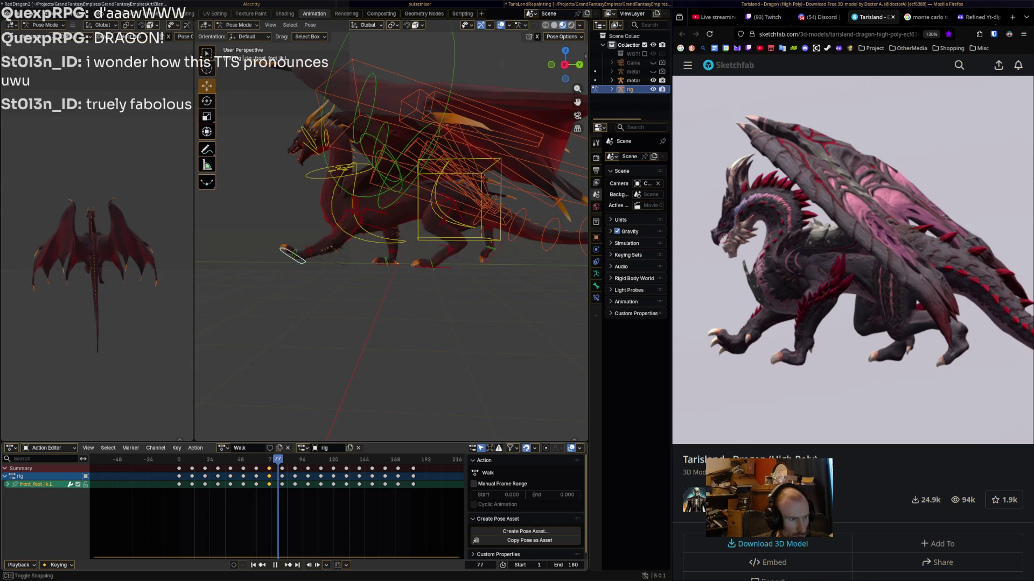
{"action": "key", "text": "shift+Left"}
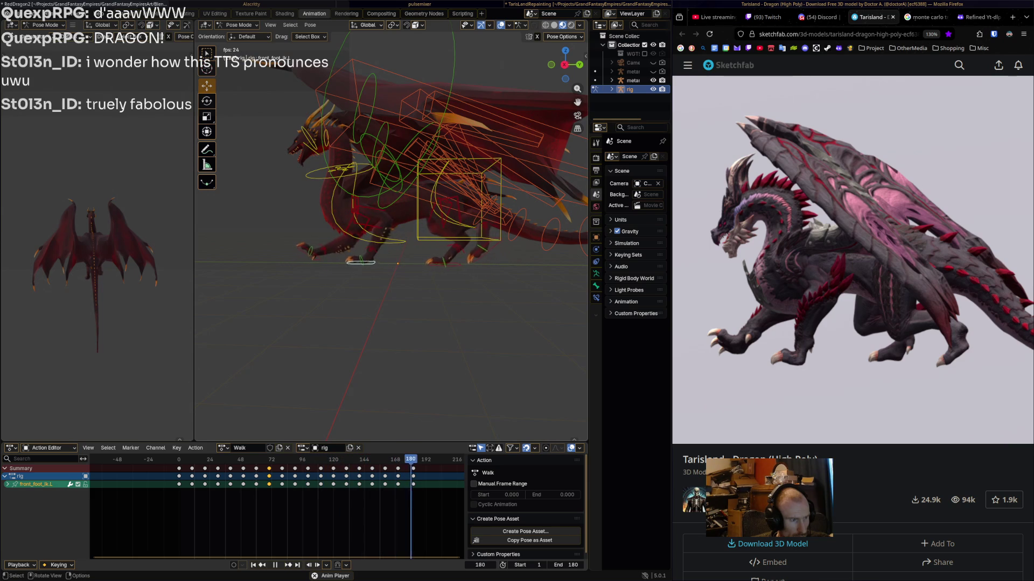
- Play from the end, stop at frame 177, and select the rig's keys near the end
{"action": "key", "text": "space"}
{"action": "key", "text": "shift+ctrl+space"}
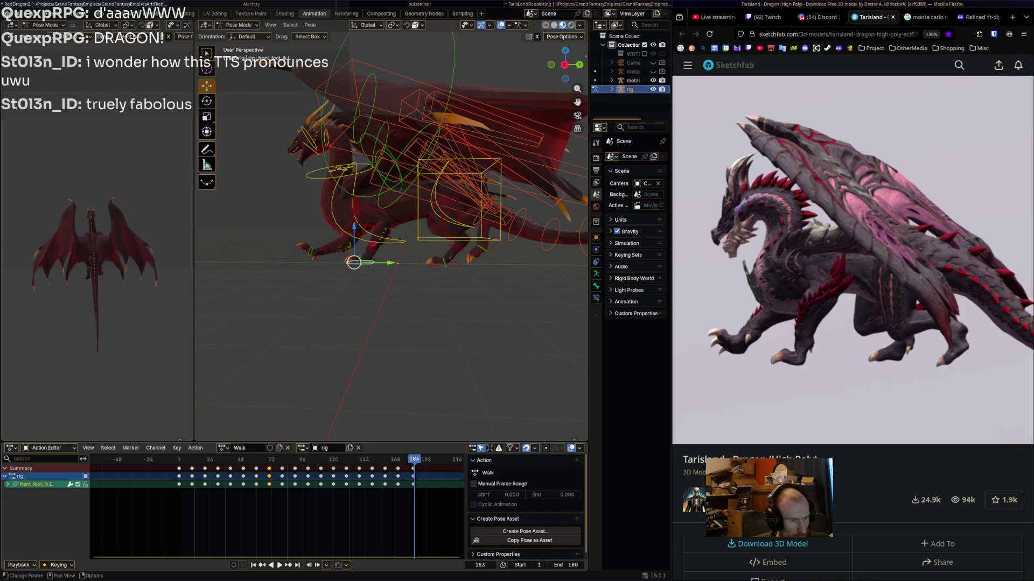
{"action": "key", "text": "space"}
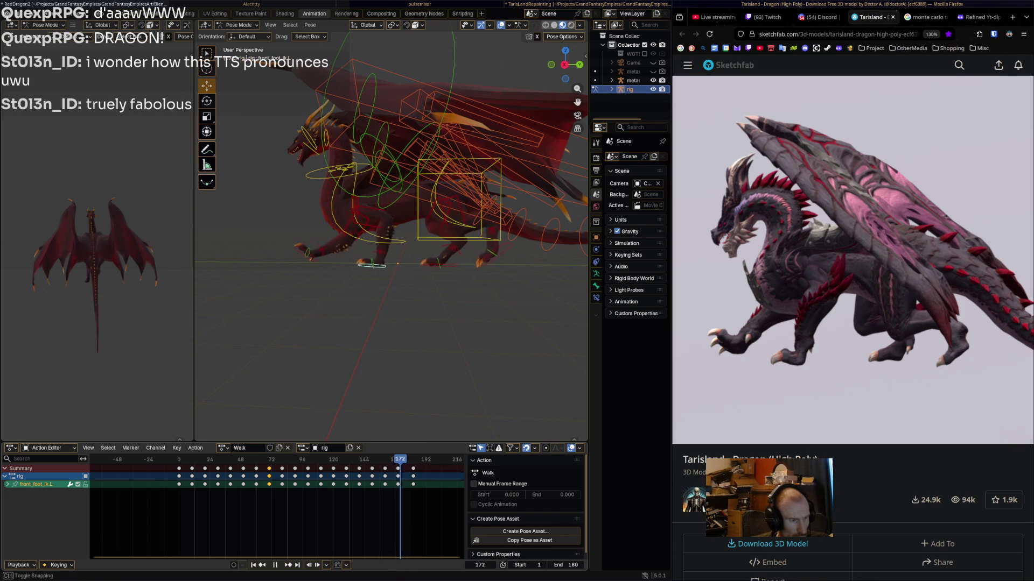
{"action": "key", "text": "space"}
{"action": "left_click", "coordinate": [398, 476]}
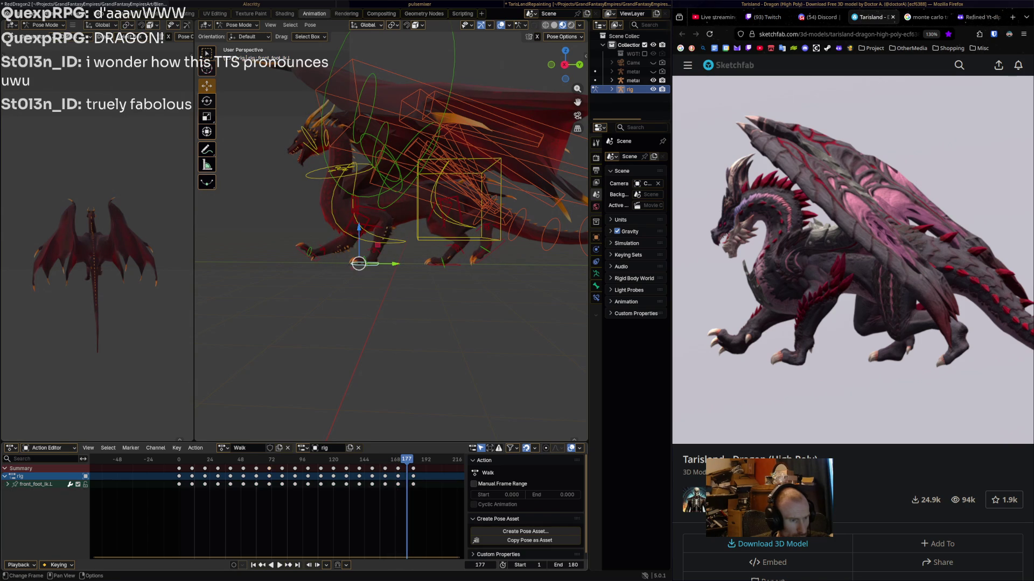
{"action": "right_click", "coordinate": [398, 476]}
{"action": "key", "text": "Escape"}
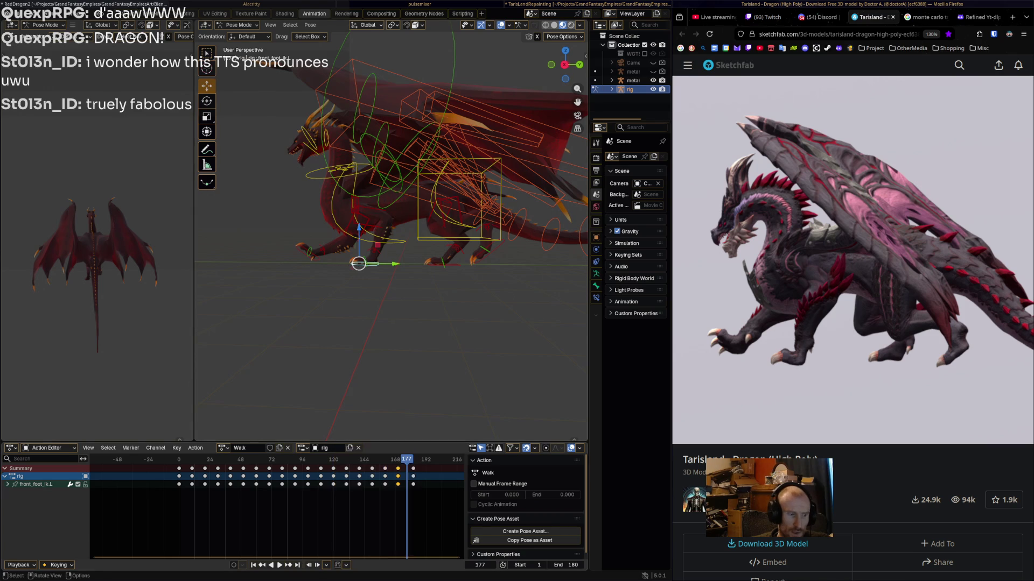
- Box-select every bone's last keyframes and move them 11 frames earlier
{"action": "key", "text": "a"}
{"action": "left_click_drag", "start_coordinate": [381, 480], "coordinate": [418, 560]}
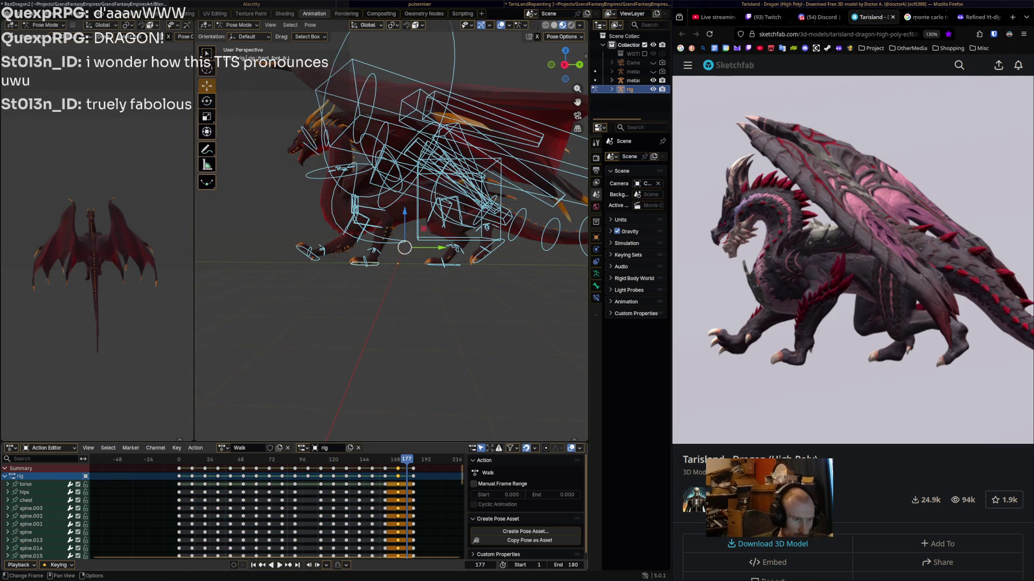
{"action": "key", "text": "x"}
{"action": "key", "text": "Escape"}
{"action": "key", "text": "g"}
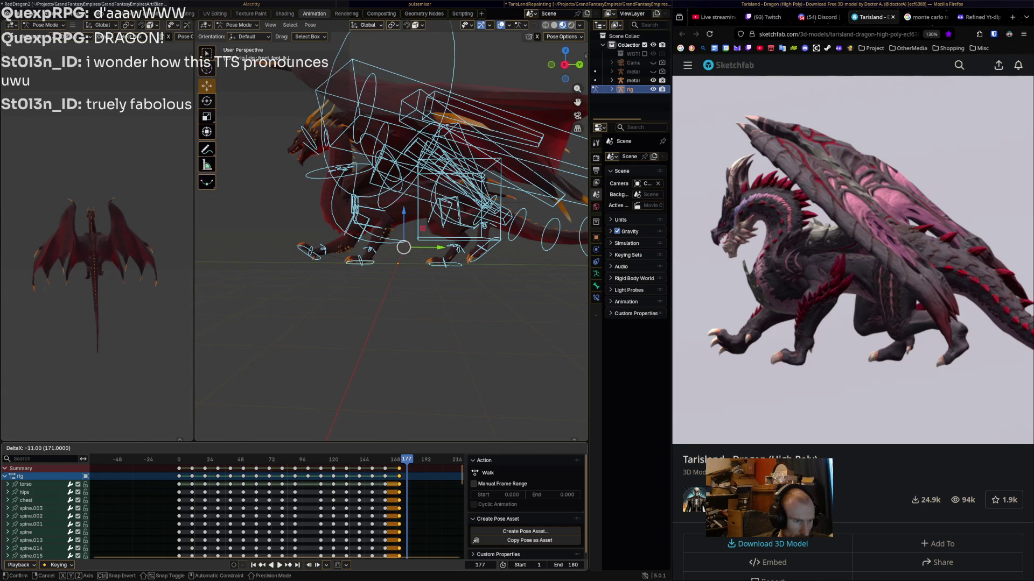
{"action": "key", "text": "Return"}
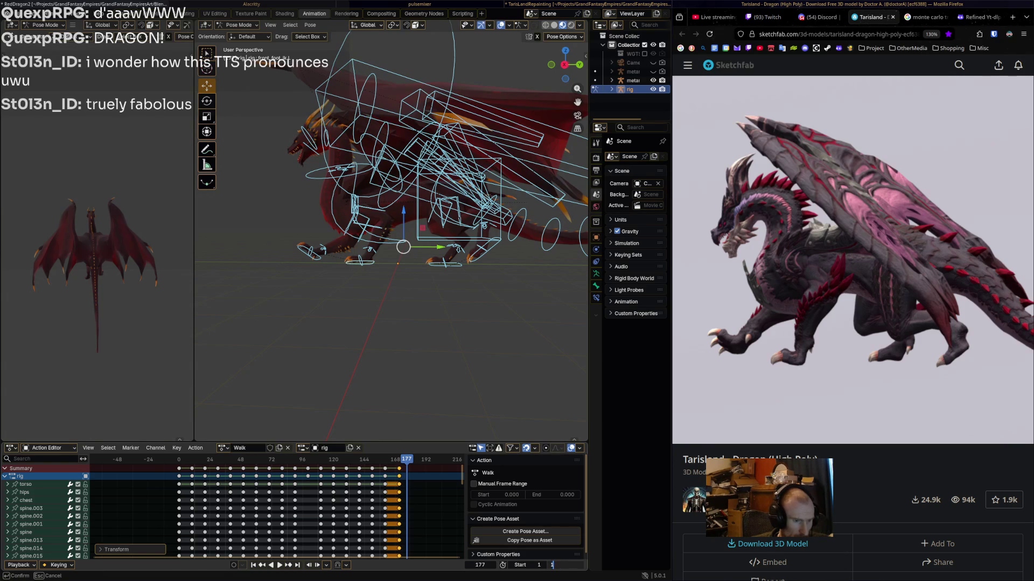
- Set the end frame to 170 and play the shortened walk cycle
{"action": "type", "text": "171"}
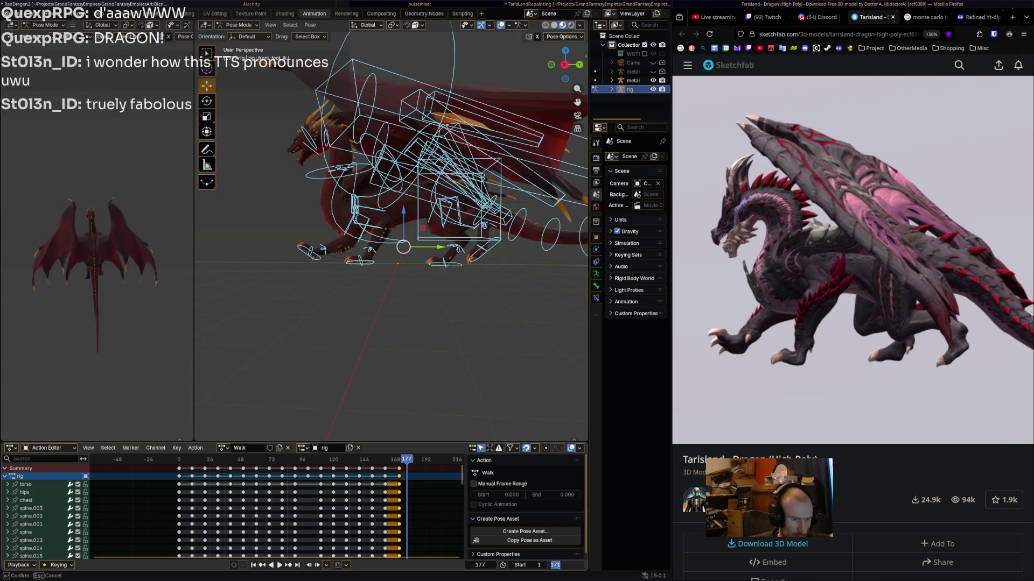
{"action": "type", "text": "170"}
{"action": "key", "text": "Return"}
{"action": "key", "text": "space"}
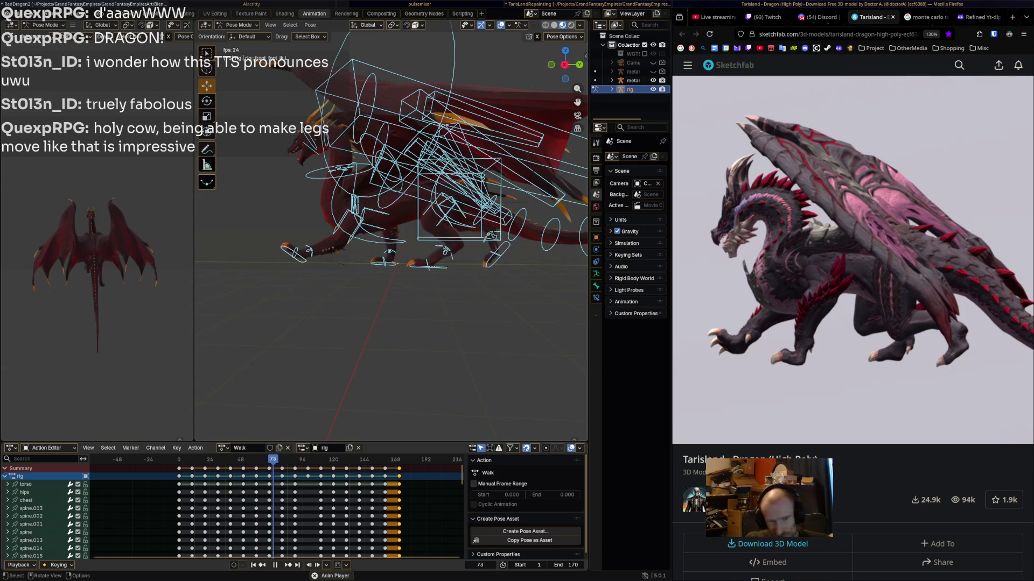
- Play and restart the Sketchfab reference walk in Firefox
{"action": "mouse_move", "coordinate": [946, 422]}
{"action": "left_click", "coordinate": [687, 431]}
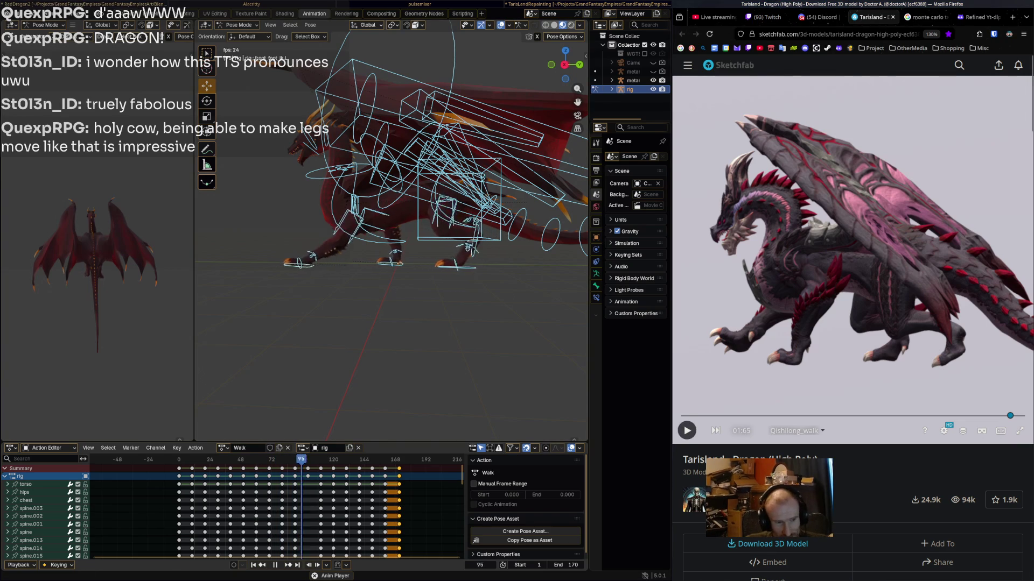
{"action": "left_click", "coordinate": [687, 431]}
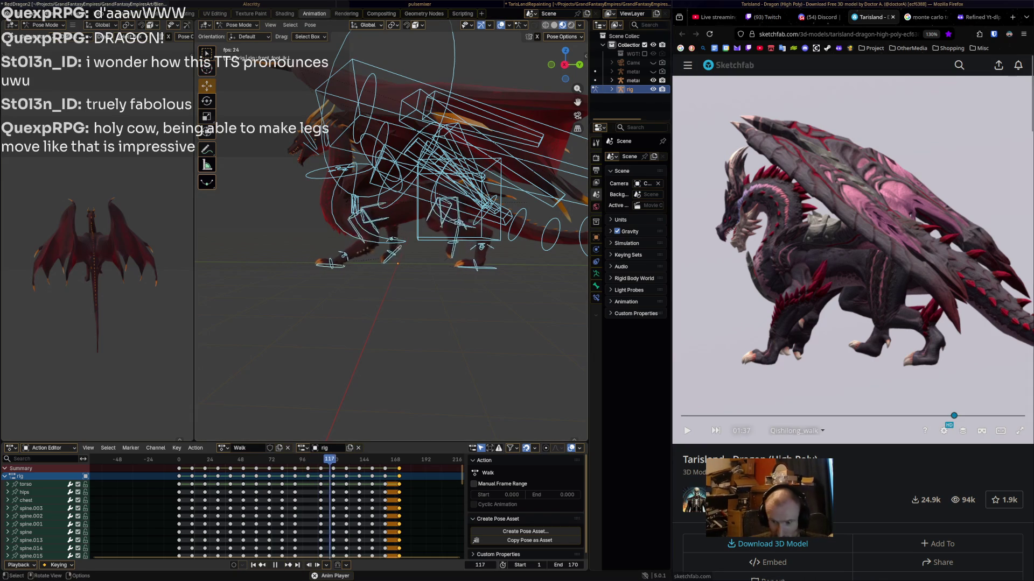
- Replay Blender's walk from frame 0, stop at frame 160, and select only foot_ik.R
{"action": "key", "text": "space"}
{"action": "key", "text": "space"}
{"action": "left_click", "coordinate": [178, 459]}
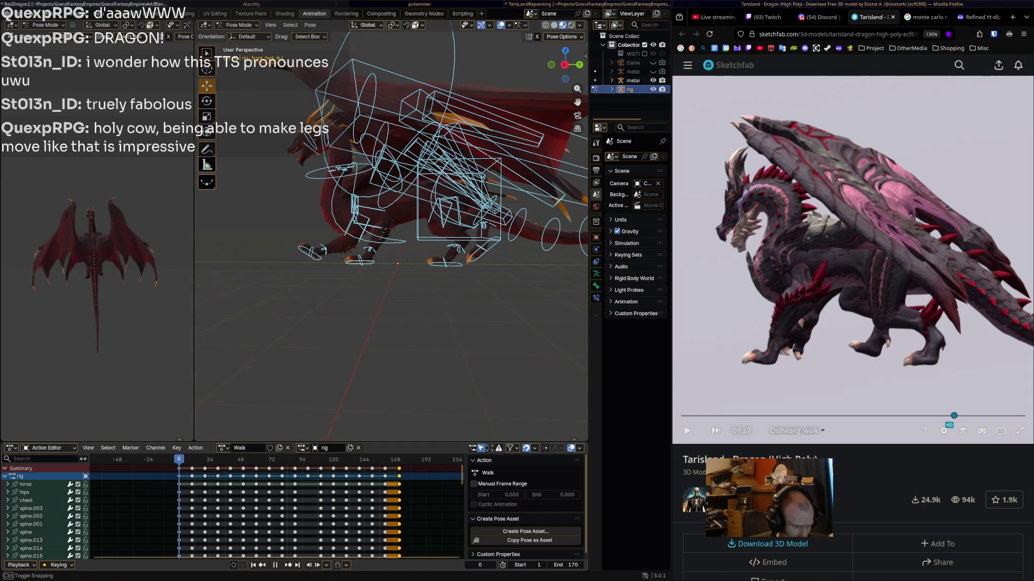
{"action": "key", "text": "space"}
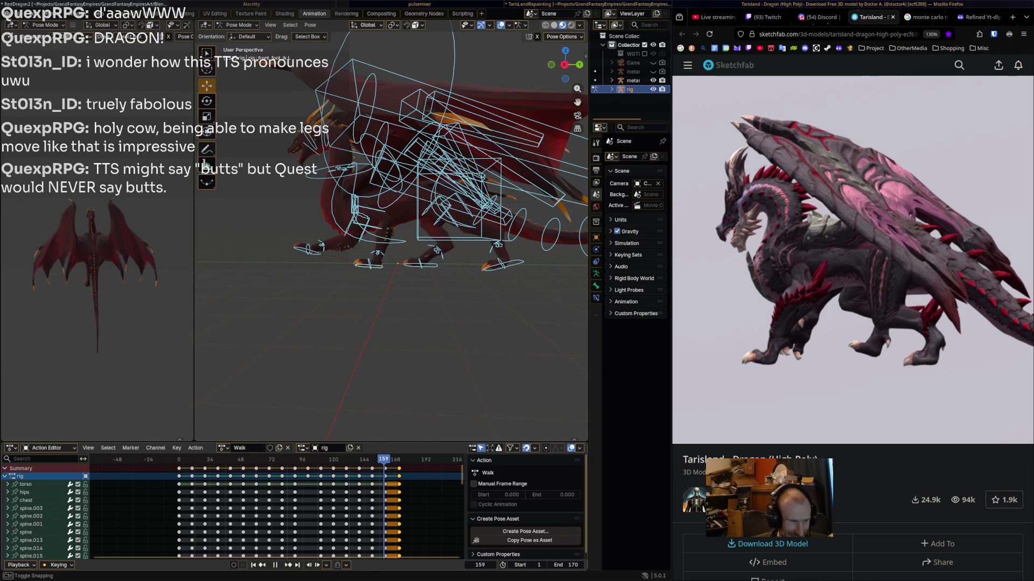
{"action": "key", "text": "space"}
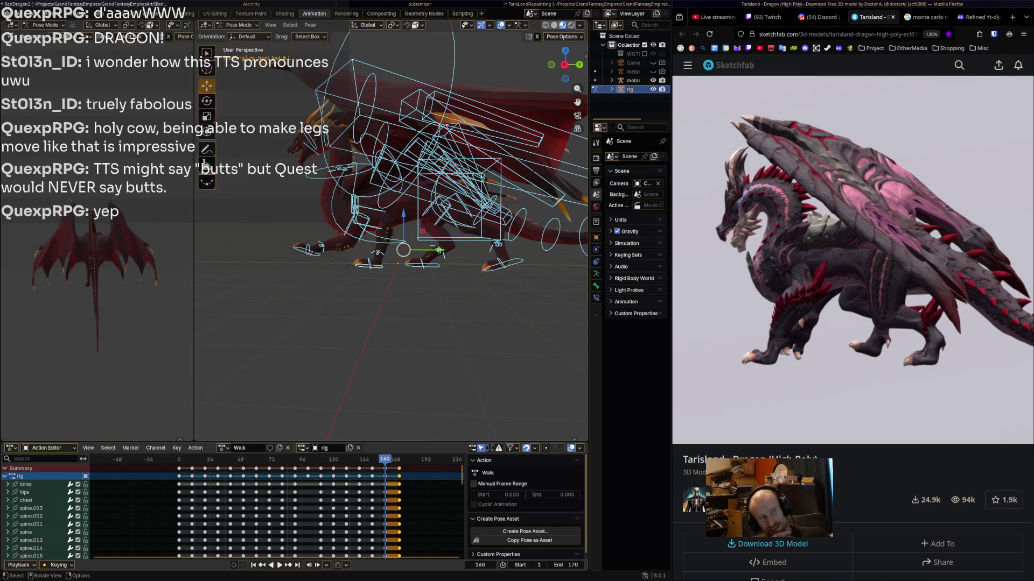
{"action": "left_click", "coordinate": [431, 265]}
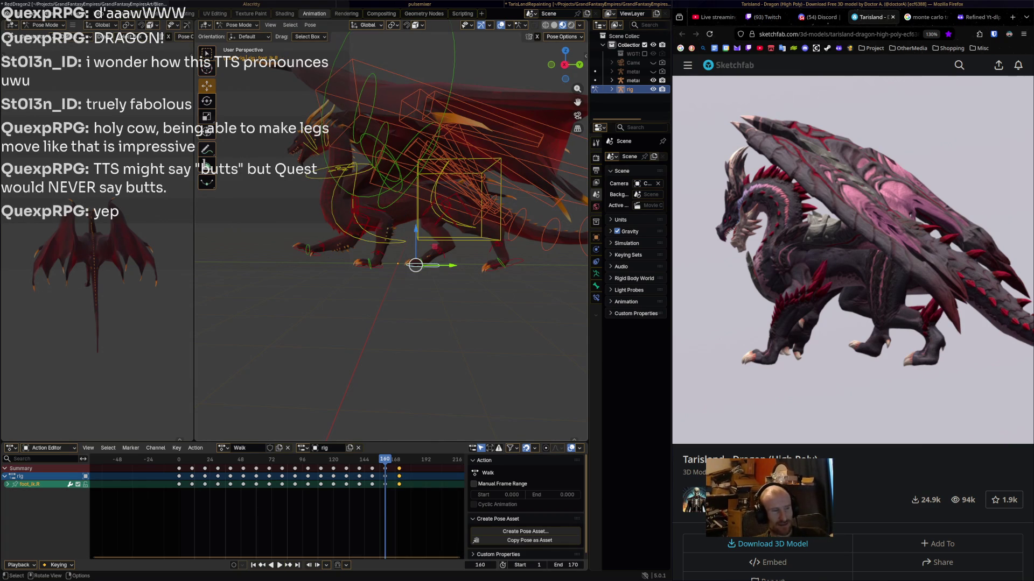
- Scrub the reversed walk to around frames 108–123 and slide foot_ik.R along Y
{"action": "key", "text": "shift+ctrl+space"}
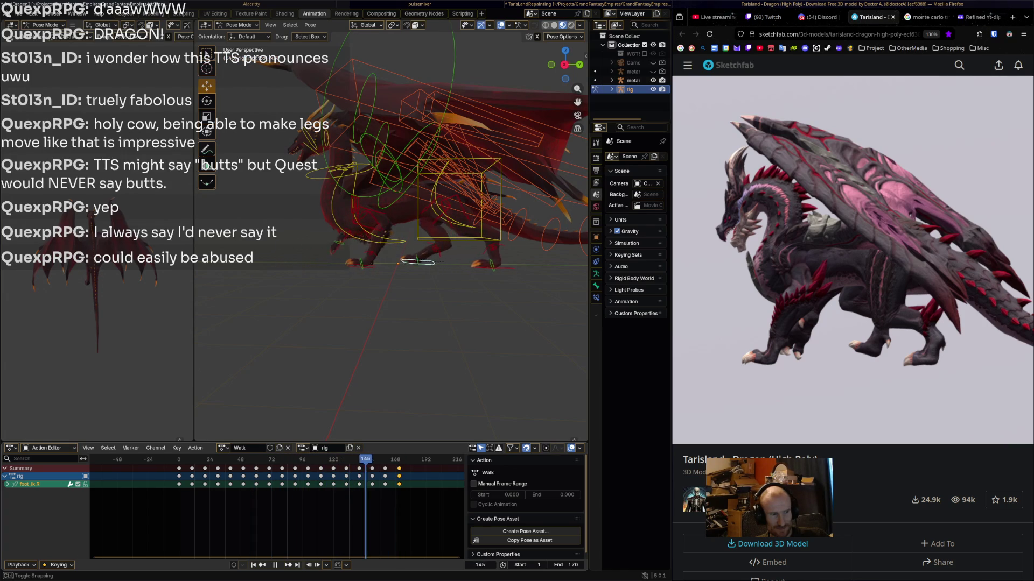
{"action": "mouse_move", "coordinate": [401, 463]}
{"action": "left_mouse_down"}
{"action": "mouse_move", "coordinate": [415, 463]}
{"action": "mouse_move", "coordinate": [318, 463]}
{"action": "left_mouse_up"}
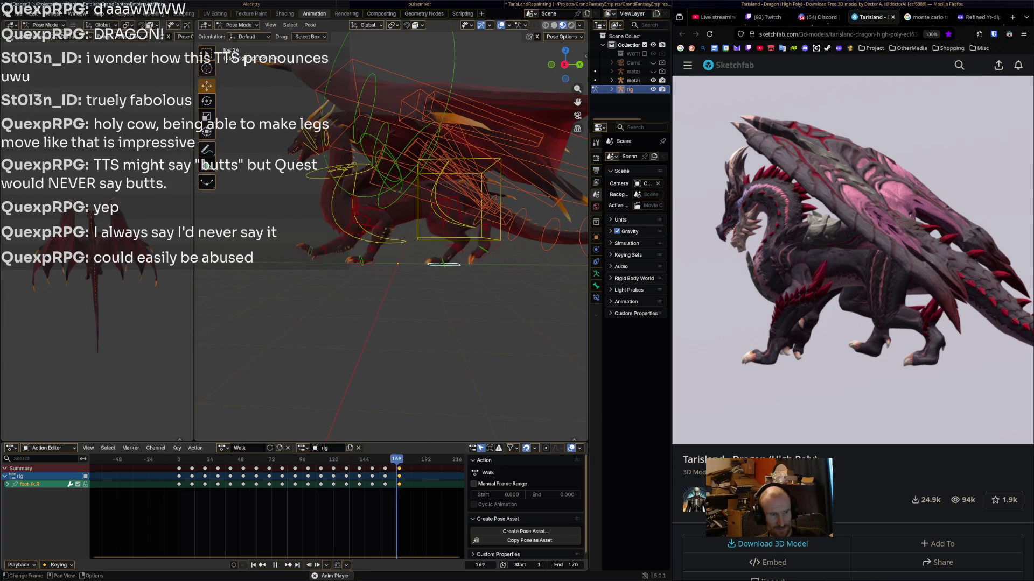
{"action": "mouse_move", "coordinate": [338, 463]}
{"action": "left_mouse_down"}
{"action": "mouse_move", "coordinate": [394, 463]}
{"action": "mouse_move", "coordinate": [341, 463]}
{"action": "mouse_move", "coordinate": [359, 463]}
{"action": "left_mouse_up"}
{"action": "key", "text": "space"}
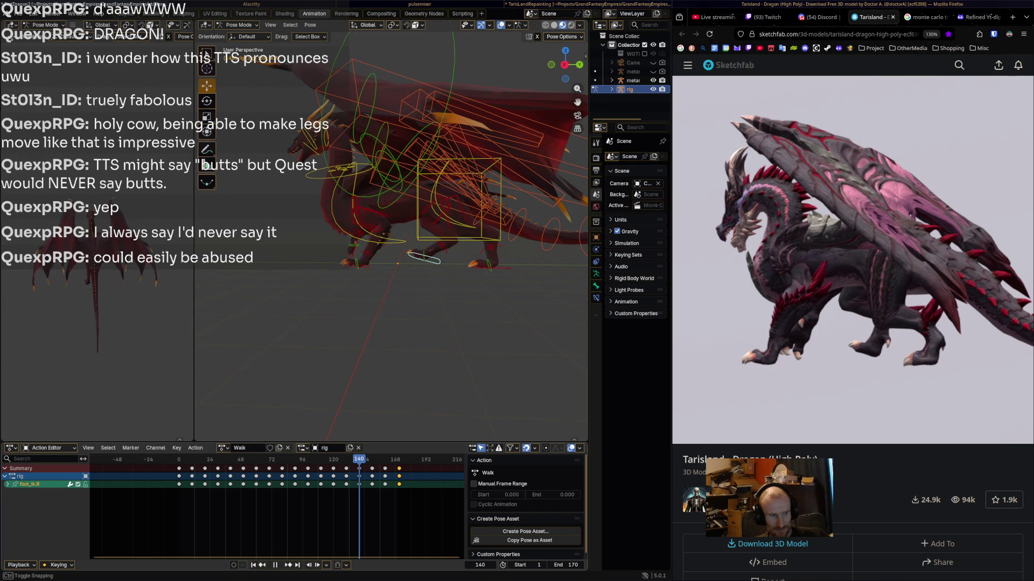
{"action": "mouse_move", "coordinate": [455, 257]}
{"action": "left_mouse_down"}
{"action": "mouse_move", "coordinate": [471, 256]}
{"action": "mouse_move", "coordinate": [434, 257]}
{"action": "left_mouse_up"}
{"action": "key", "text": "space"}
- At frame 150, move foot_ik.R further forward along Y and replay the walk
{"action": "key", "text": "space"}
{"action": "left_click_drag", "start_coordinate": [442, 264], "coordinate": [460, 265]}
{"action": "key", "text": "space"}
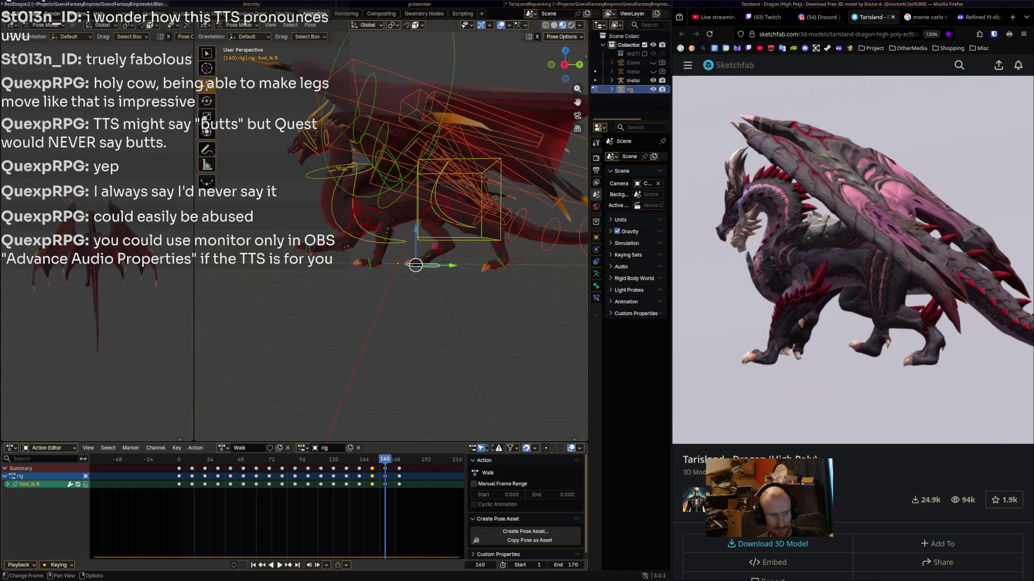
{"action": "key", "text": "g"}
{"action": "key", "text": "y"}
{"action": "left_click", "coordinate": [444, 265]}
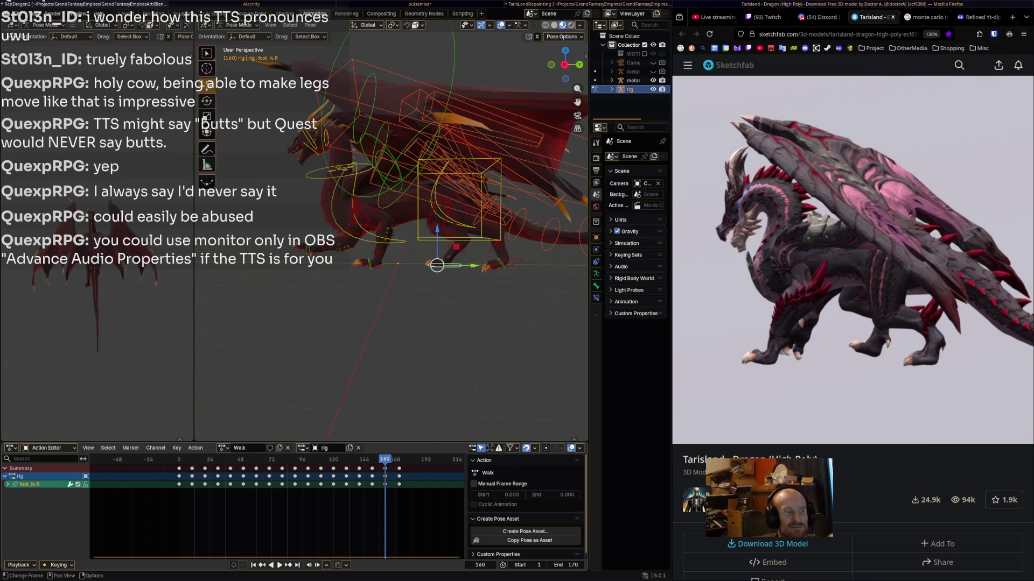
{"action": "key", "text": "space"}
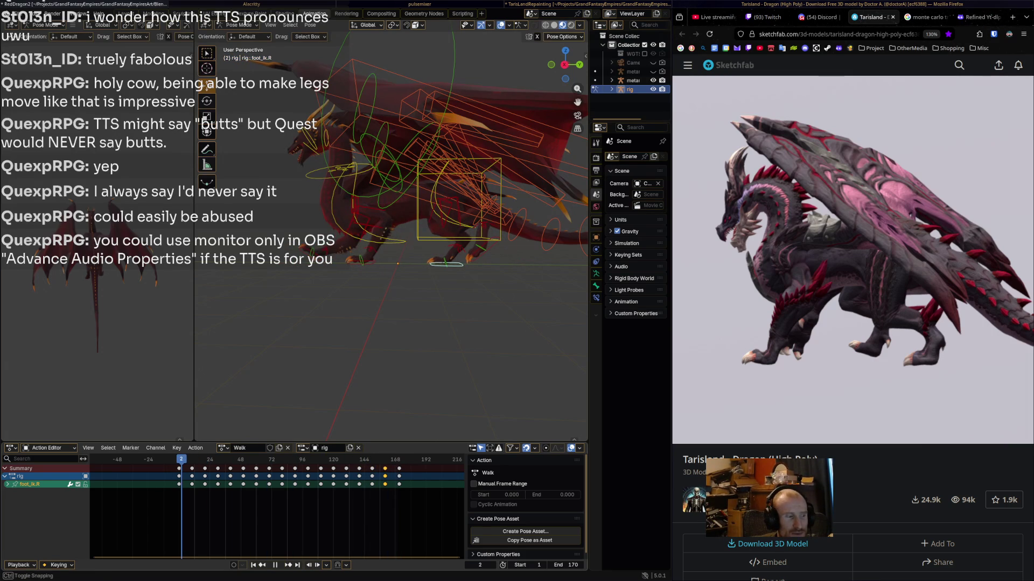
- Review the whole walk from frame 0, forward and in reverse around frame 150
{"action": "key", "text": "Left"}
{"action": "key", "text": "Left"}
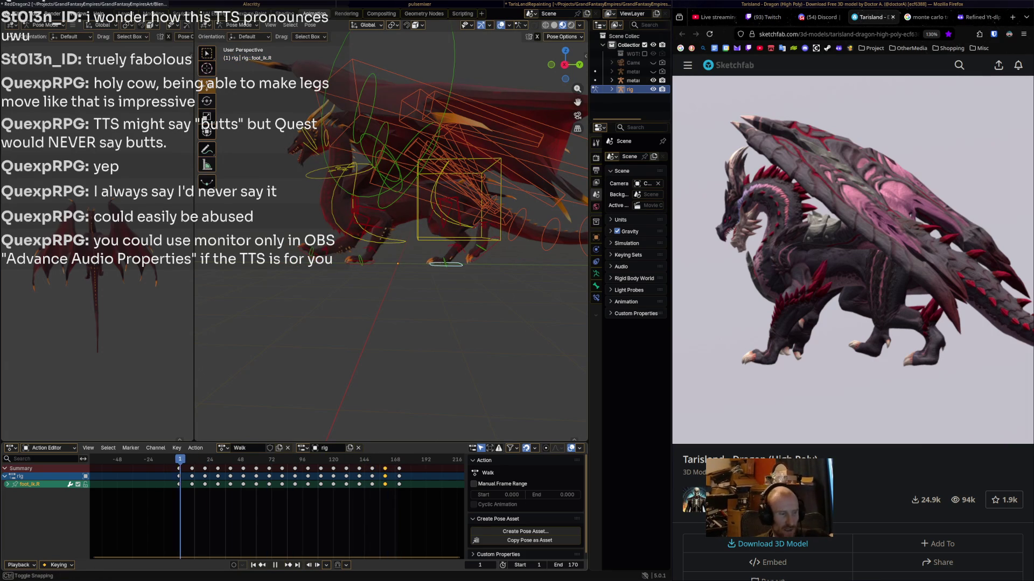
{"action": "key", "text": "space"}
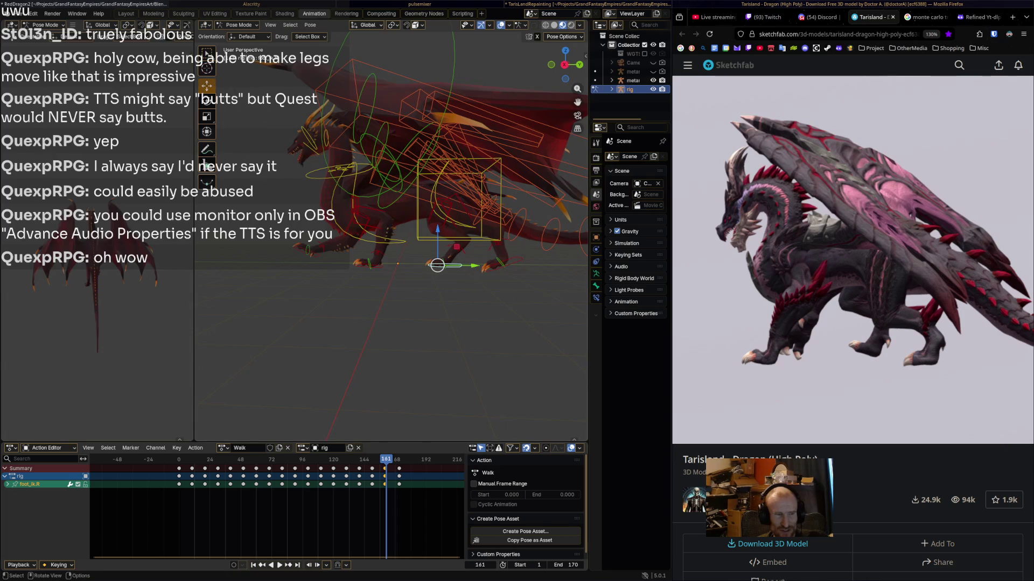
{"action": "key", "text": "shift+ctrl+space"}
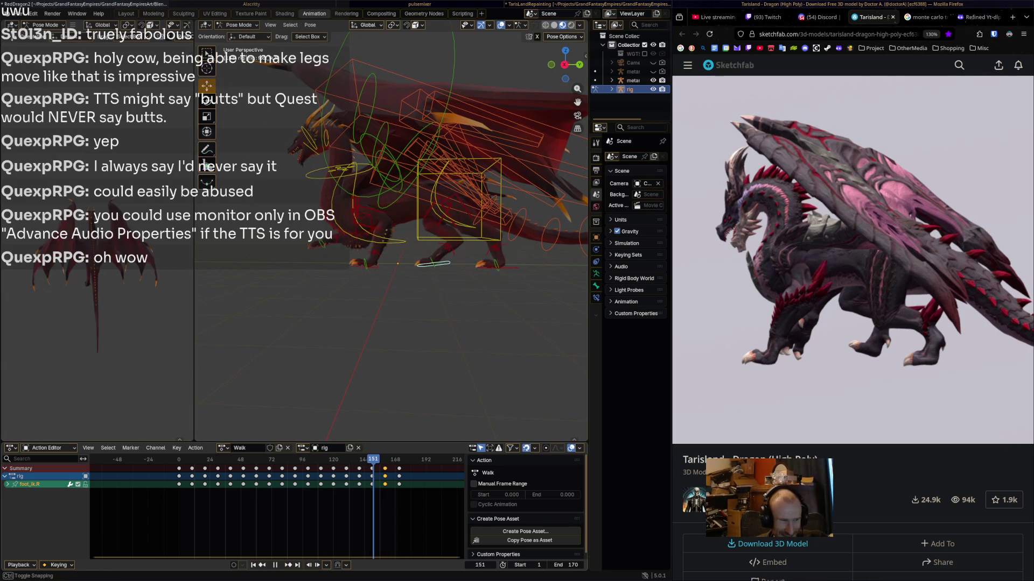
{"action": "key", "text": "space"}
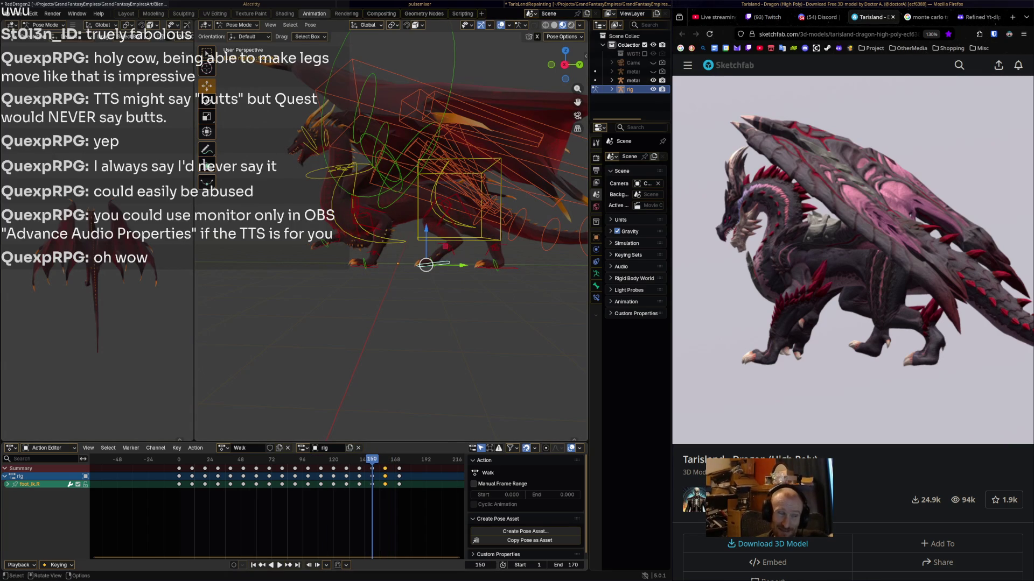
{"action": "key", "text": "space"}
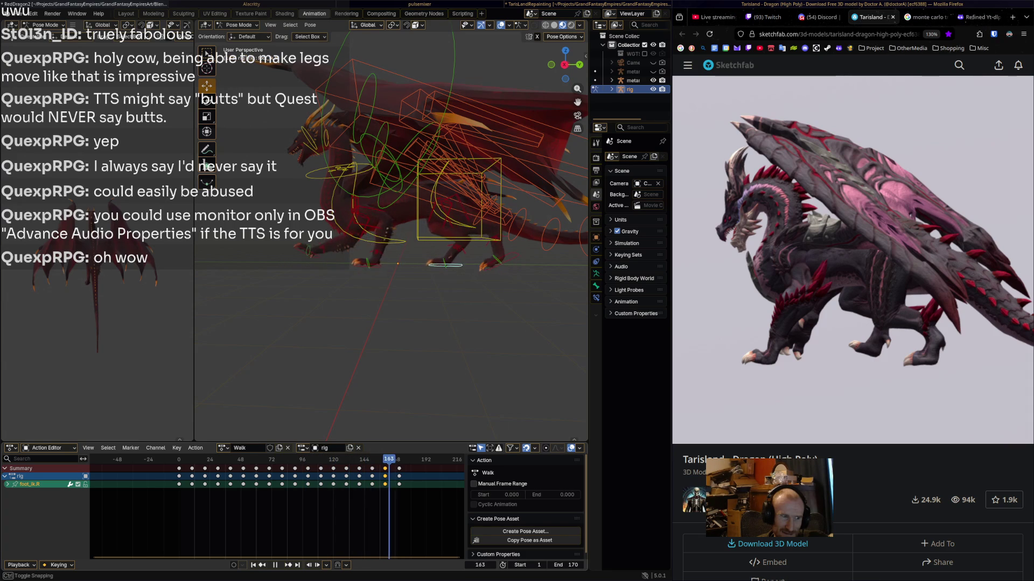
{"action": "left_click_drag", "start_coordinate": [412, 459], "coordinate": [307, 459]}
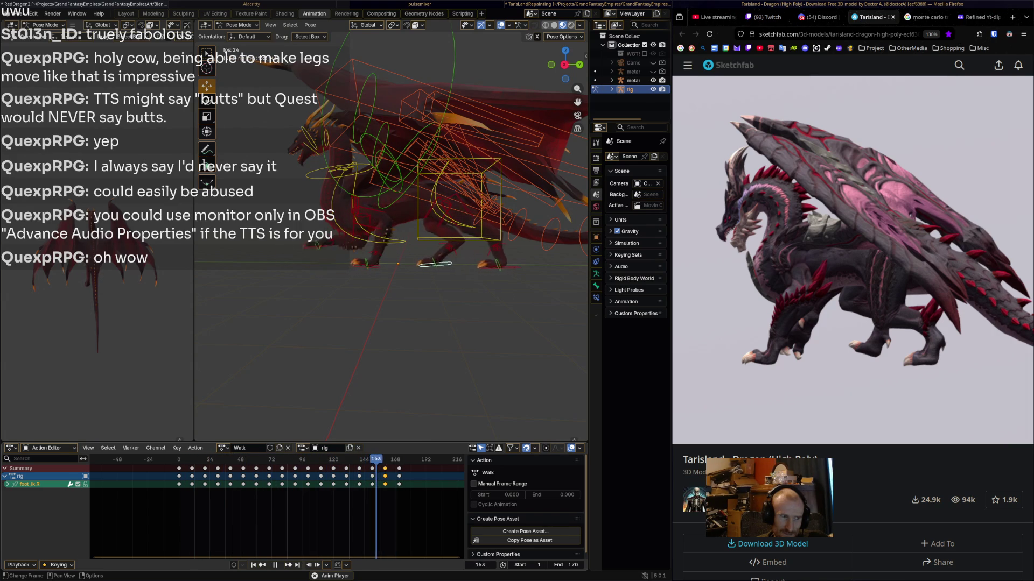
{"action": "key", "text": "space"}
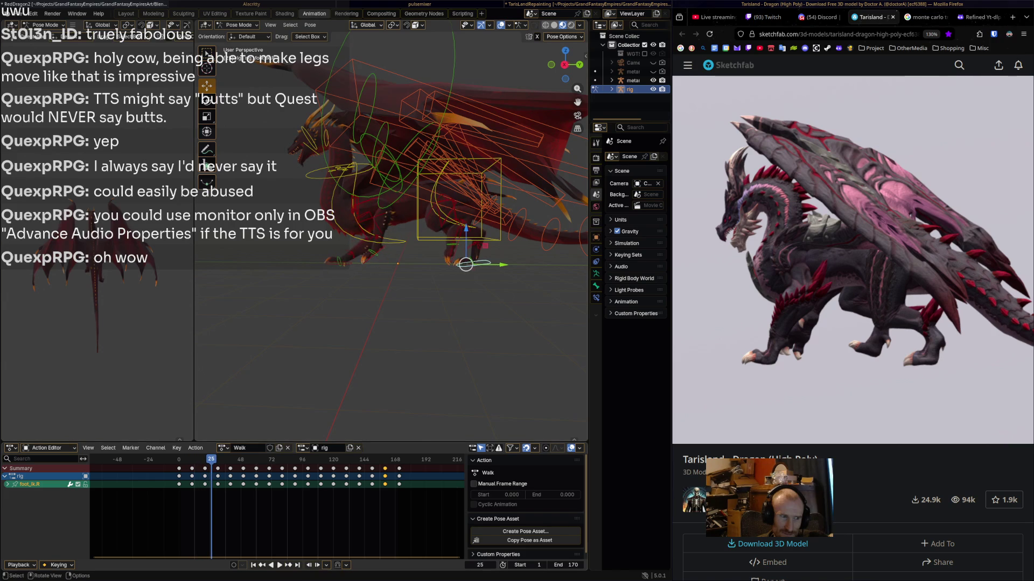
- Select all bones and keys, then lock the foot_ik.R channel against editing
{"action": "key", "text": "a"}
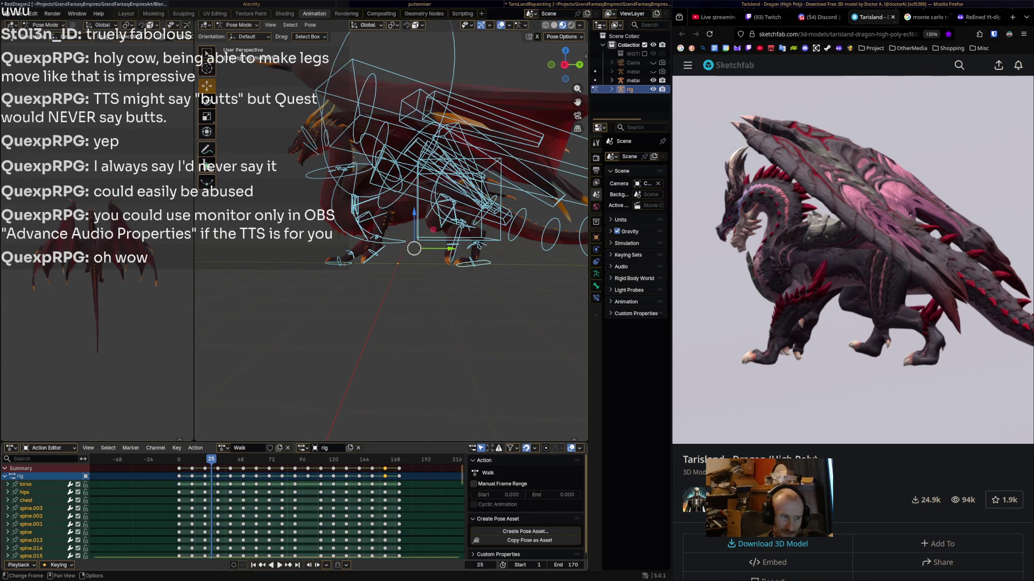
{"action": "key", "text": "a"}
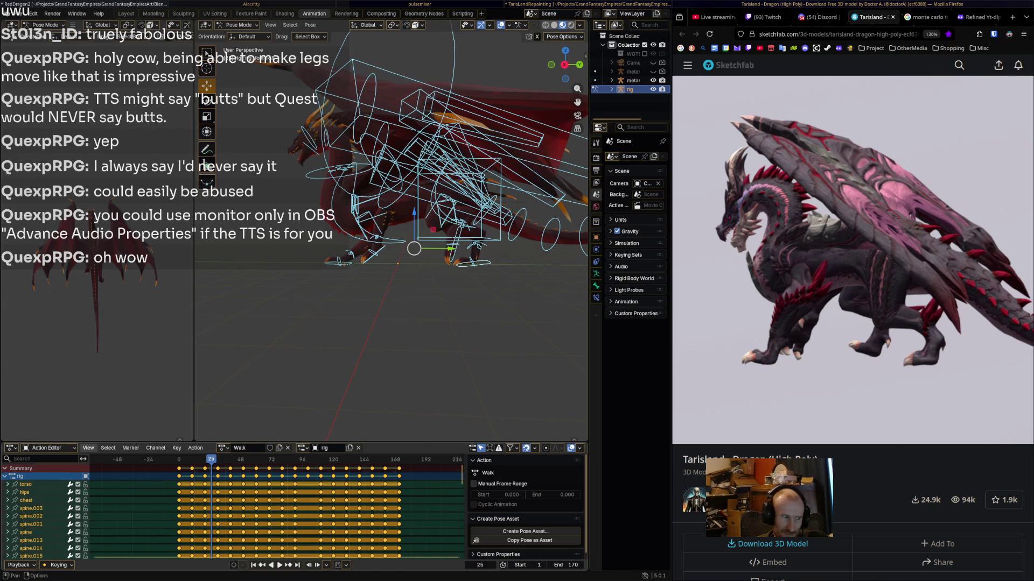
{"action": "left_click", "coordinate": [474, 237]}
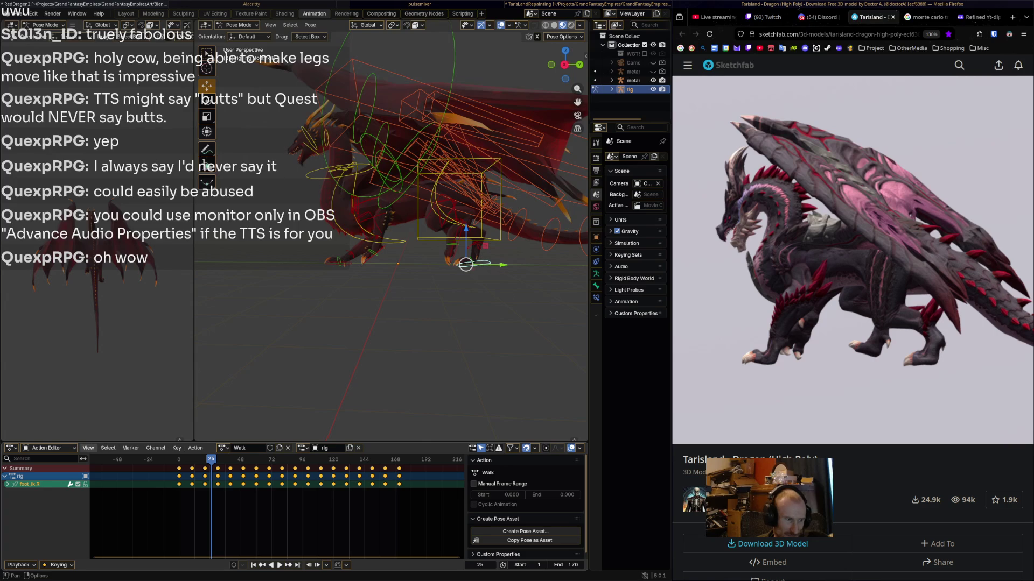
{"action": "key", "text": "Tab"}
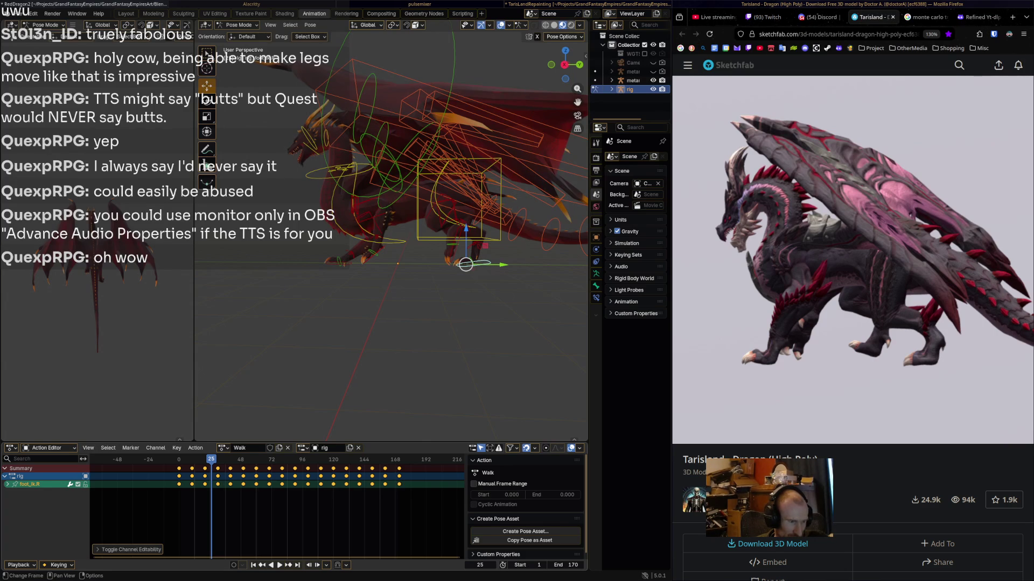
{"action": "left_click", "coordinate": [88, 447]}
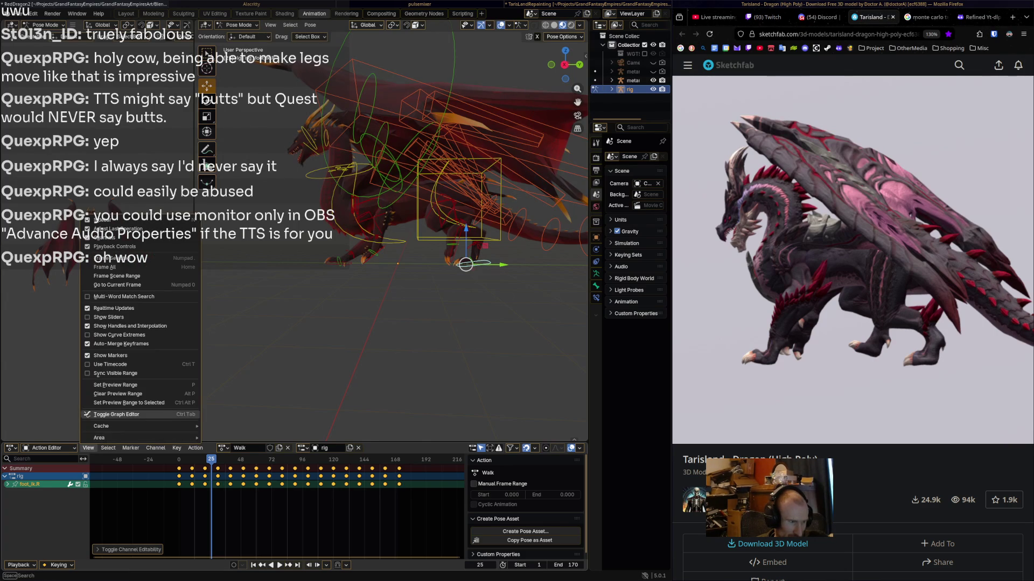
- Apply a confirmed Smooth (Gaussian) to the Walk curves in the Graph Editor
{"action": "left_click", "coordinate": [135, 414]}
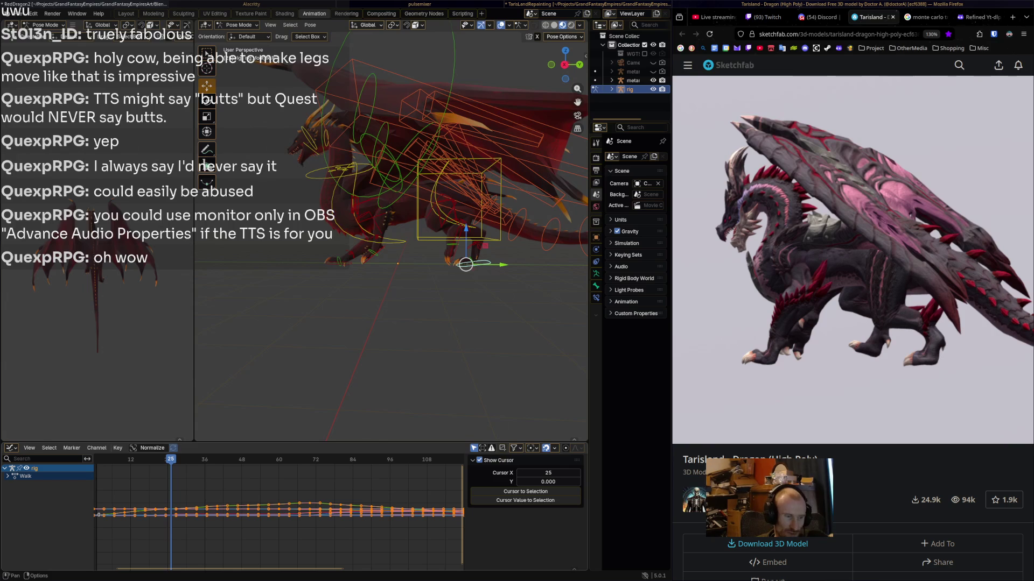
{"action": "left_click", "coordinate": [117, 448]}
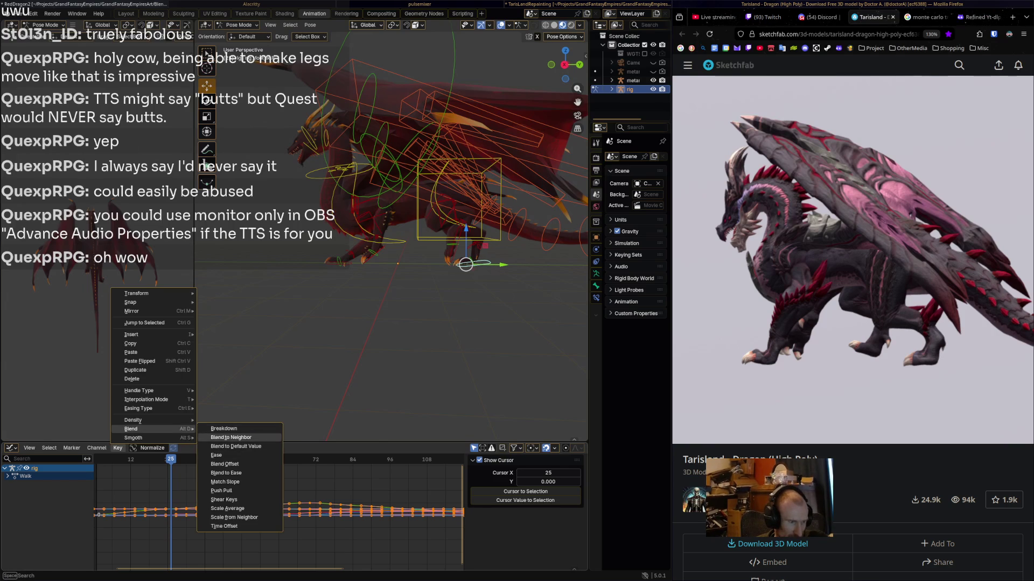
{"action": "mouse_move", "coordinate": [134, 438]}
{"action": "left_click", "coordinate": [232, 438]}
{"action": "key", "text": "Return"}
- Play the smoothed walk, view the dragon from the front, and switch back to the Action Editor
{"action": "key", "text": "space"}
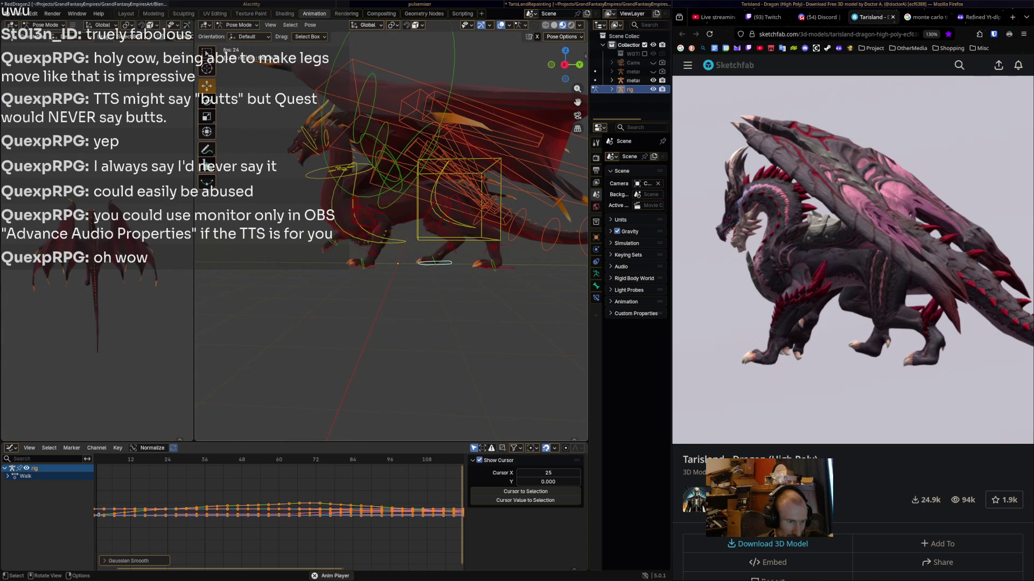
{"action": "key", "text": "space"}
{"action": "mouse_move", "coordinate": [393, 323]}
{"action": "middle_mouse_down"}
{"action": "mouse_move", "coordinate": [247, 323]}
{"action": "mouse_move", "coordinate": [313, 323]}
{"action": "middle_mouse_up"}
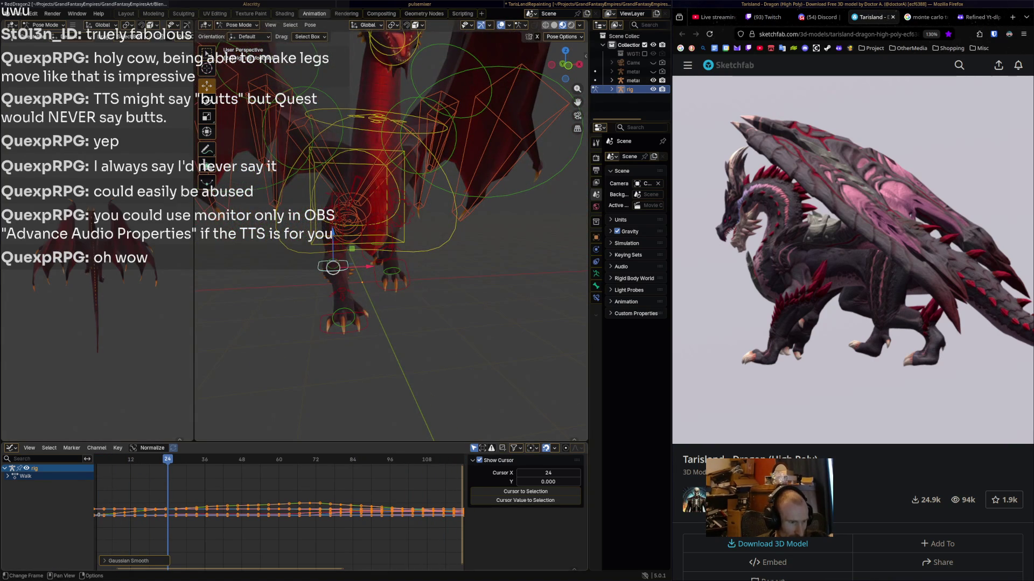
{"action": "left_click", "coordinate": [49, 448]}
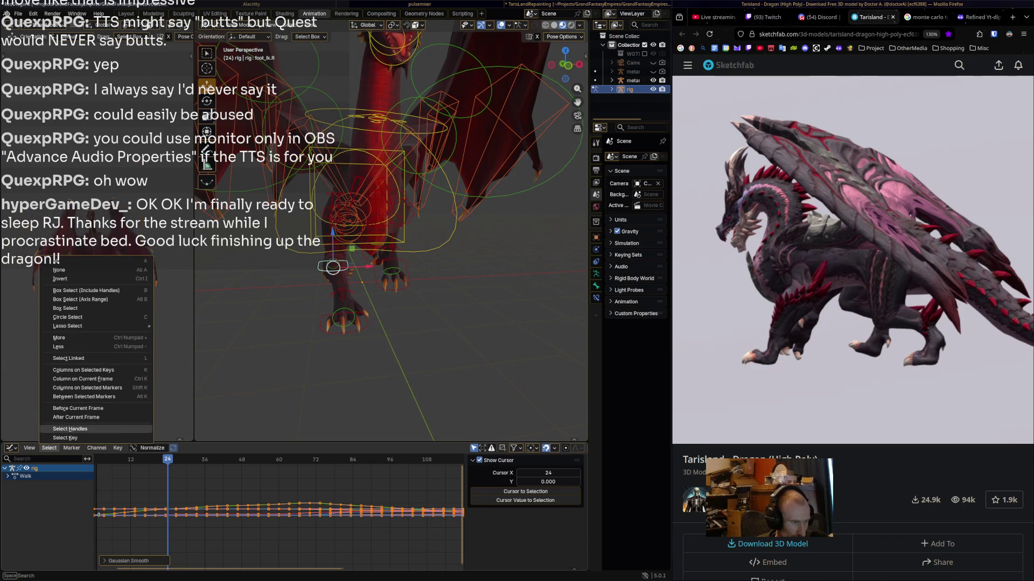
{"action": "left_click", "coordinate": [70, 426]}
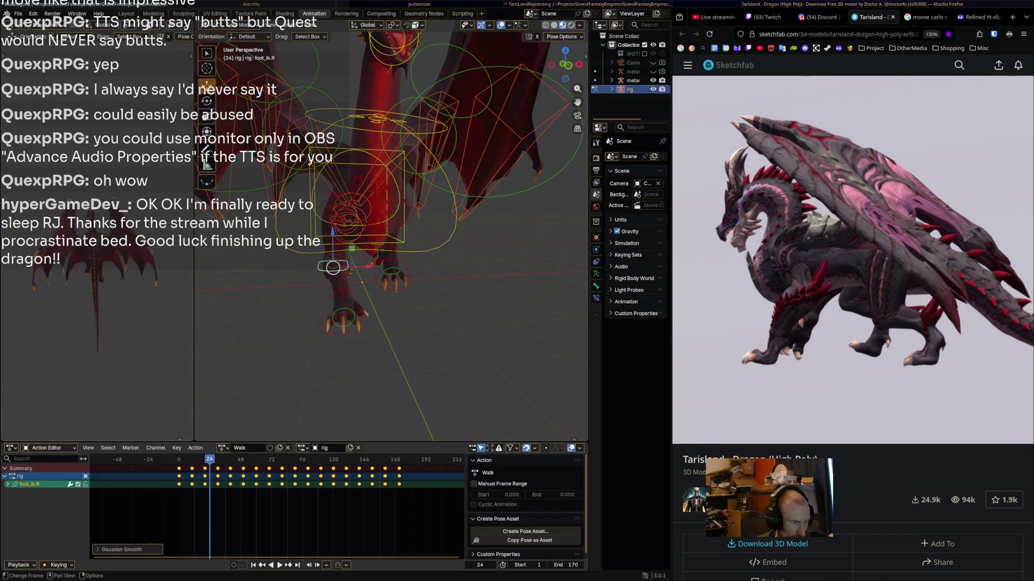
- Stop at frame 150, shift foot_ik.R along X, and play to check the step
{"action": "key", "text": "space"}
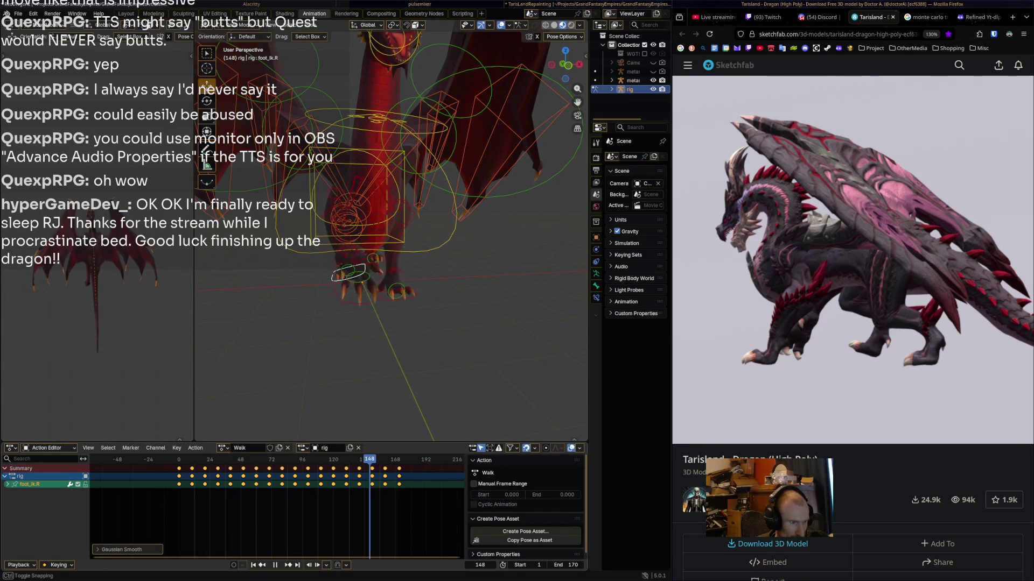
{"action": "key", "text": "shift+ctrl+space"}
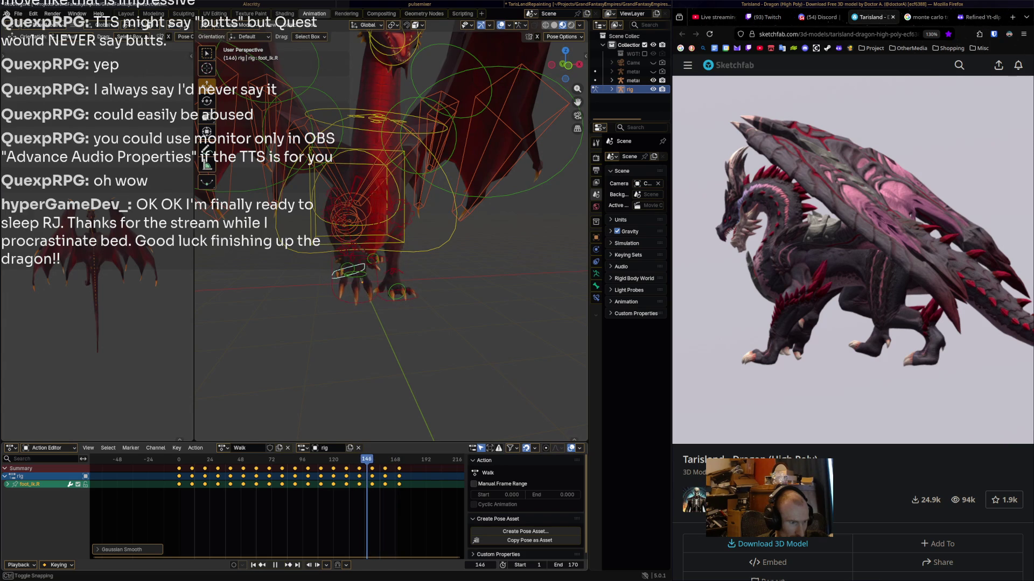
{"action": "key", "text": "space"}
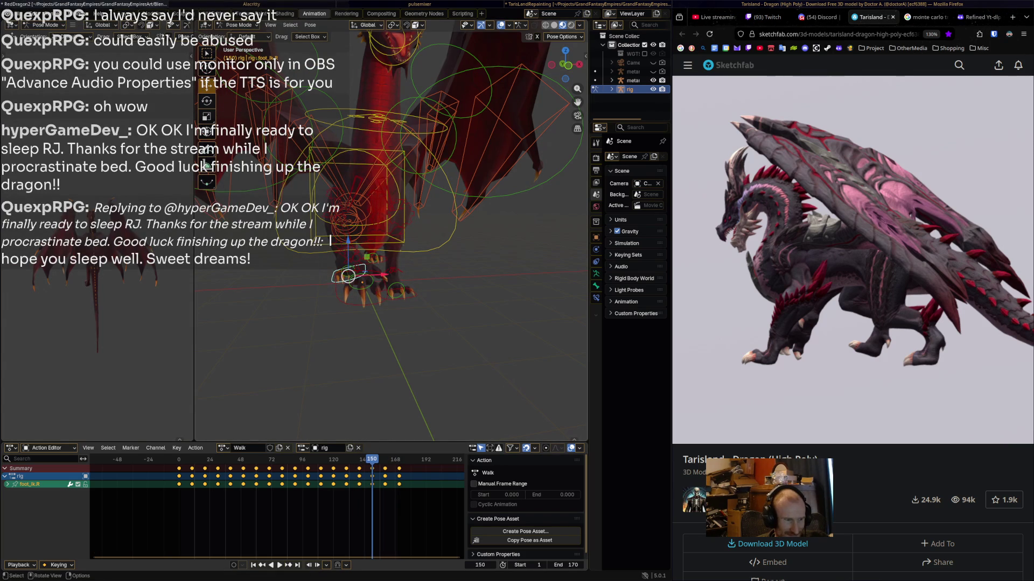
{"action": "key", "text": "g"}
{"action": "key", "text": "x"}
{"action": "left_click", "coordinate": [334, 277]}
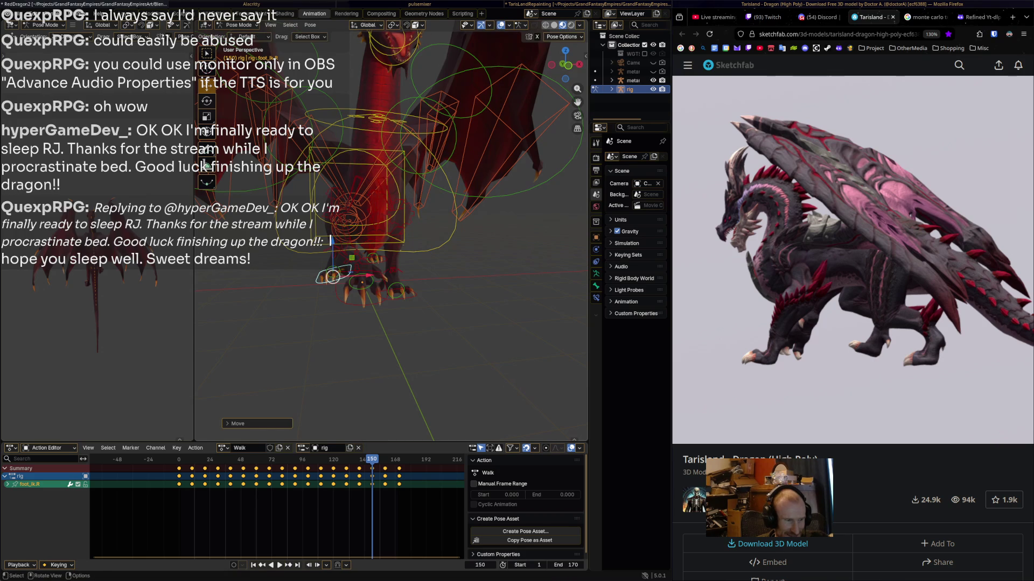
{"action": "key", "text": "space"}
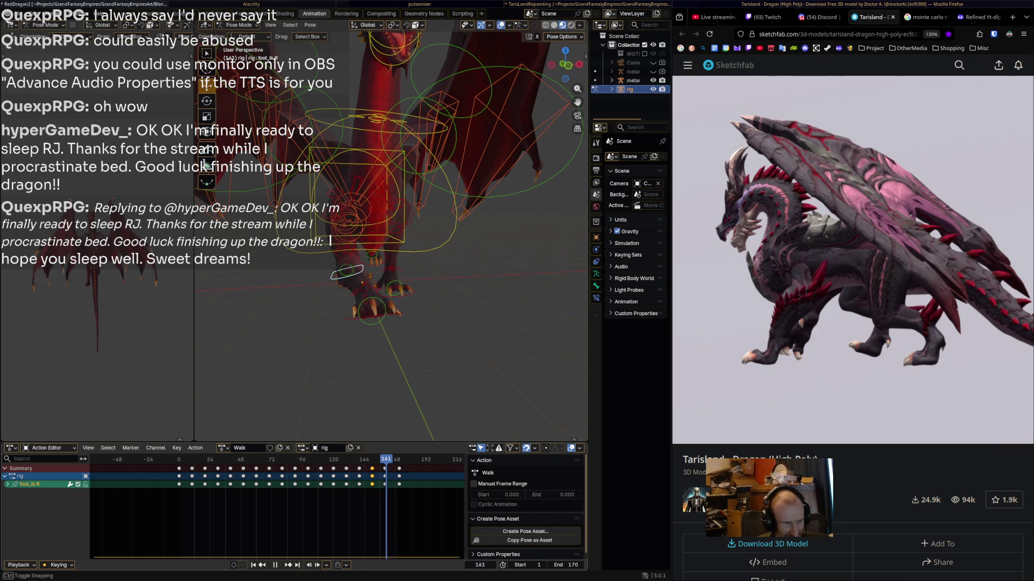
- Shift foot_ik.R along X again at frame 160, about 0.19 m, and replay
{"action": "key", "text": "g"}
{"action": "key", "text": "x"}
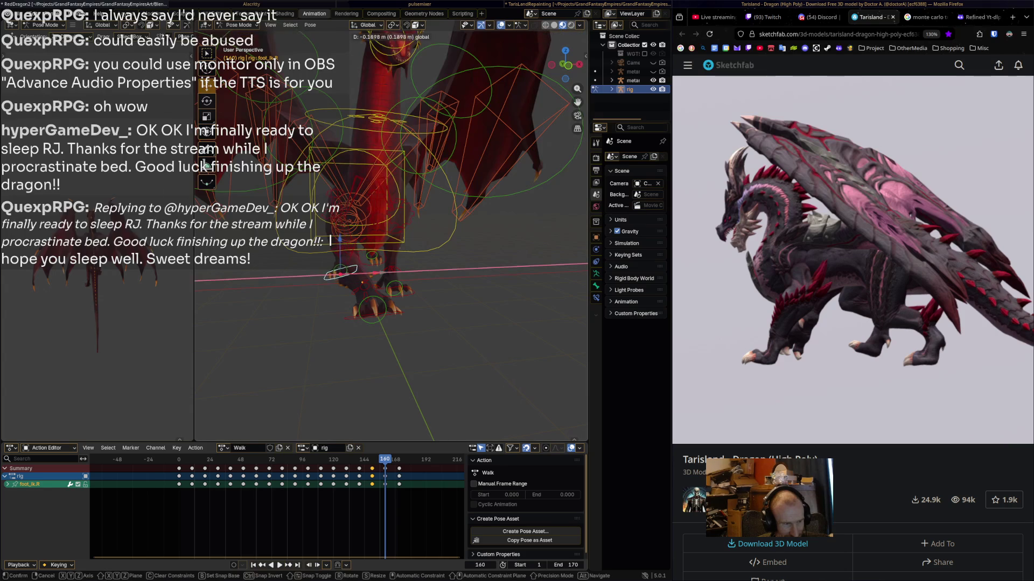
{"action": "key", "text": "Return"}
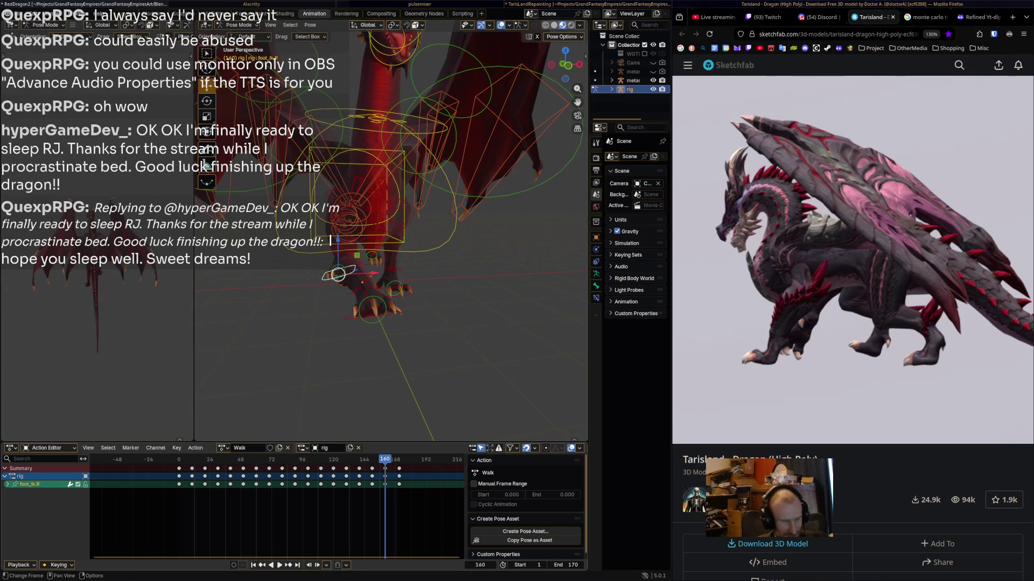
{"action": "key", "text": "space"}
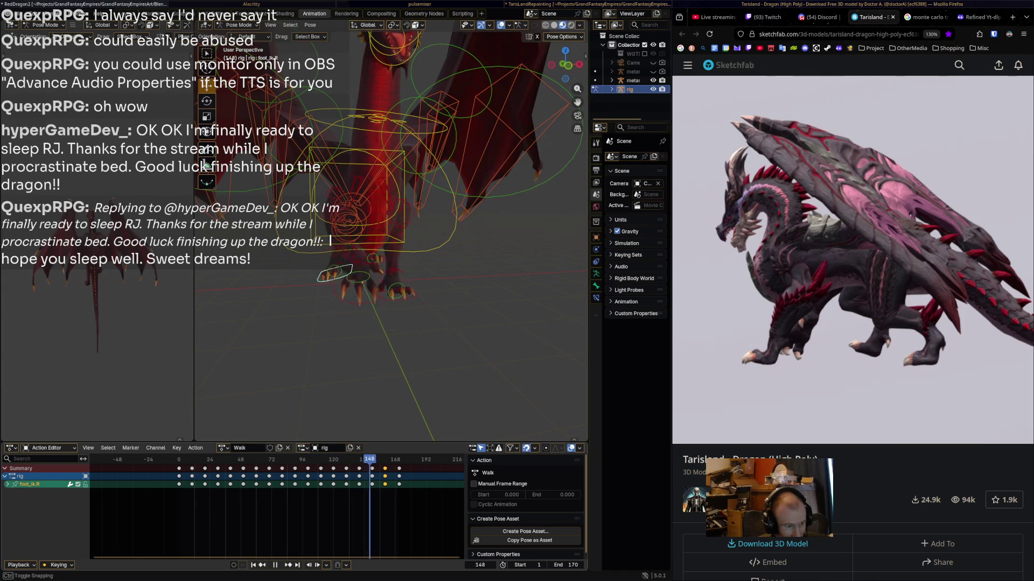
- Shift front_foot_ik.R along X and key its position at frame 160
{"action": "middle_click_drag", "start_coordinate": [377, 242], "coordinate": [348, 246]}
{"action": "key", "text": "g"}
{"action": "key", "text": "x"}
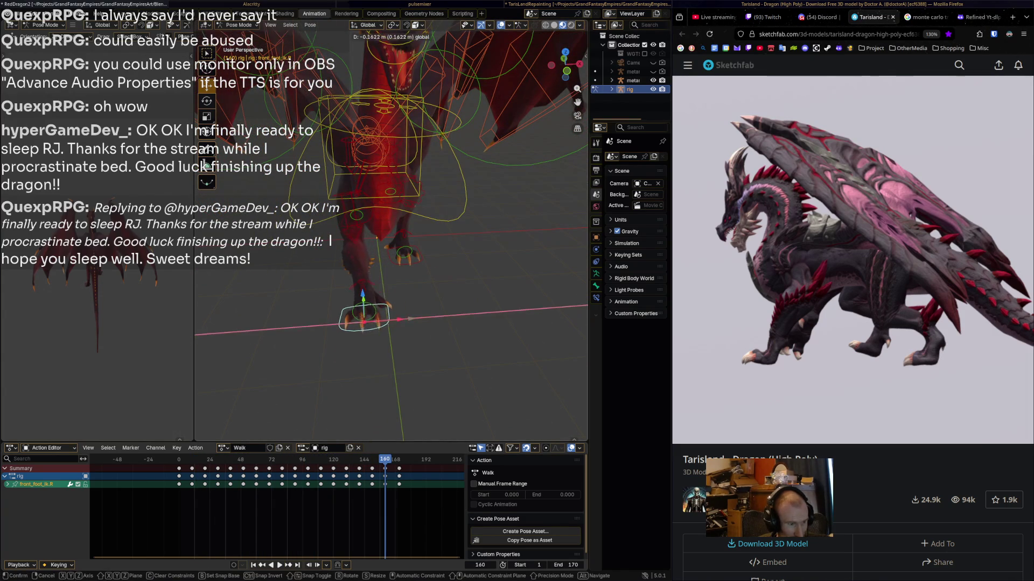
{"action": "key", "text": "Return"}
{"action": "key", "text": "i"}
- Move front_foot_ik.R to a new X position and key it at frame 150
{"action": "key", "text": "shift+ctrl+space"}
{"action": "key", "text": "space"}
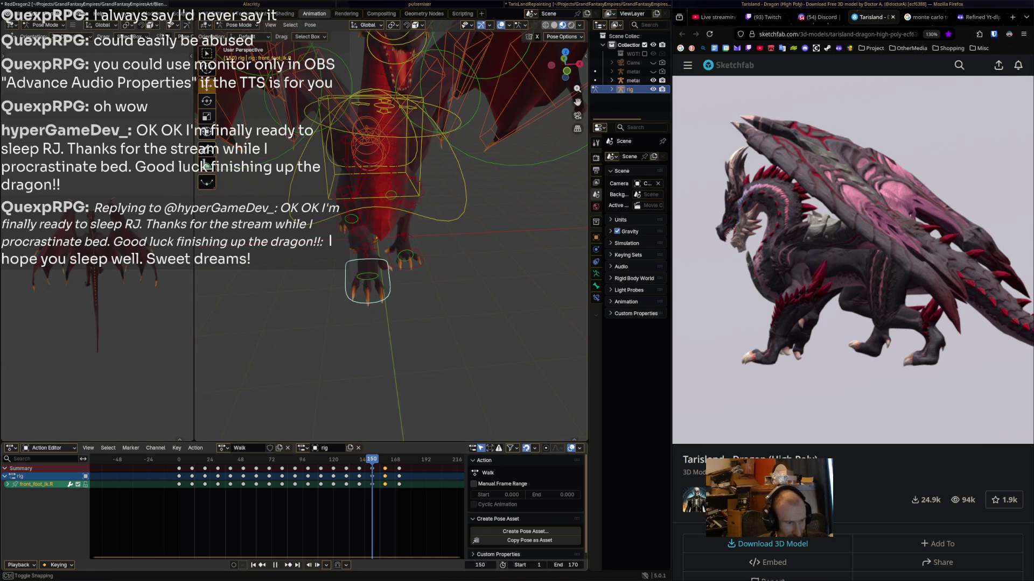
{"action": "key", "text": "g"}
{"action": "key", "text": "x"}
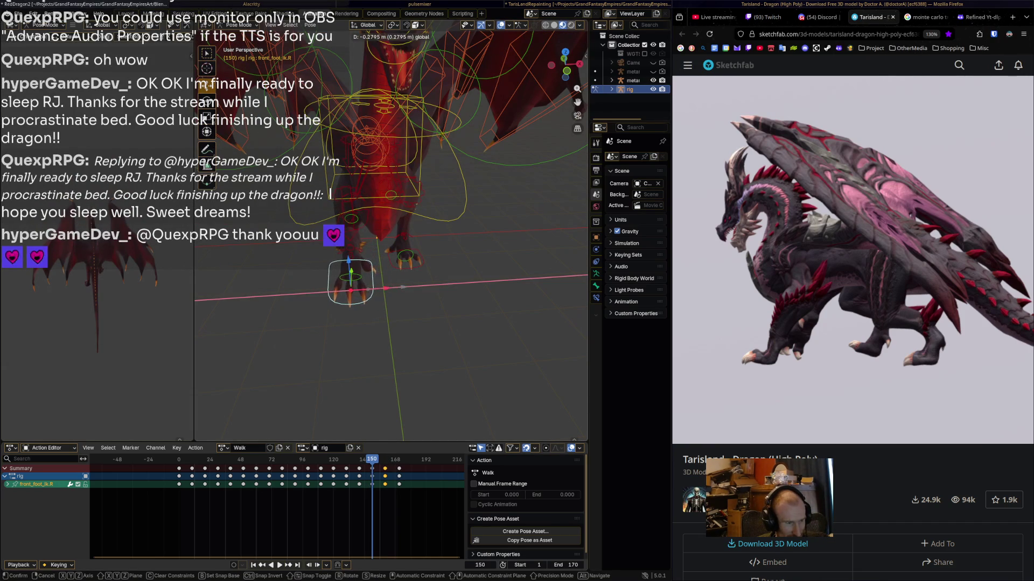
{"action": "key", "text": "Return"}
{"action": "key", "text": "i"}
- Lower front_foot_ik.R along Z at frame 171, viewed from the side
{"action": "key", "text": "space"}
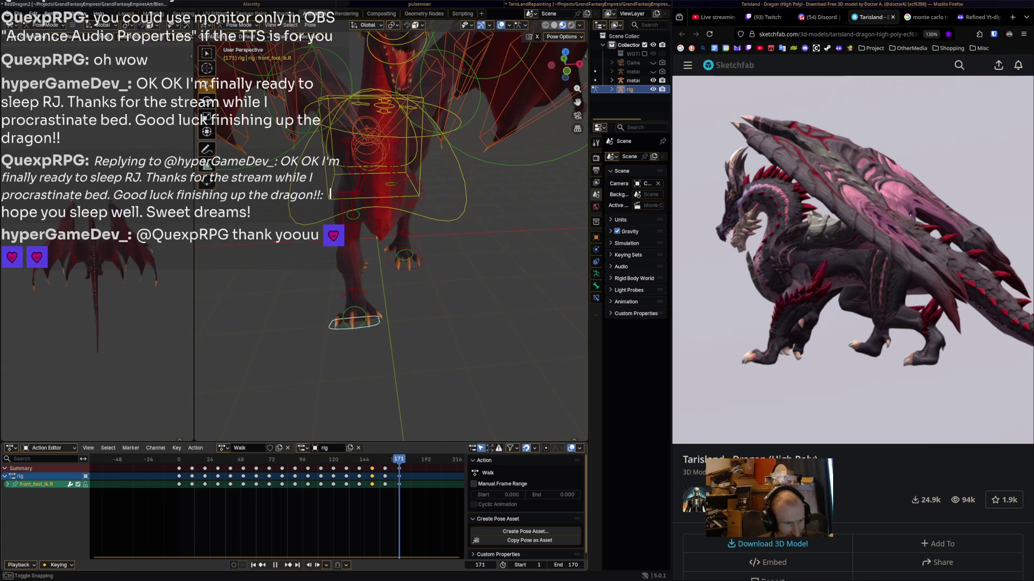
{"action": "key", "text": "space"}
{"action": "middle_click_drag", "start_coordinate": [377, 269], "coordinate": [271, 261]}
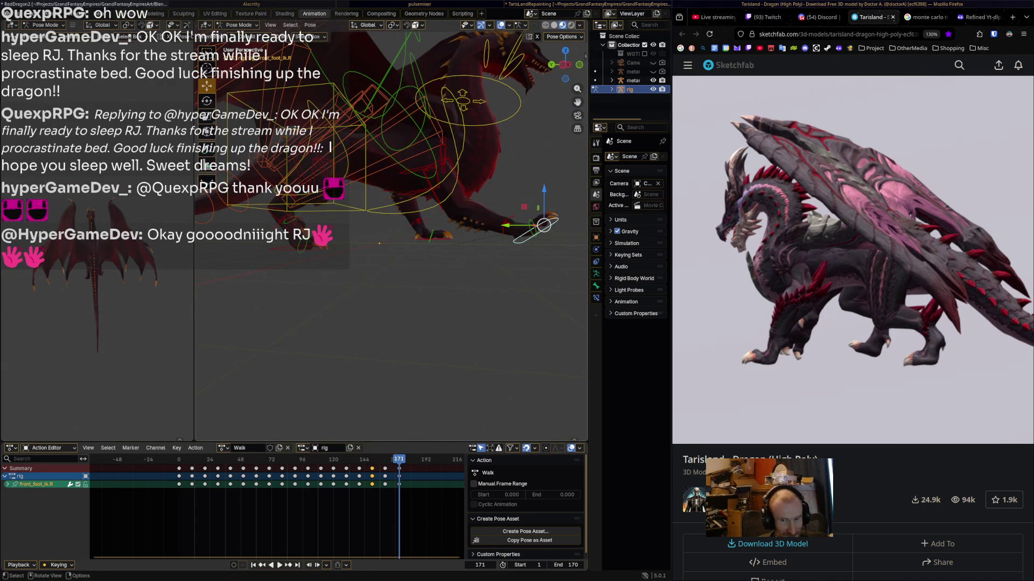
{"action": "key", "text": "g"}
{"action": "key", "text": "z"}
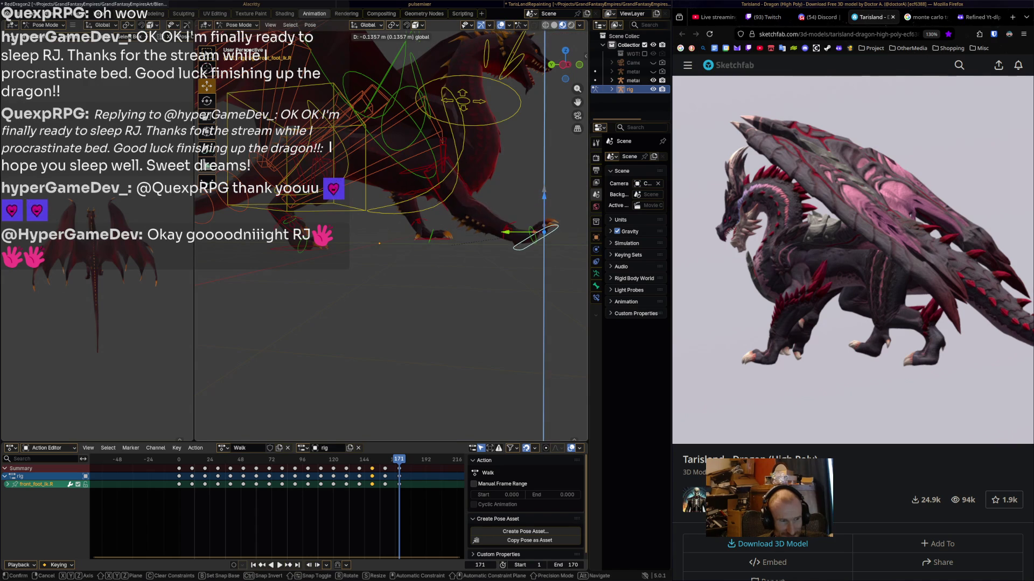
{"action": "key", "text": "Return"}
{"action": "key", "text": "i"}
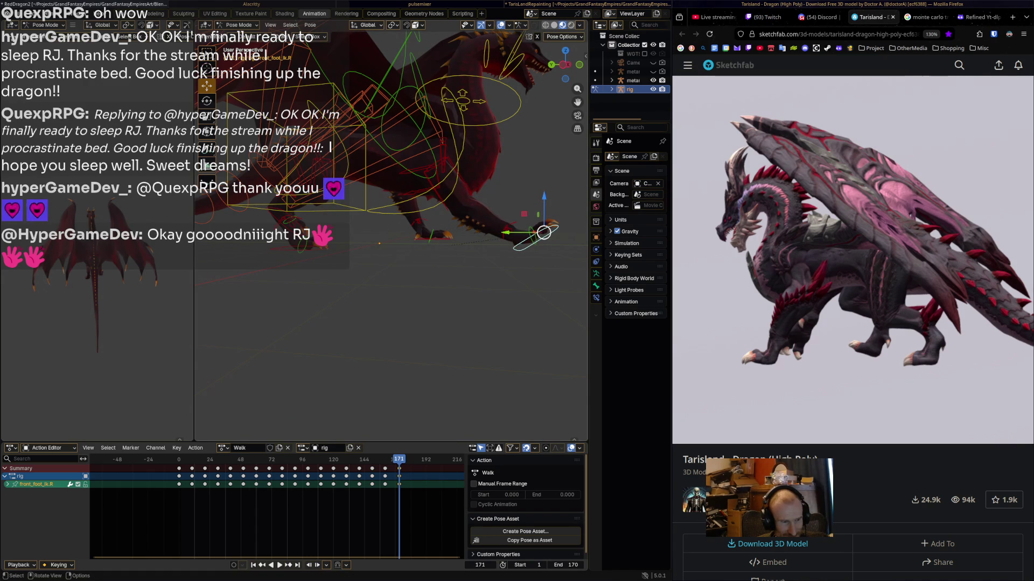
- Try raising the foot slightly, revert to the lower height, and play the walk
{"action": "key", "text": "g"}
{"action": "key", "text": "z"}
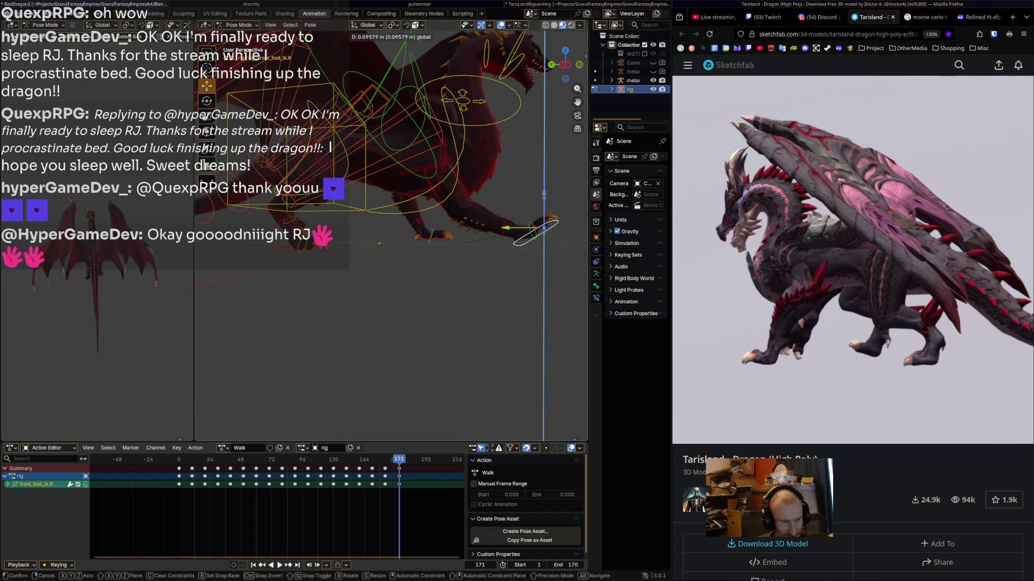
{"action": "key", "text": "Return"}
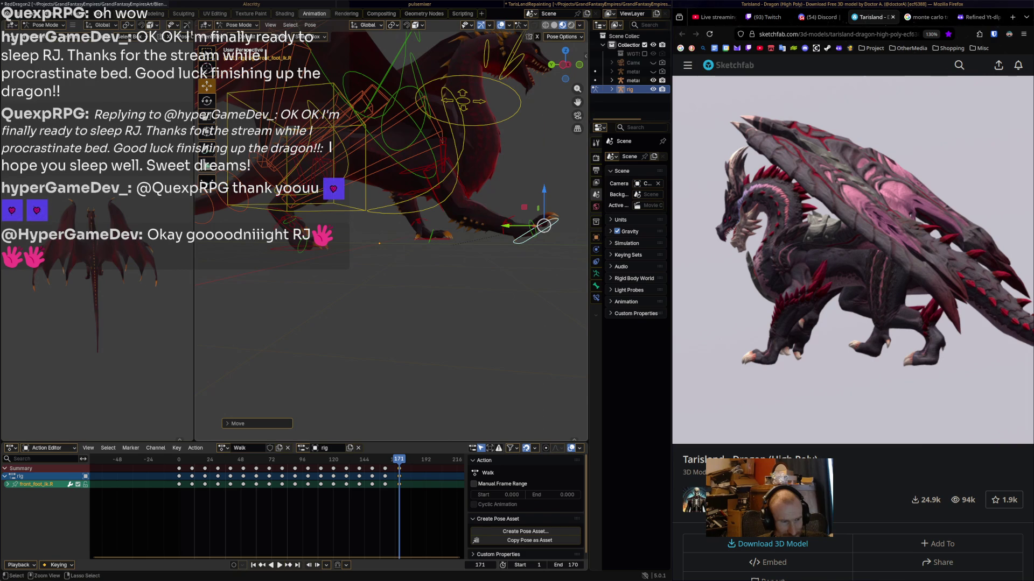
{"action": "key", "text": "ctrl+z"}
{"action": "key", "text": "space"}
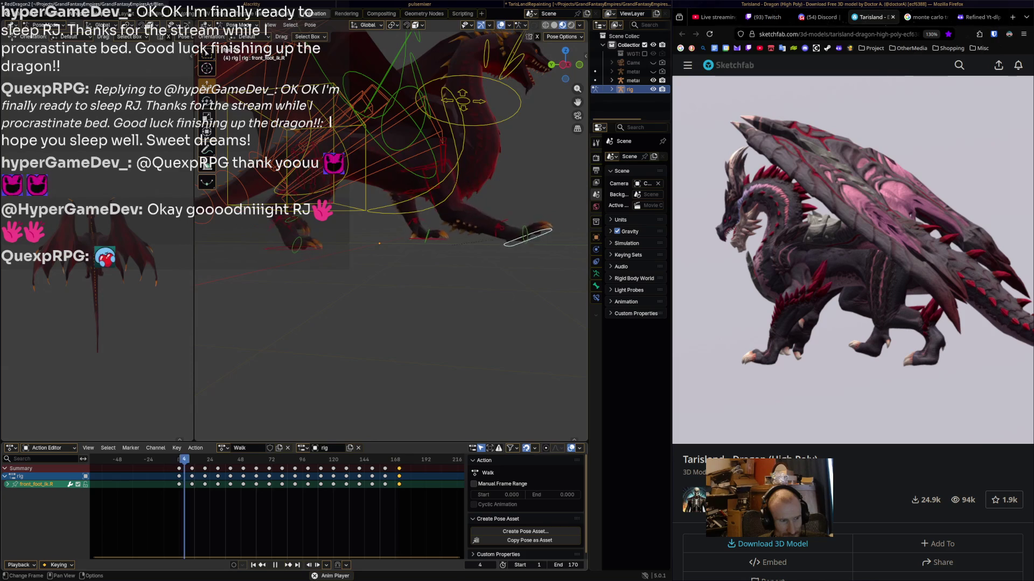
- Copy all bones' starting keys and paste them at frame 171
{"action": "key", "text": "space"}
{"action": "key", "text": "a"}
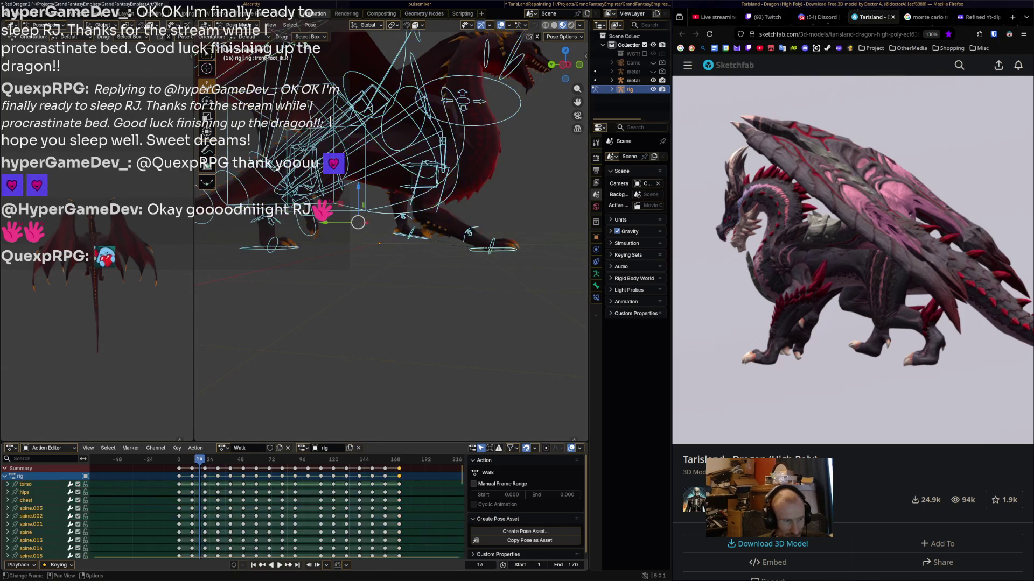
{"action": "left_click_drag", "start_coordinate": [123, 473], "coordinate": [197, 557]}
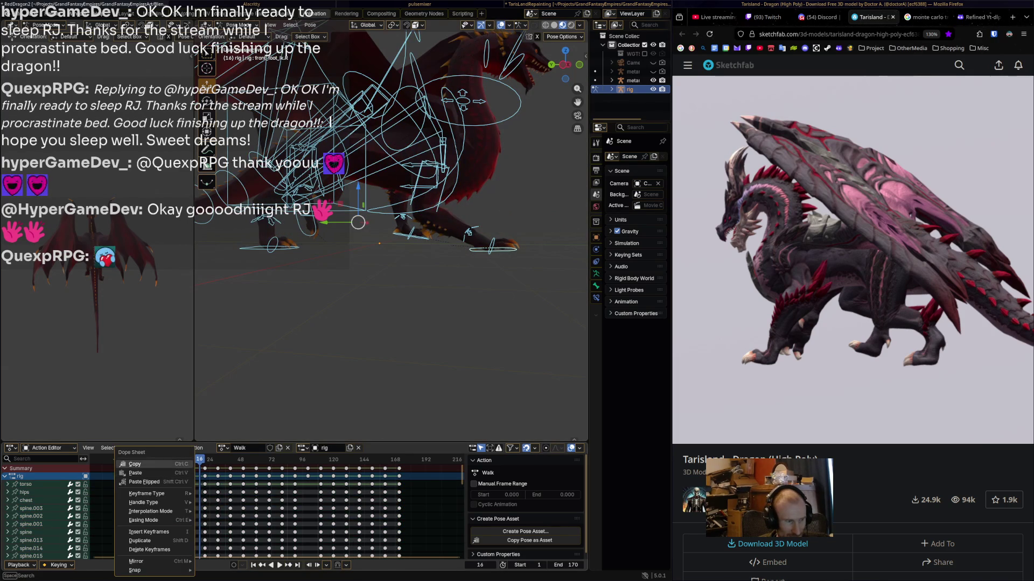
{"action": "key", "text": "space"}
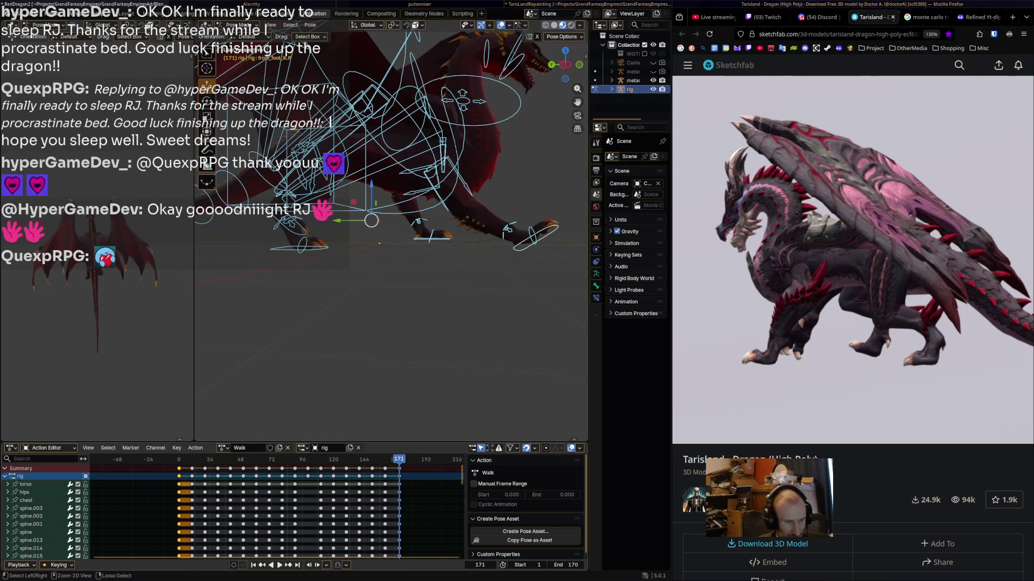
{"action": "key", "text": "ctrl+v"}
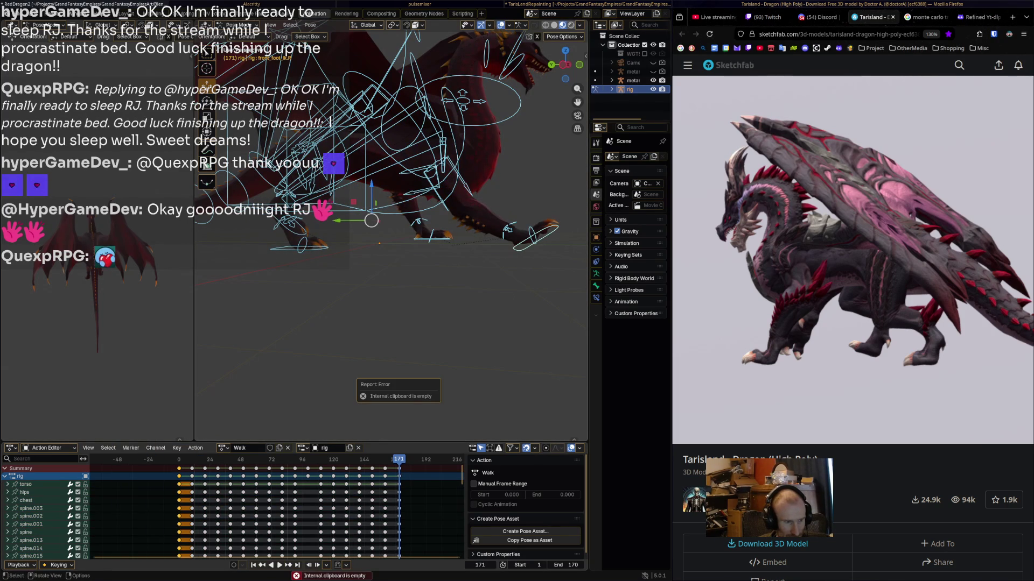
{"action": "right_click", "coordinate": [124, 463]}
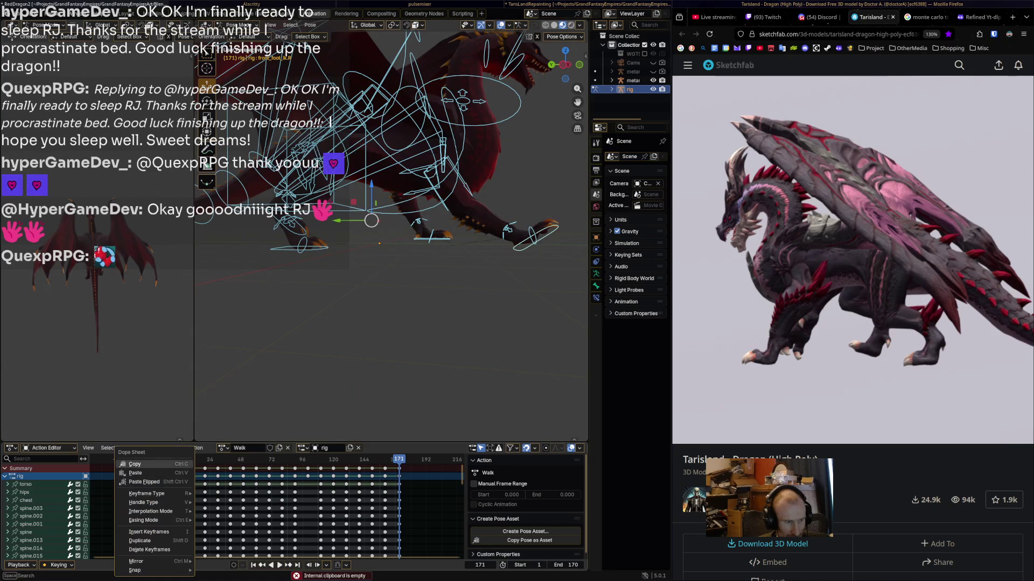
{"action": "right_click", "coordinate": [356, 473]}
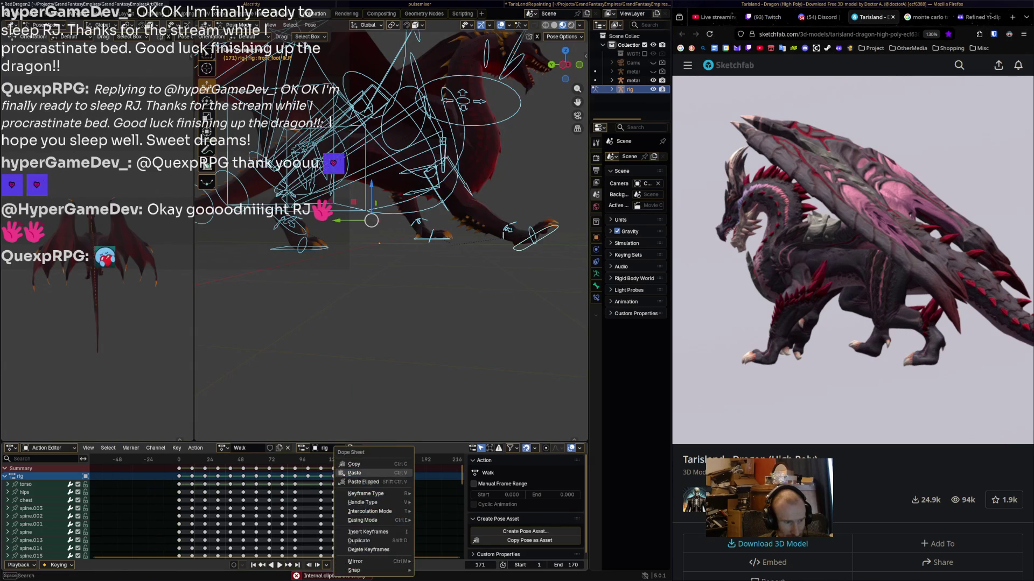
{"action": "left_click", "coordinate": [355, 473]}
- Play the cycle forwards and backwards to check the loop, then select front_foot_ik.L
{"action": "key", "text": "space"}
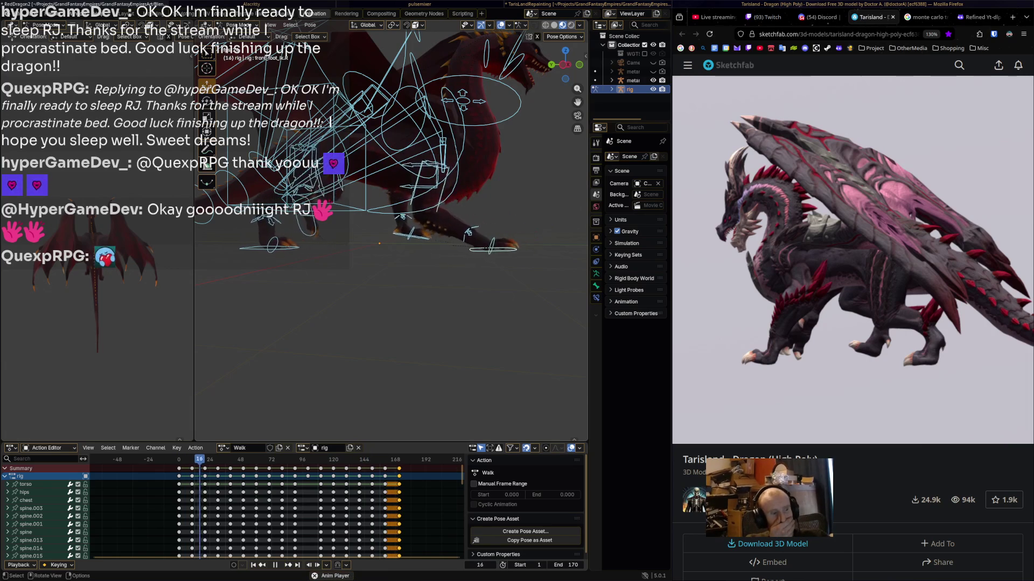
{"action": "key", "text": "space"}
{"action": "middle_click_drag", "start_coordinate": [377, 242], "coordinate": [341, 191]}
{"action": "key", "text": "shift+ctrl+space"}
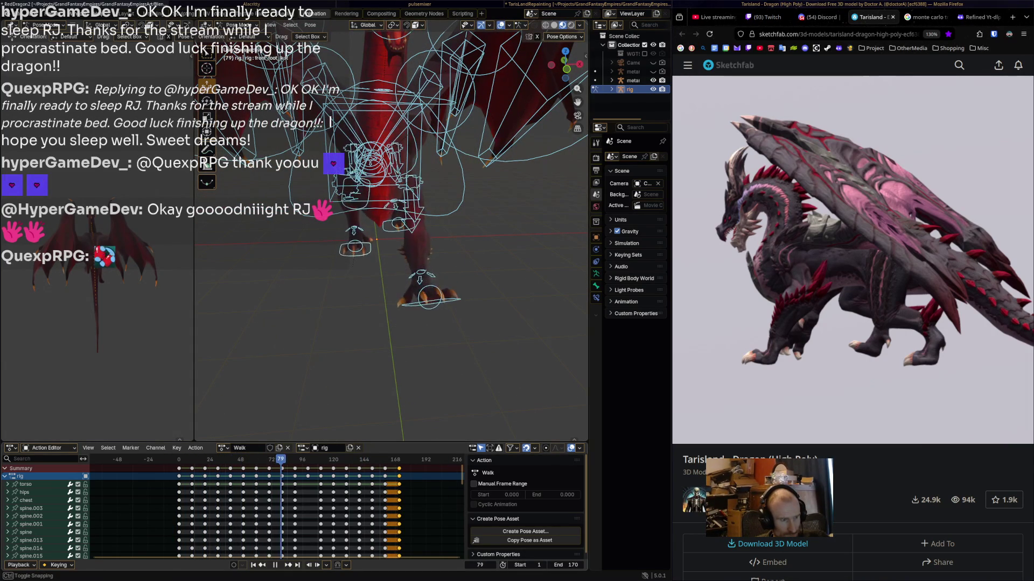
{"action": "key", "text": "shift+Left"}
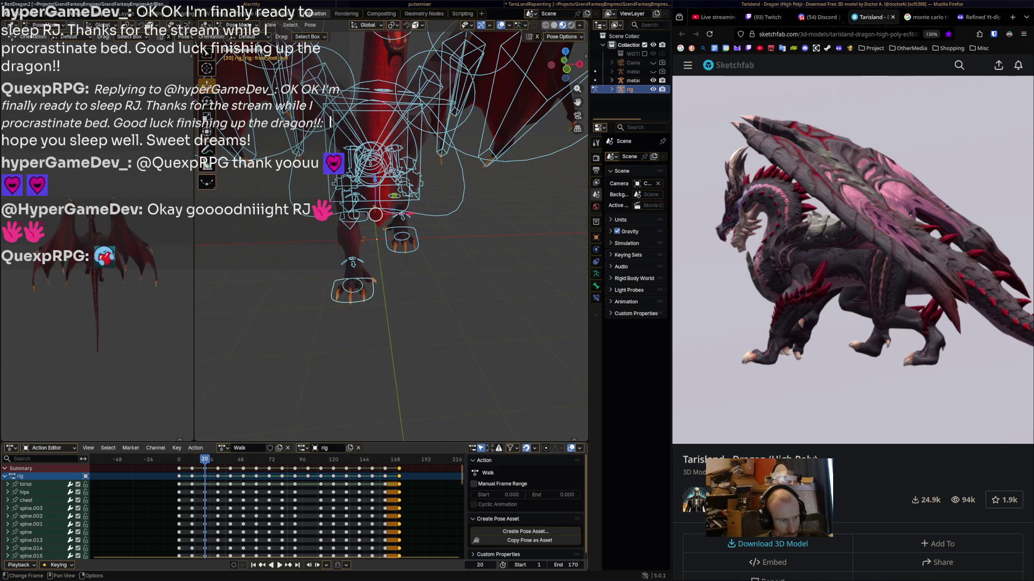
{"action": "left_click", "coordinate": [400, 238]}
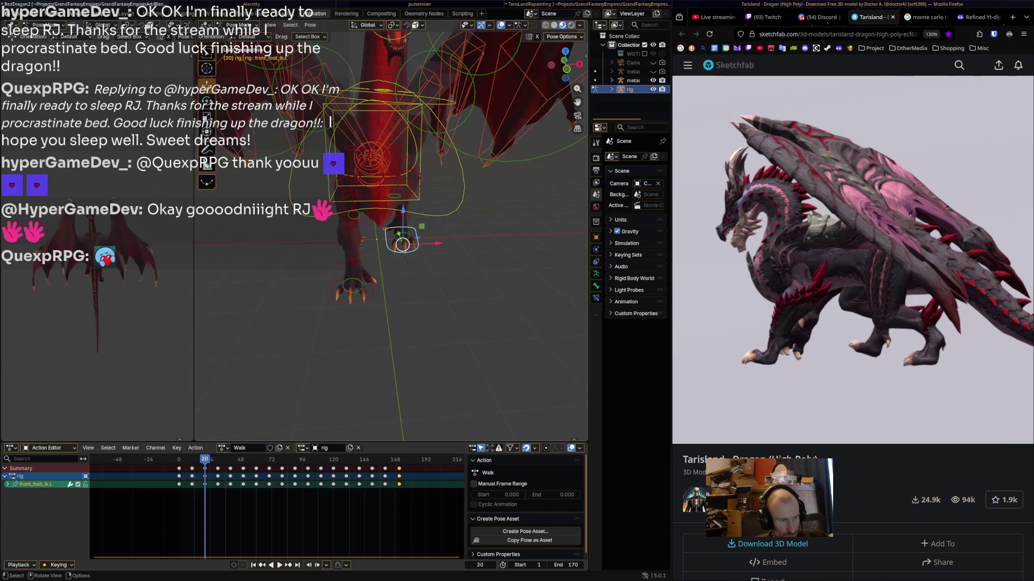
- Reposition and rotate the left front foot IK control
{"action": "key", "text": "g"}
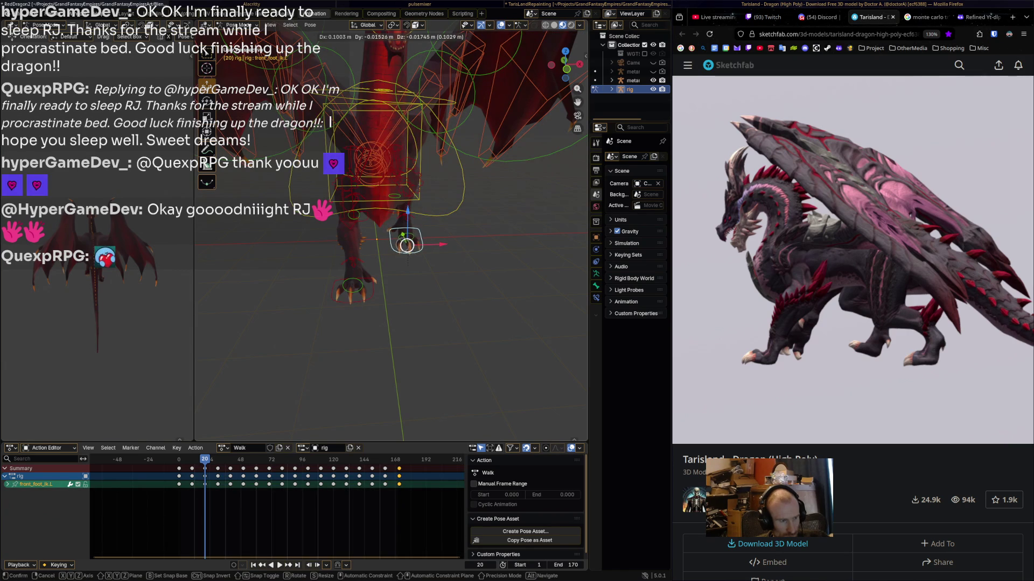
{"action": "left_click", "coordinate": [402, 236]}
{"action": "middle_click_drag", "start_coordinate": [403, 236], "coordinate": [418, 218]}
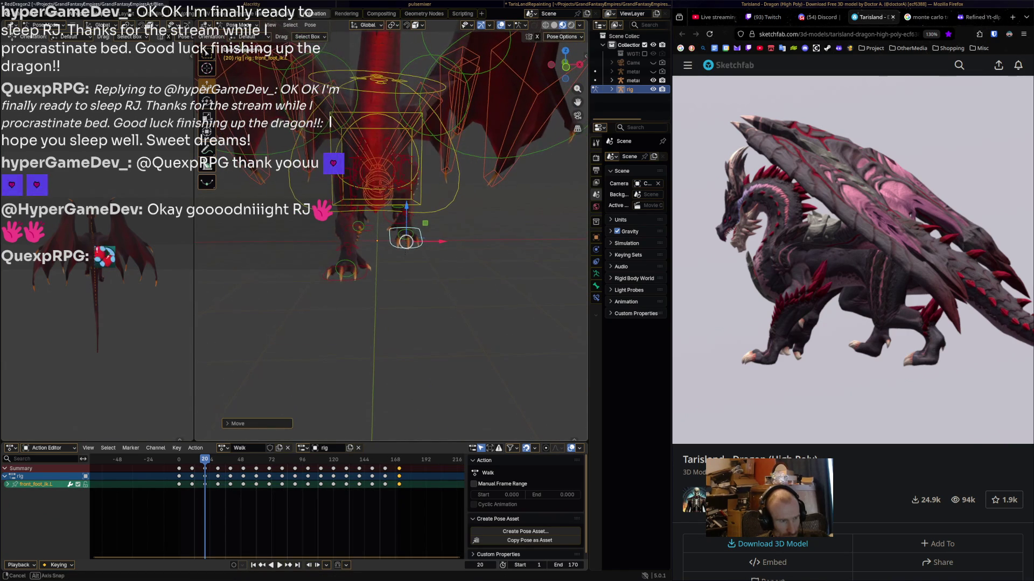
{"action": "key", "text": "r"}
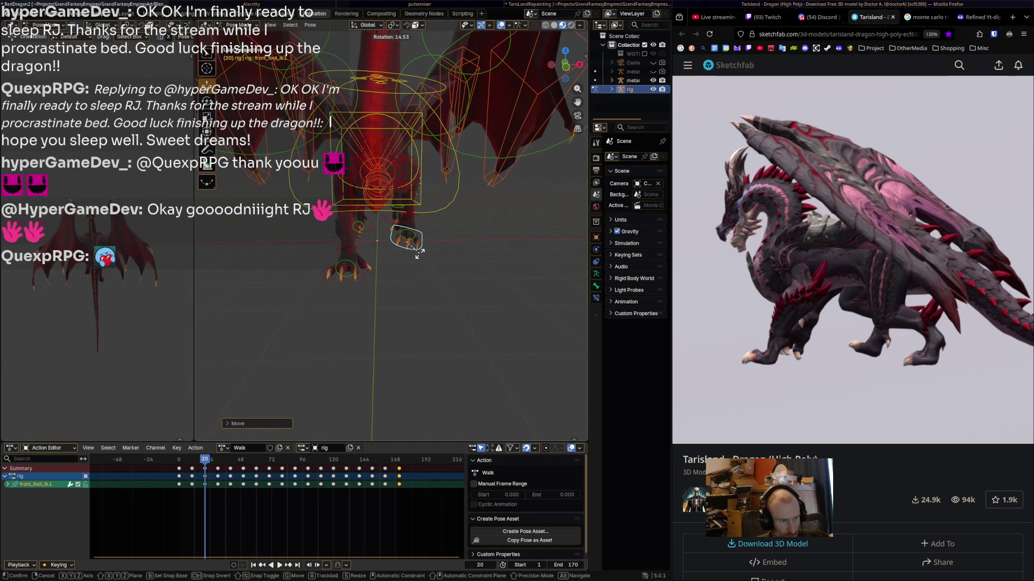
{"action": "left_click", "coordinate": [420, 253]}
- Rotate the left front foot at frame 30
{"action": "key", "text": "space"}
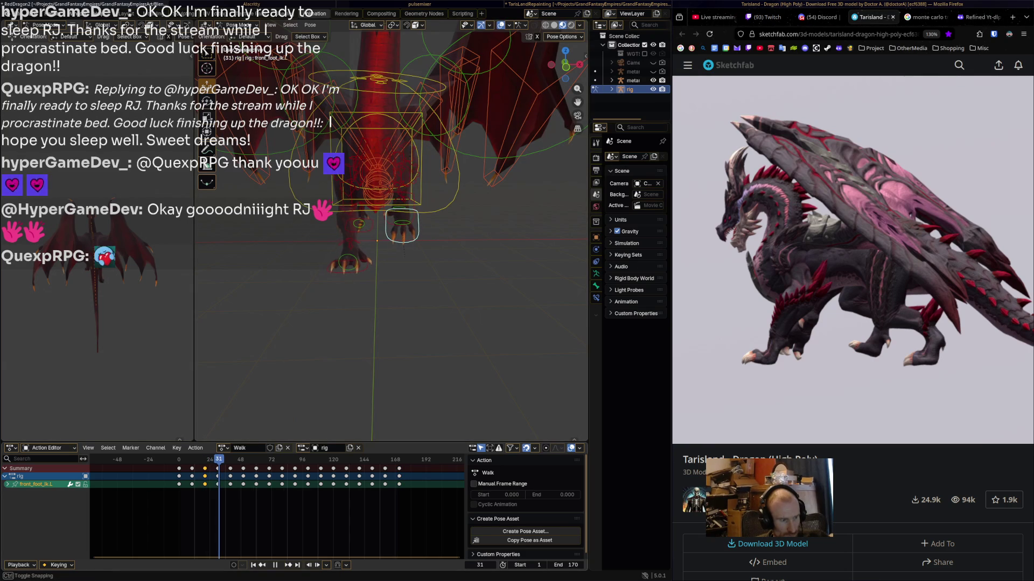
{"action": "key", "text": "g"}
{"action": "key", "text": "x"}
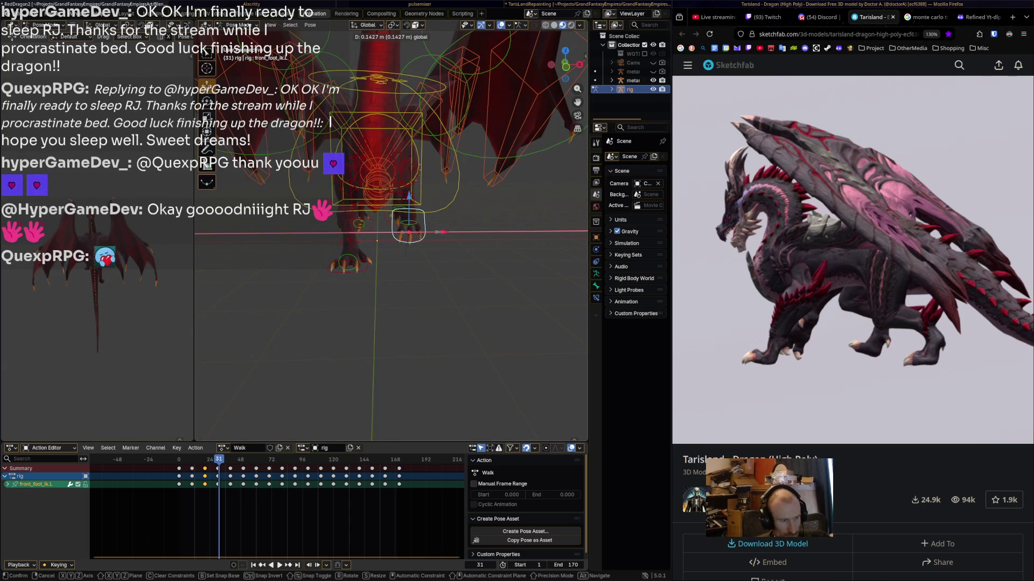
{"action": "key", "text": "Escape"}
{"action": "mouse_move", "coordinate": [411, 232]}
{"action": "middle_mouse_down"}
{"action": "mouse_move", "coordinate": [397, 233]}
{"action": "mouse_move", "coordinate": [413, 232]}
{"action": "middle_mouse_up"}
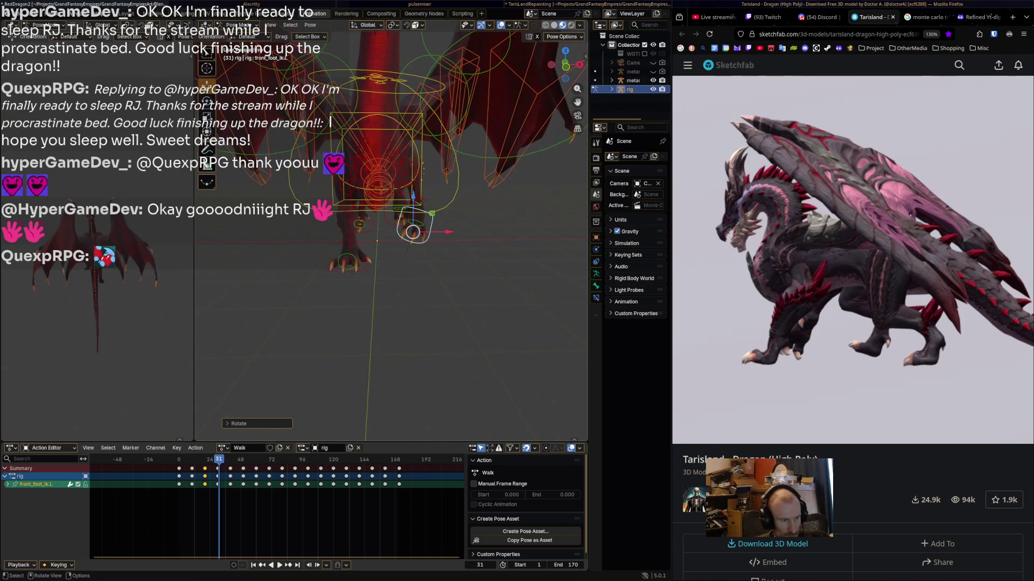
{"action": "key", "text": "Left"}
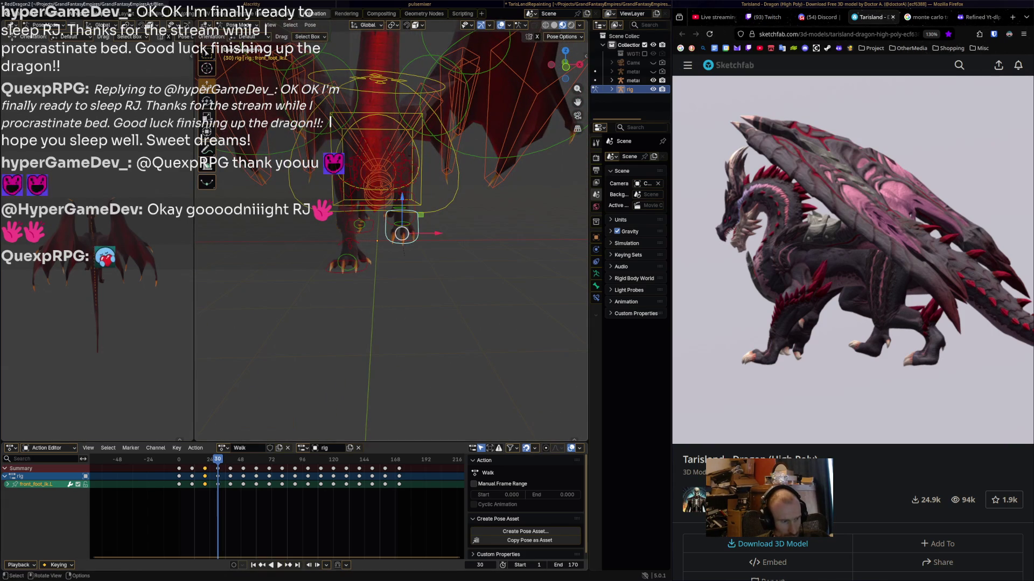
{"action": "key", "text": "r"}
{"action": "key", "text": "Return"}
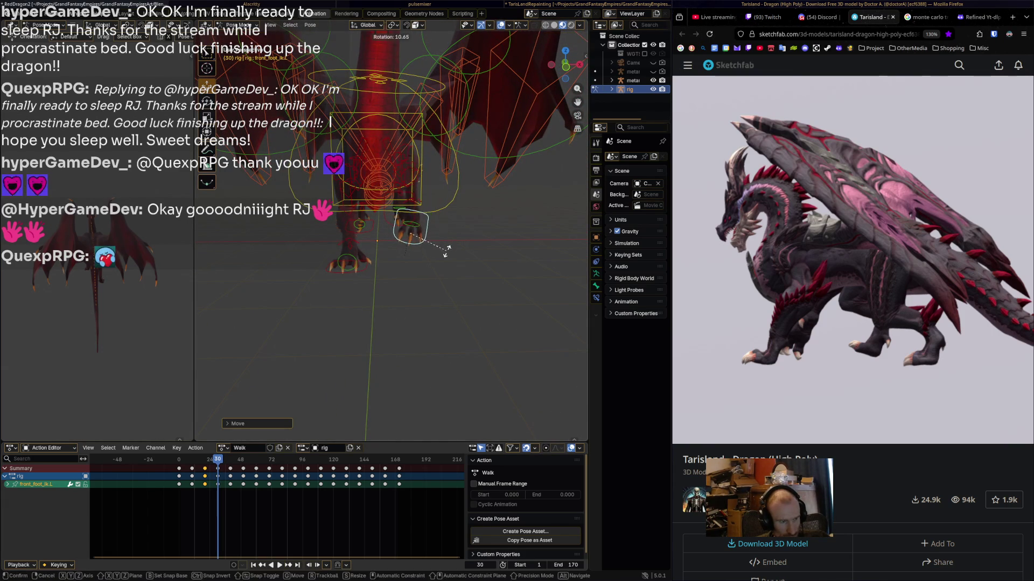
- Shift the left front foot along X, rotate it, and key the pose at frame 40
{"action": "key", "text": "space"}
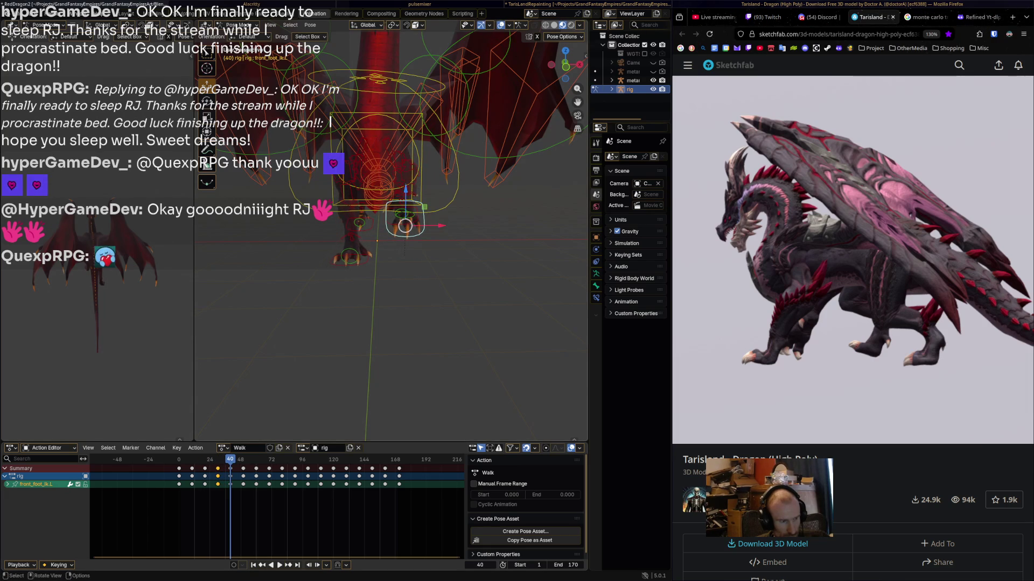
{"action": "key", "text": "g"}
{"action": "key", "text": "x"}
{"action": "key", "text": "Return"}
{"action": "key", "text": "r"}
{"action": "key", "text": "Return"}
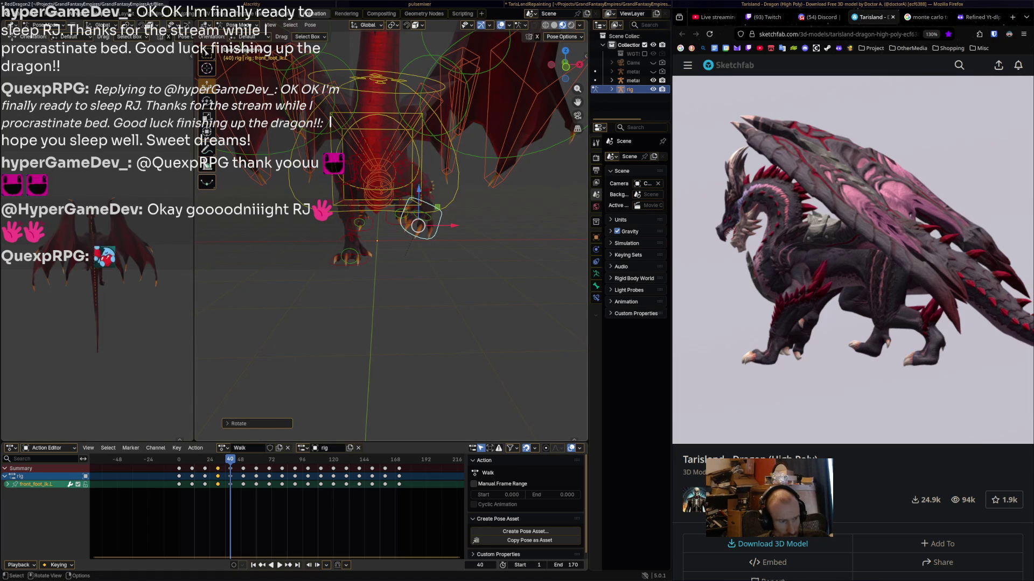
{"action": "key", "text": "i"}
- Rotate the left front foot at frames 50 and 60
{"action": "key", "text": "space"}
{"action": "key", "text": "space"}
{"action": "key", "text": "Left"}
{"action": "key", "text": "r"}
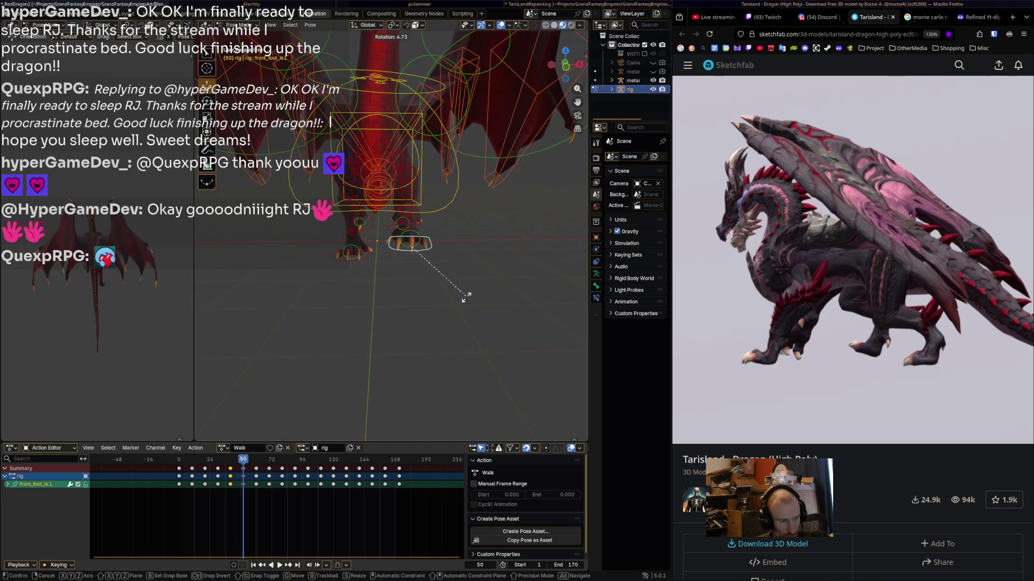
{"action": "left_click", "coordinate": [449, 316]}
{"action": "middle_click_drag", "start_coordinate": [448, 316], "coordinate": [331, 304]}
{"action": "key", "text": "space"}
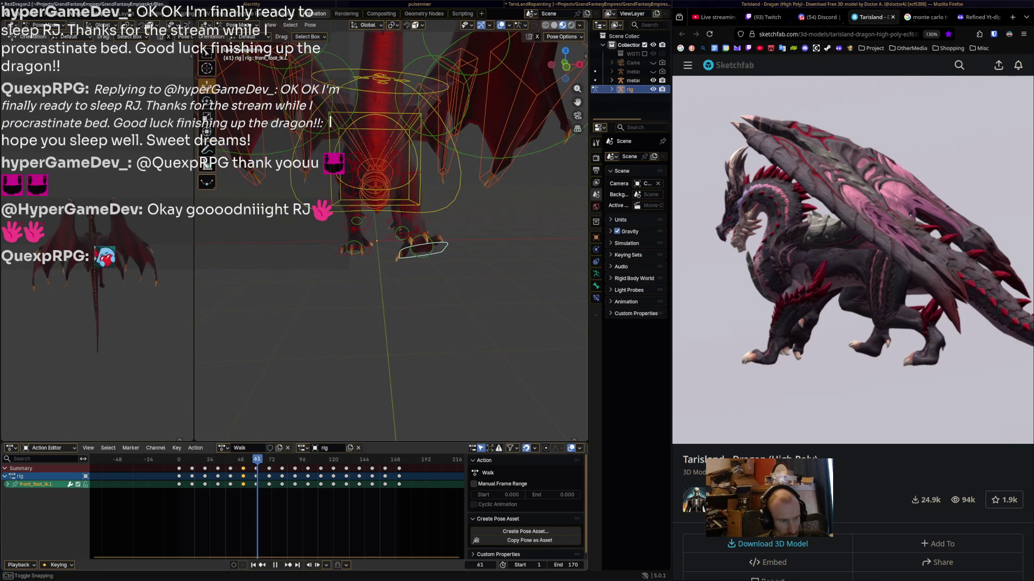
{"action": "key", "text": "space"}
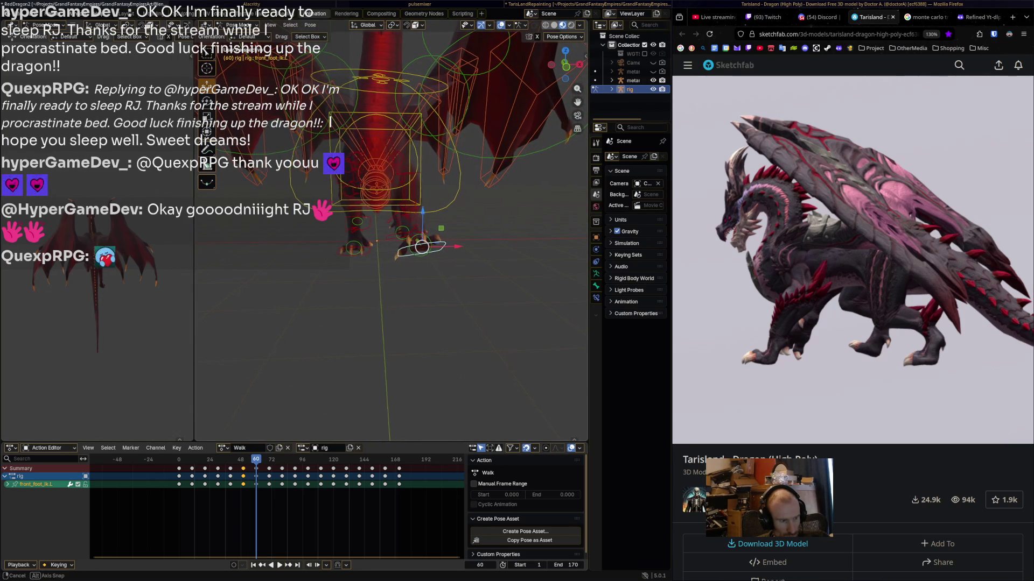
{"action": "key", "text": "Left"}
{"action": "key", "text": "r"}
{"action": "left_click", "coordinate": [431, 318]}
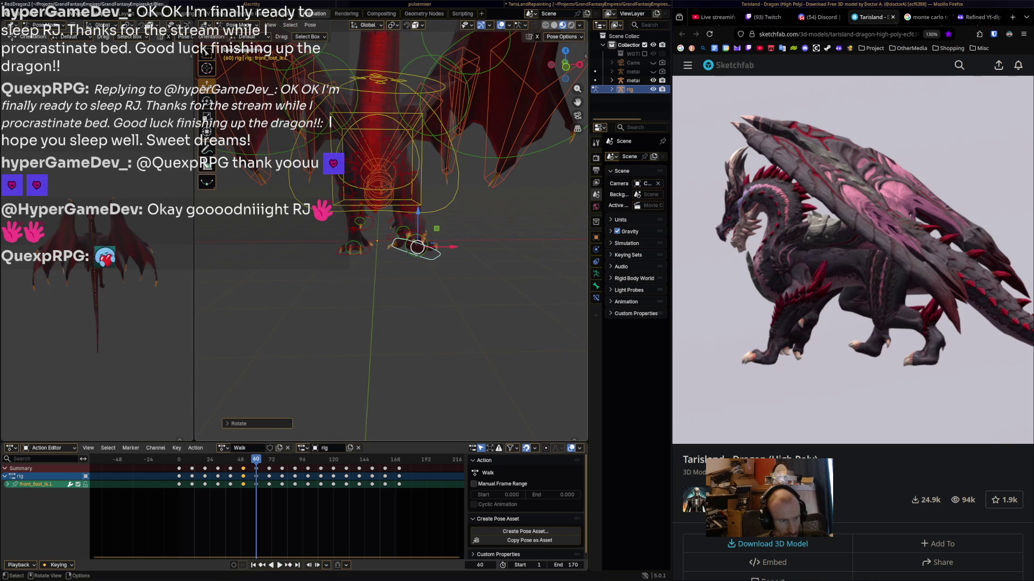
- Rotate the left front foot at frames 70, 80 and 90, then review the walk
{"action": "key", "text": "space"}
{"action": "key", "text": "space"}
{"action": "key", "text": "r"}
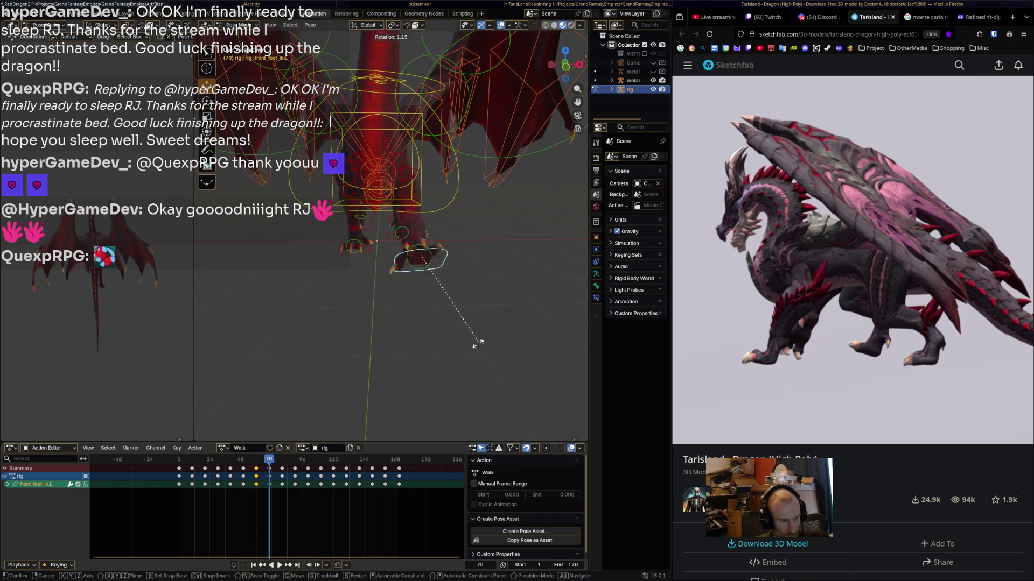
{"action": "left_click", "coordinate": [440, 360]}
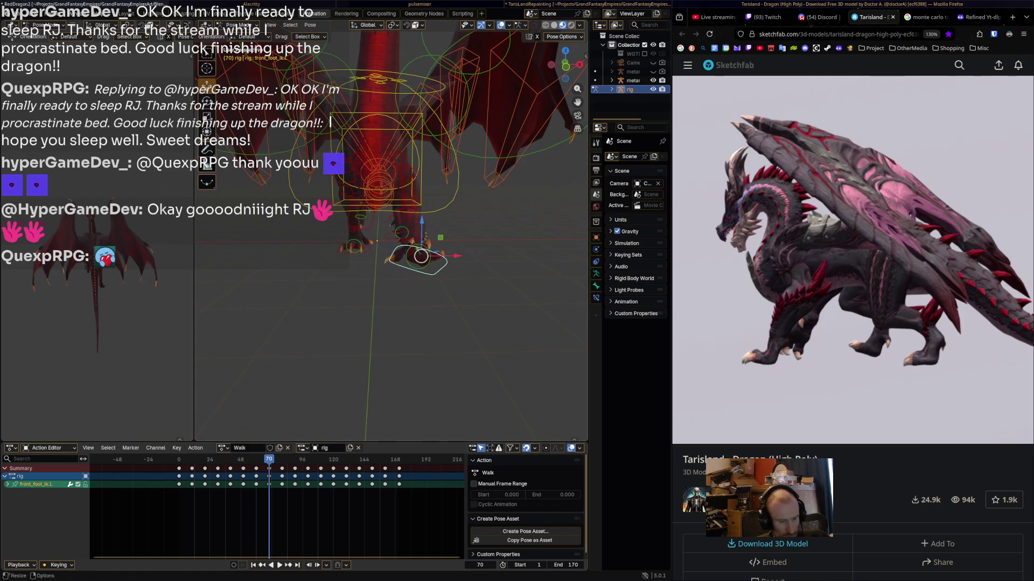
{"action": "key", "text": "space"}
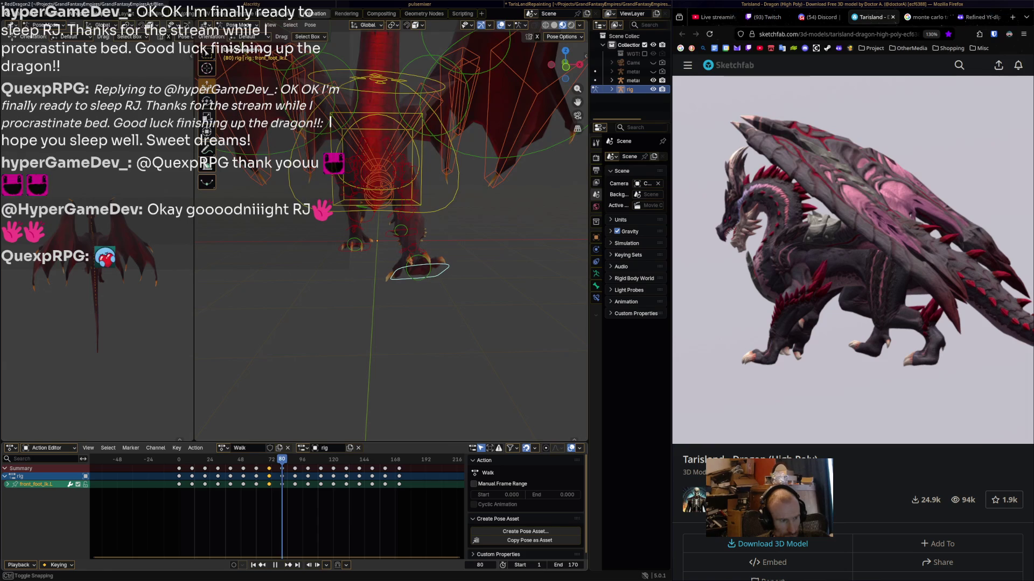
{"action": "key", "text": "r"}
{"action": "key", "text": "Return"}
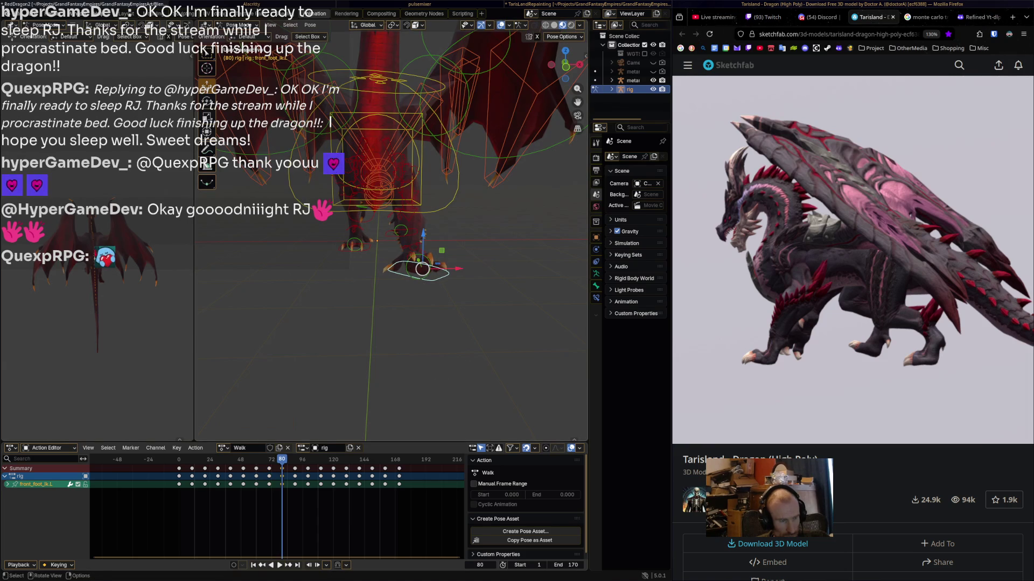
{"action": "key", "text": "space"}
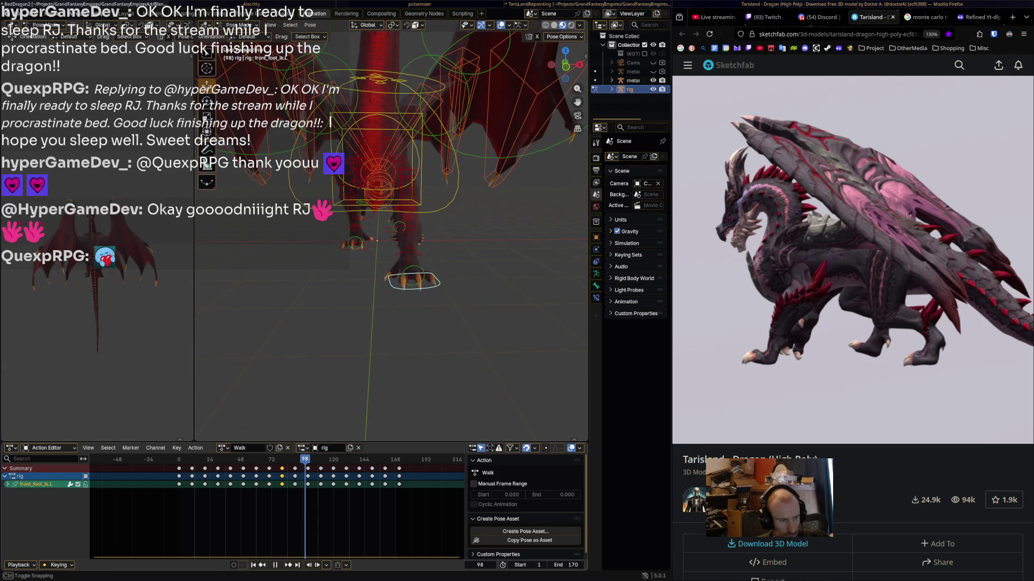
{"action": "key", "text": "space"}
{"action": "key", "text": "r"}
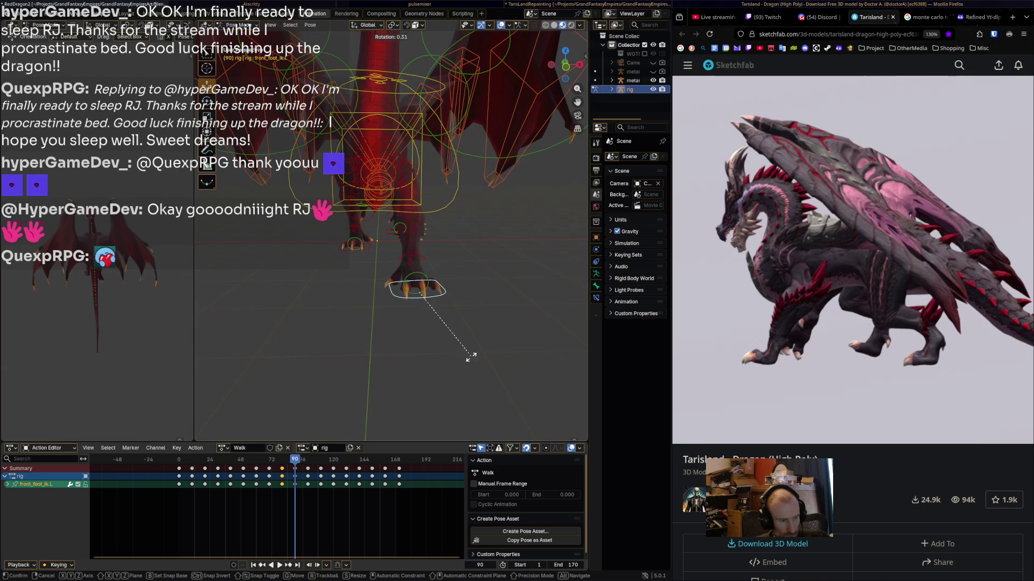
{"action": "key", "text": "Return"}
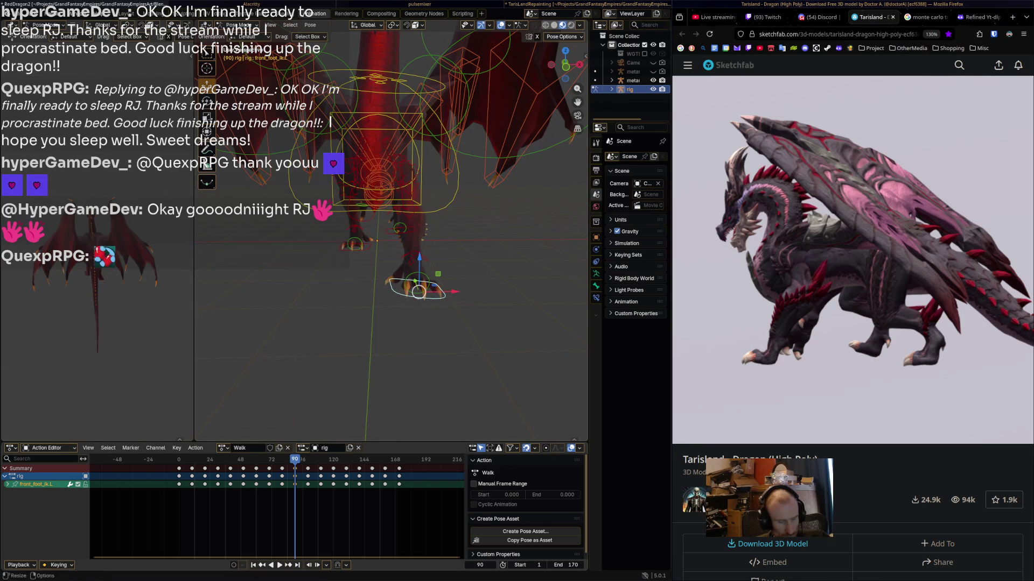
{"action": "key", "text": "space"}
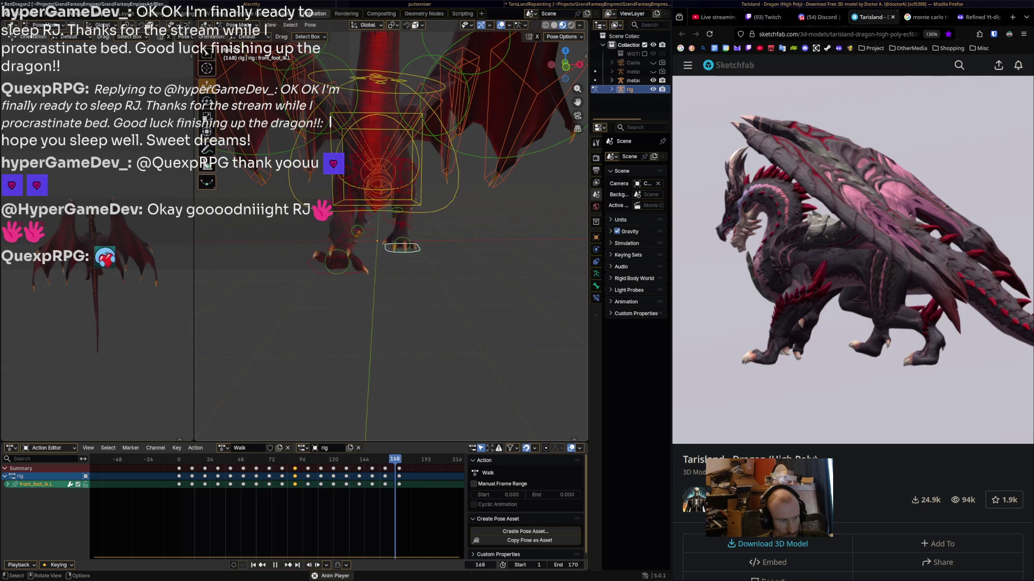
{"action": "key", "text": "space"}
{"action": "key", "text": "space"}
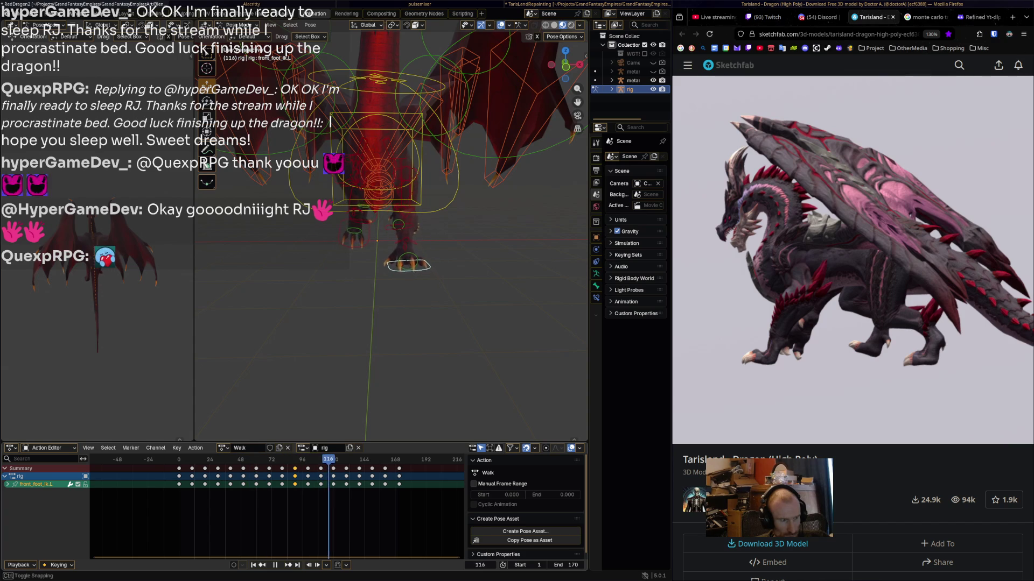
- Select front_foot_ik.R and rotate it at frame 120
{"action": "middle_click_drag", "start_coordinate": [377, 242], "coordinate": [399, 231]}
{"action": "left_click", "coordinate": [385, 234]}
{"action": "key", "text": "r"}
{"action": "key", "text": "Return"}
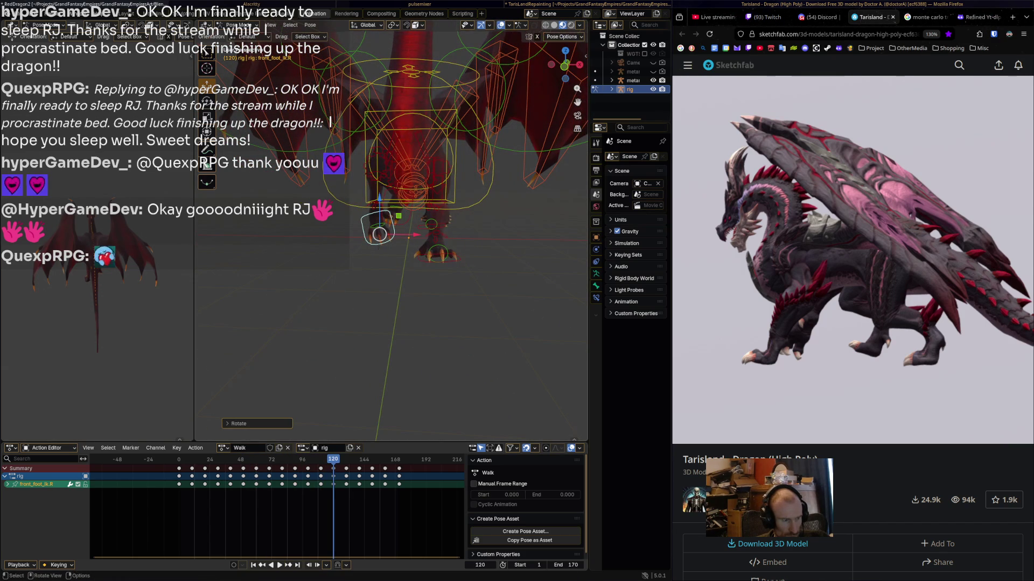
- Adjust and key the right front foot pose at frames 130 and 140
{"action": "left_click_drag", "start_coordinate": [333, 459], "coordinate": [346, 459]}
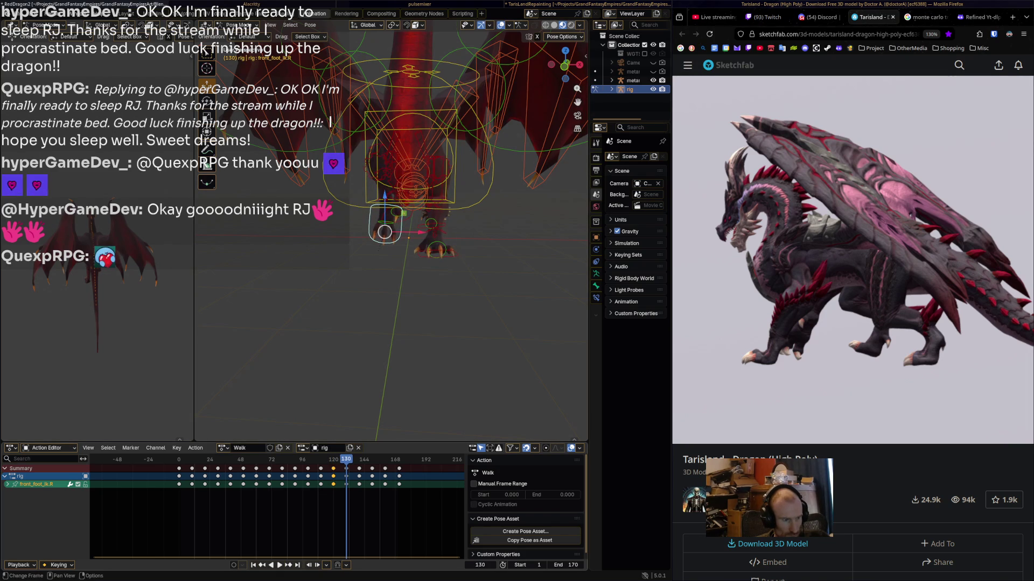
{"action": "key", "text": "r"}
{"action": "key", "text": "Return"}
{"action": "key", "text": "i"}
{"action": "left_click_drag", "start_coordinate": [346, 459], "coordinate": [359, 459]}
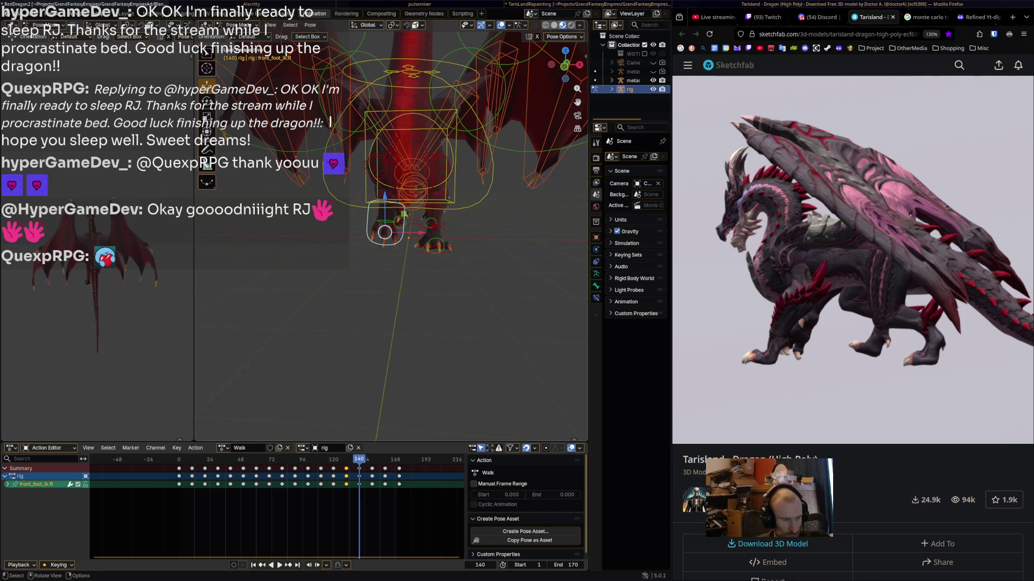
{"action": "key", "text": "g"}
{"action": "key", "text": "Return"}
{"action": "key", "text": "r"}
{"action": "key", "text": "Return"}
{"action": "key", "text": "i"}
- Rotate and move the right front foot around frame 150, previewing with playback
{"action": "key", "text": "space"}
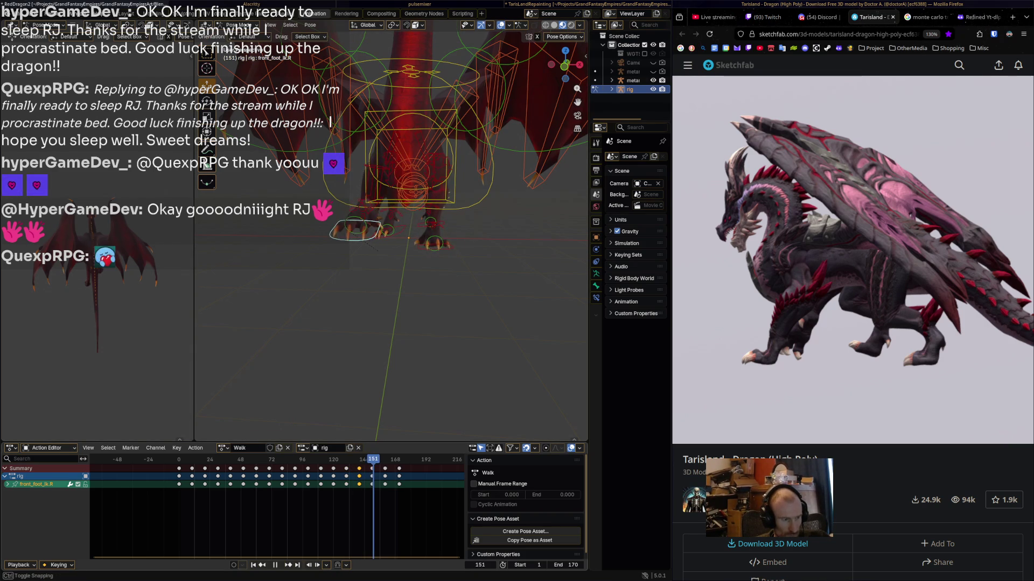
{"action": "key", "text": "space"}
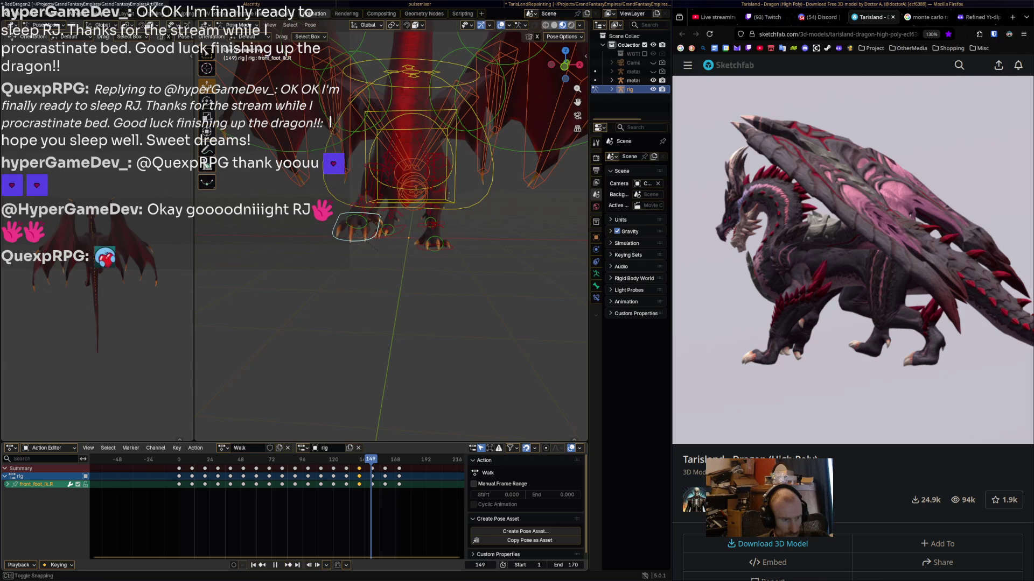
{"action": "key", "text": "Left"}
{"action": "key", "text": "Left"}
{"action": "key", "text": "r"}
{"action": "left_click", "coordinate": [448, 192]}
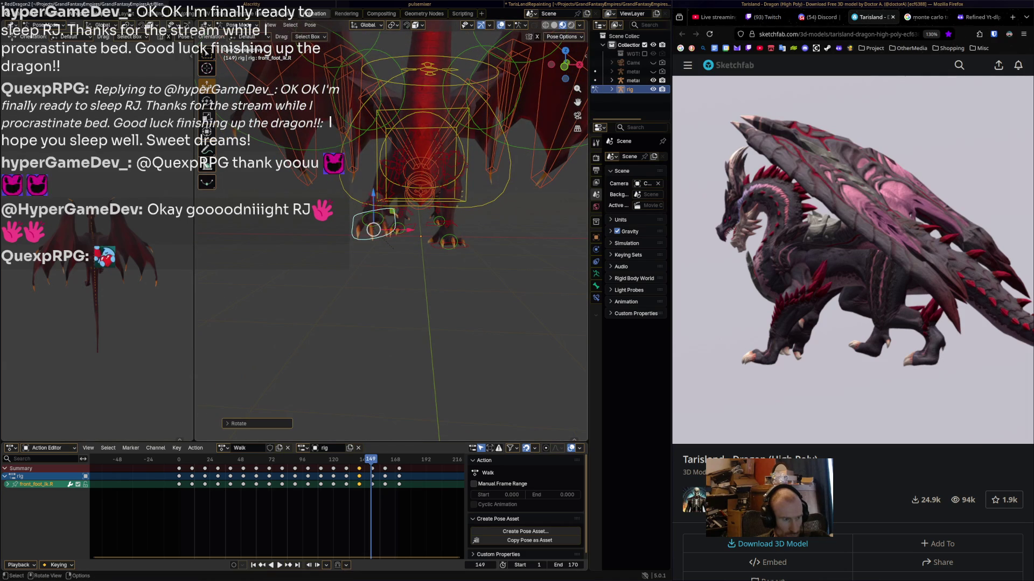
{"action": "key", "text": "r"}
{"action": "key", "text": "Escape"}
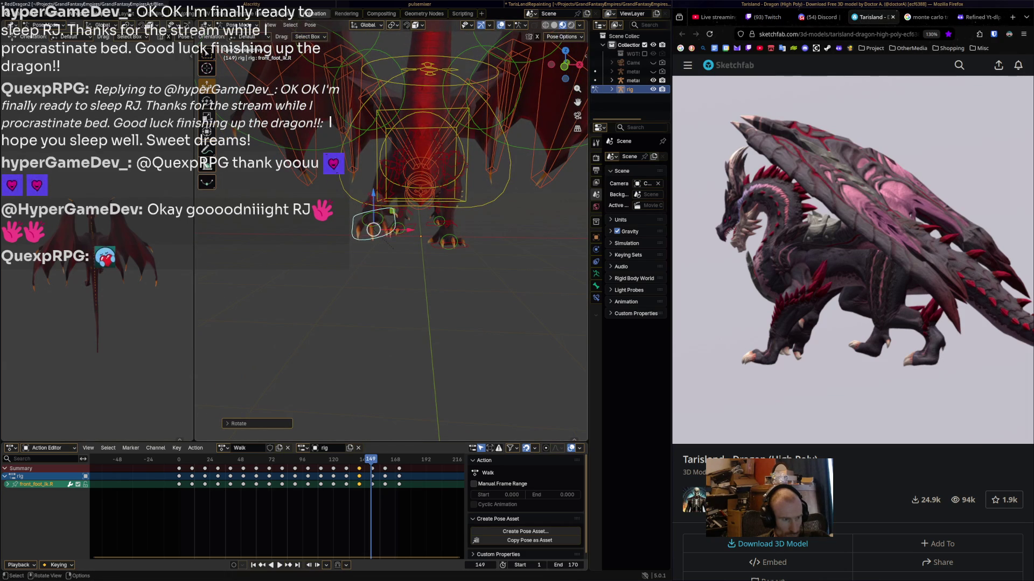
{"action": "key", "text": "space"}
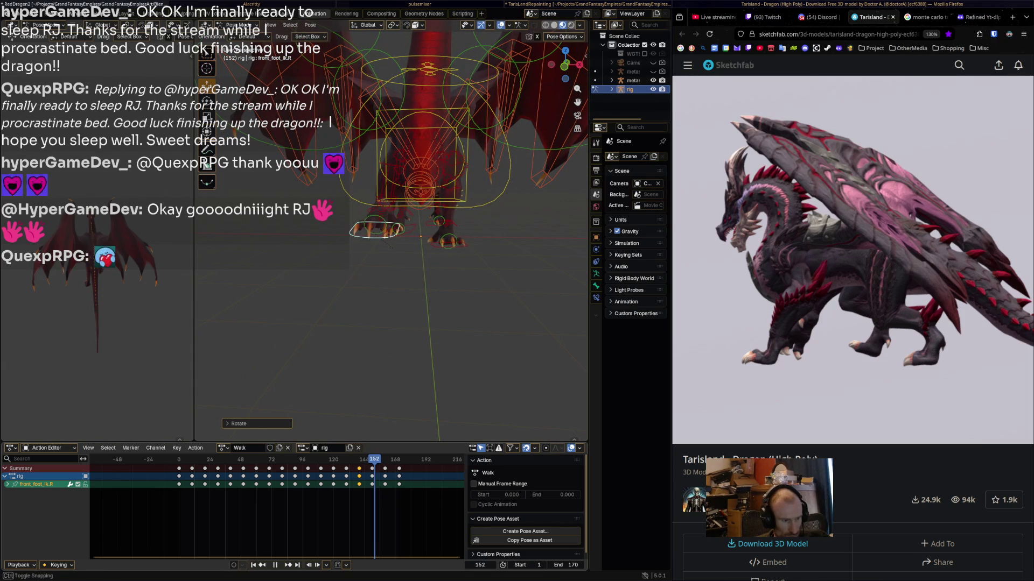
{"action": "key", "text": "space"}
{"action": "key", "text": "r"}
{"action": "key", "text": "Escape"}
{"action": "key", "text": "r"}
{"action": "left_click", "coordinate": [384, 241]}
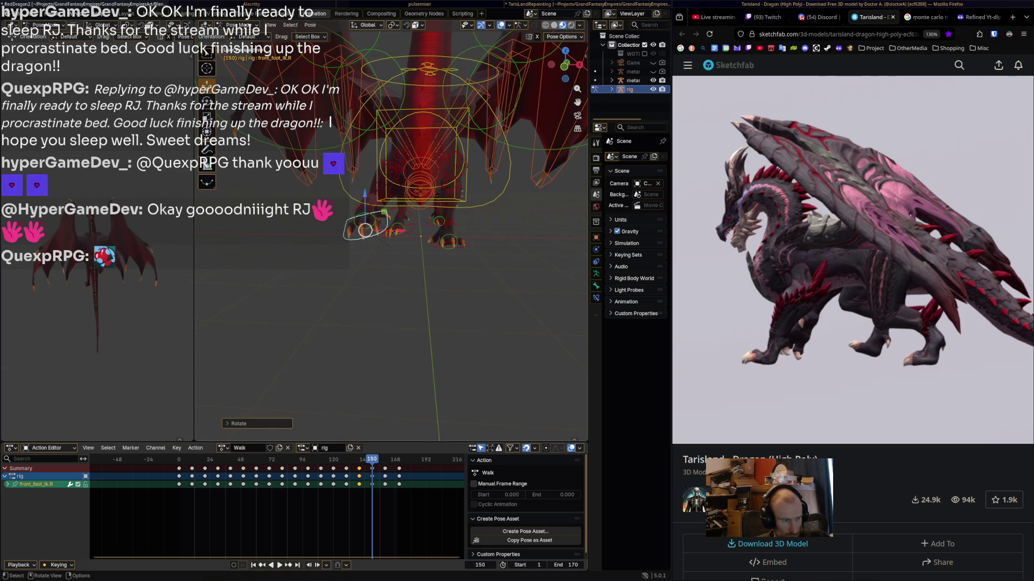
- Rotate and shift the right front foot slightly left at frame 160, then review
{"action": "key", "text": "space"}
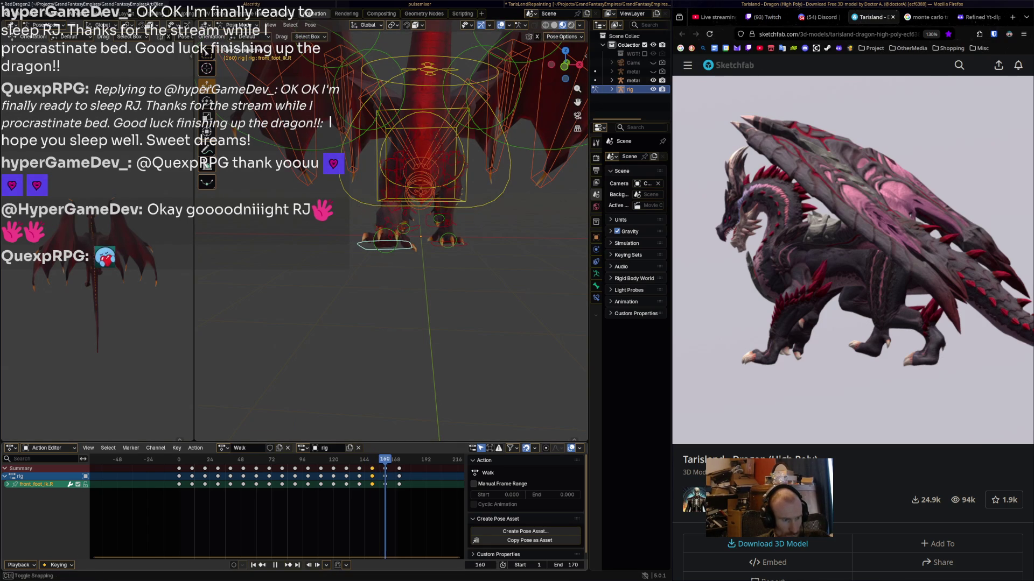
{"action": "key", "text": "space"}
{"action": "key", "text": "r"}
{"action": "left_click", "coordinate": [440, 229]}
{"action": "key", "text": "g"}
{"action": "key", "text": "Return"}
{"action": "key", "text": "alt+a"}
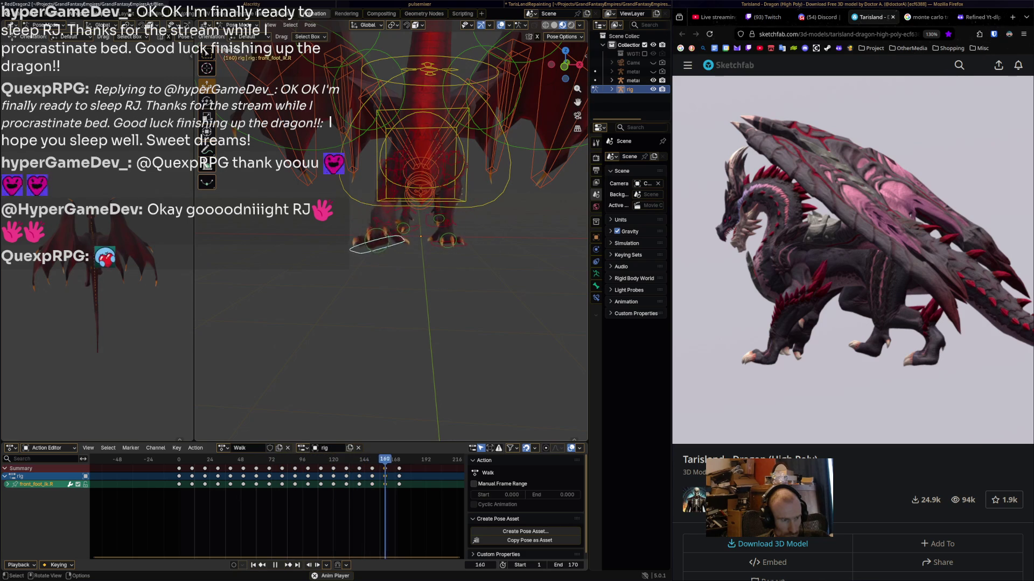
{"action": "key", "text": "space"}
{"action": "mouse_move", "coordinate": [387, 243]}
{"action": "middle_mouse_down"}
{"action": "mouse_move", "coordinate": [420, 237]}
{"action": "mouse_move", "coordinate": [369, 243]}
{"action": "middle_mouse_up"}
- Deselect all, watch the walk low on the feet, then select foot_ik.L and play backwards
{"action": "key", "text": "alt+a"}
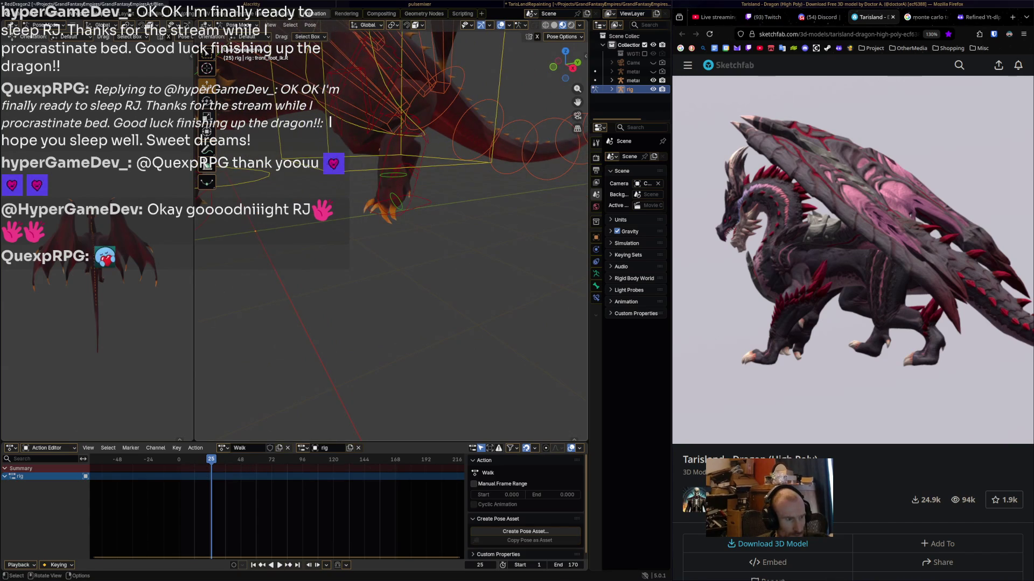
{"action": "key", "text": "space"}
{"action": "middle_click_drag", "start_coordinate": [369, 243], "coordinate": [347, 244]}
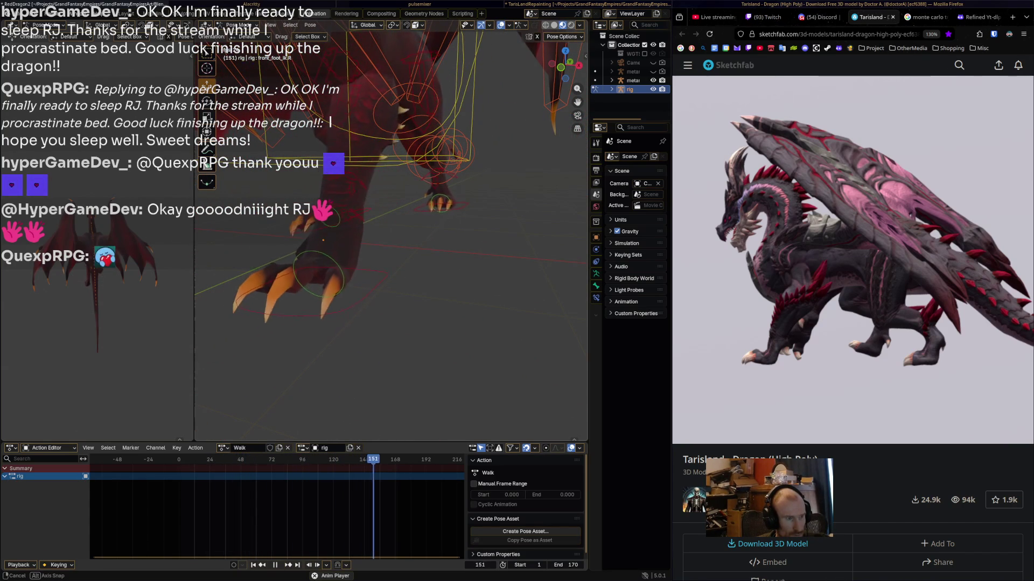
{"action": "key", "text": "space"}
{"action": "middle_click_drag", "start_coordinate": [348, 244], "coordinate": [326, 243]}
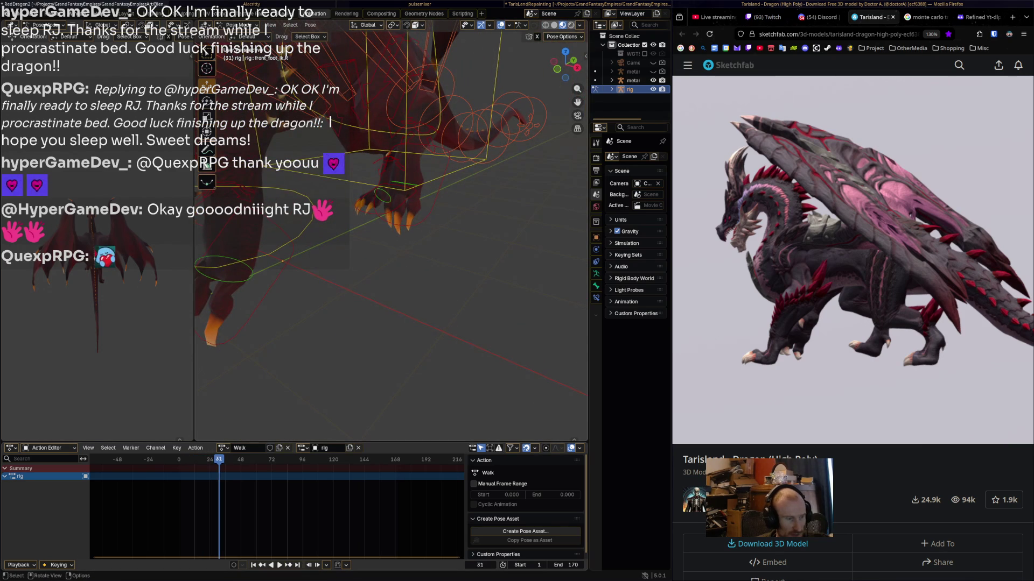
{"action": "left_click", "coordinate": [402, 201]}
{"action": "key", "text": "ctrl+shift+space"}
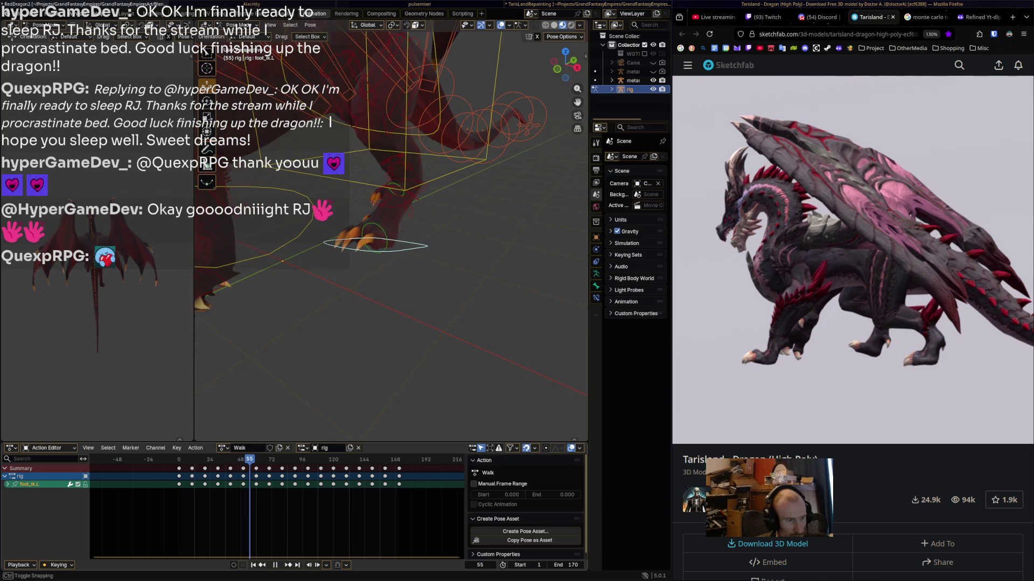
- Move foot_ik.L at frame 60, then play and scrub to frame 171 to check the loop
{"action": "middle_click_drag", "start_coordinate": [350, 258], "coordinate": [323, 226]}
{"action": "key", "text": "g"}
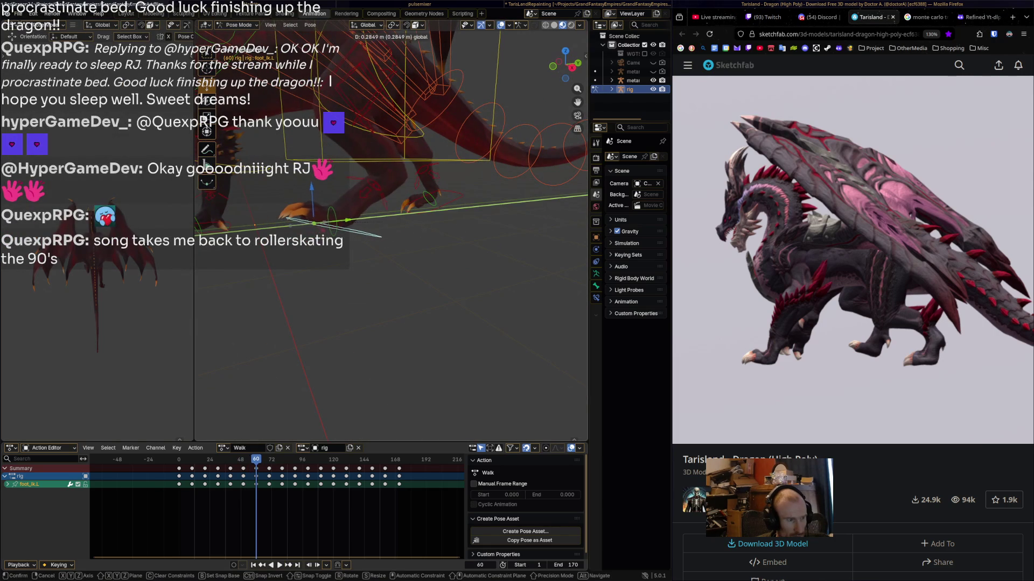
{"action": "left_click", "coordinate": [317, 223]}
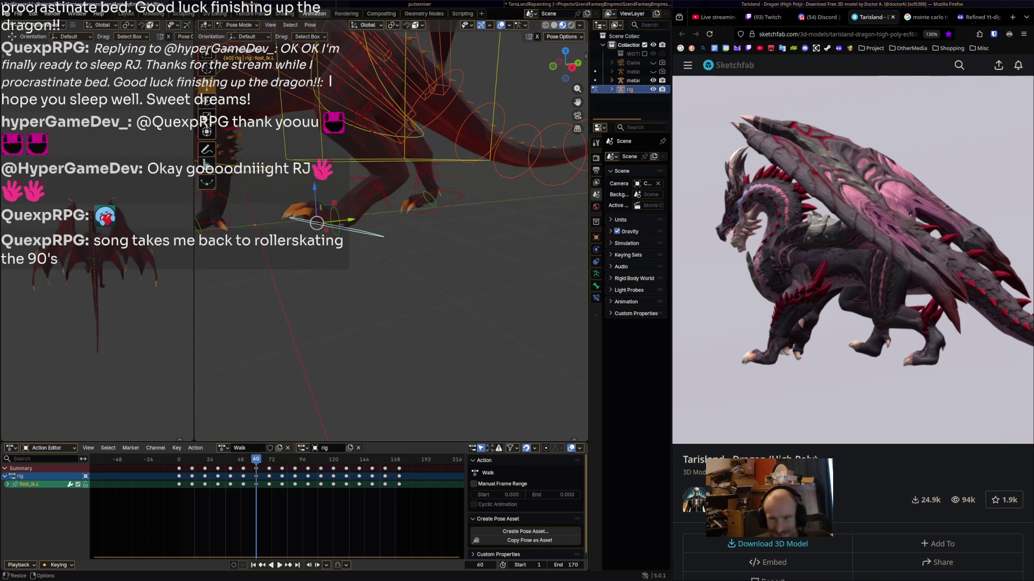
{"action": "key", "text": "shift+ctrl+space"}
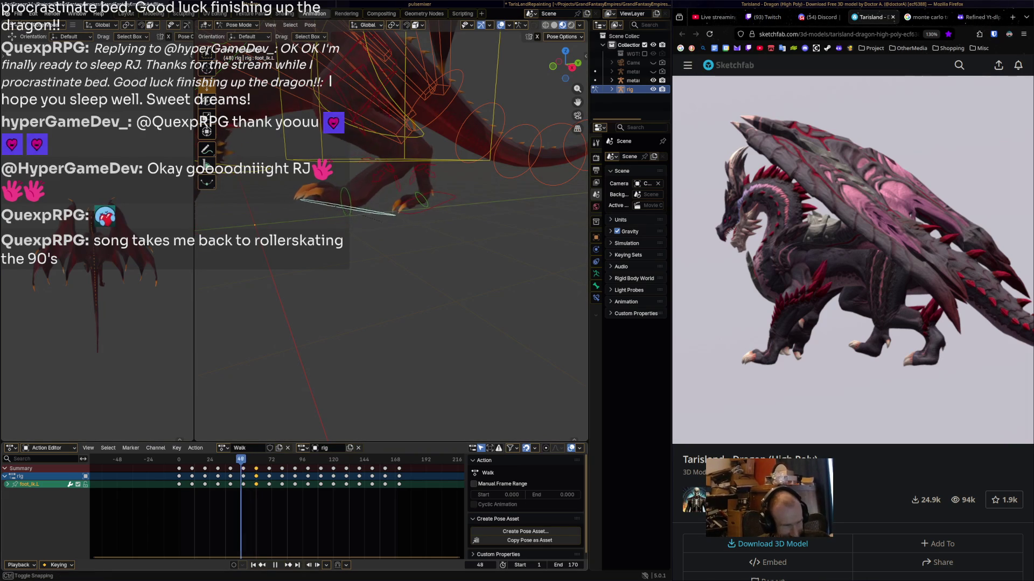
{"action": "key", "text": "space"}
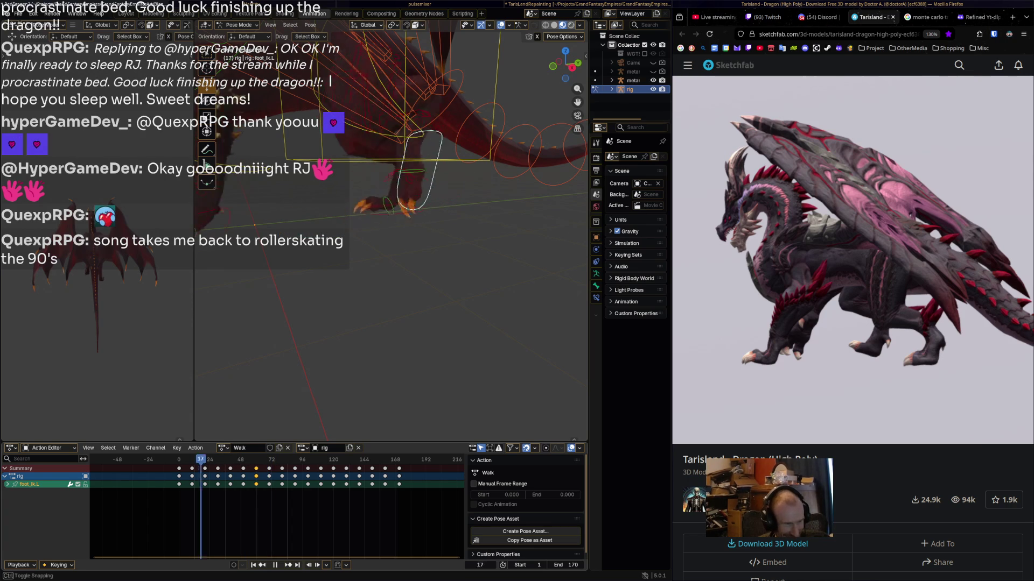
{"action": "key", "text": "space"}
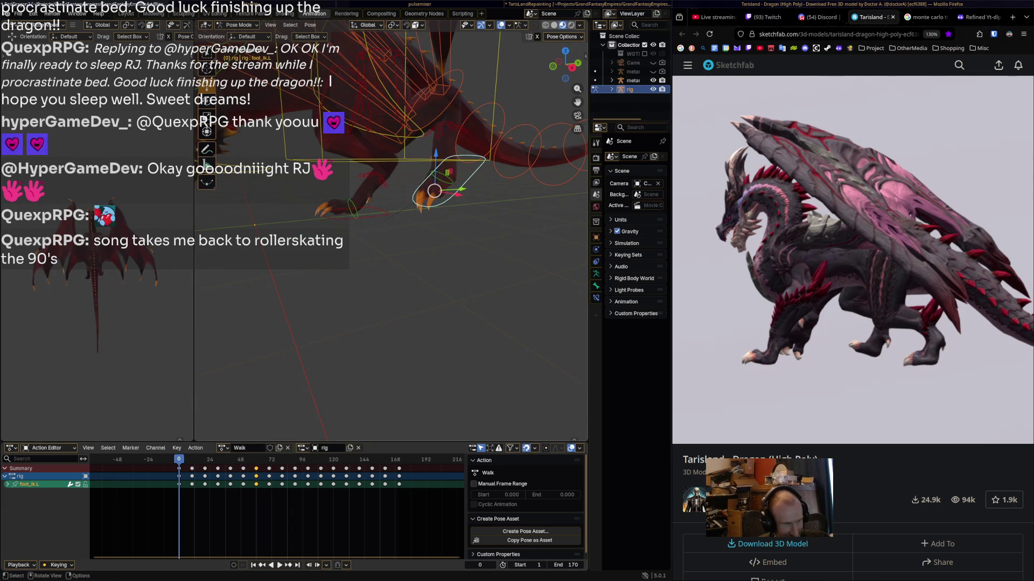
{"action": "key", "text": "space"}
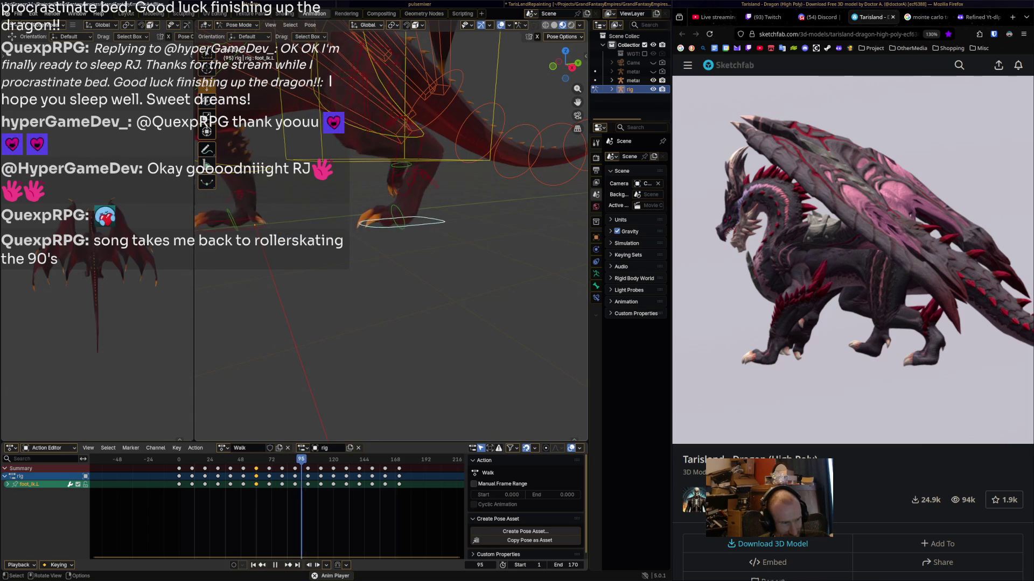
{"action": "mouse_move", "coordinate": [235, 459]}
{"action": "left_mouse_down"}
{"action": "mouse_move", "coordinate": [193, 459]}
{"action": "mouse_move", "coordinate": [393, 459]}
{"action": "left_mouse_up"}
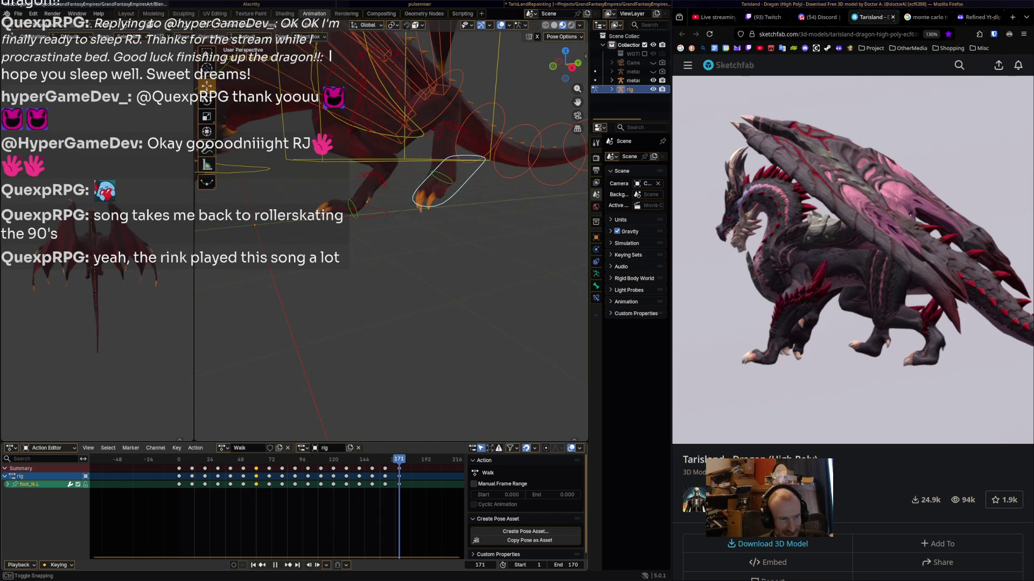
{"action": "left_click_drag", "start_coordinate": [399, 460], "coordinate": [399, 459]}
{"action": "middle_click_drag", "start_coordinate": [377, 269], "coordinate": [409, 264]}
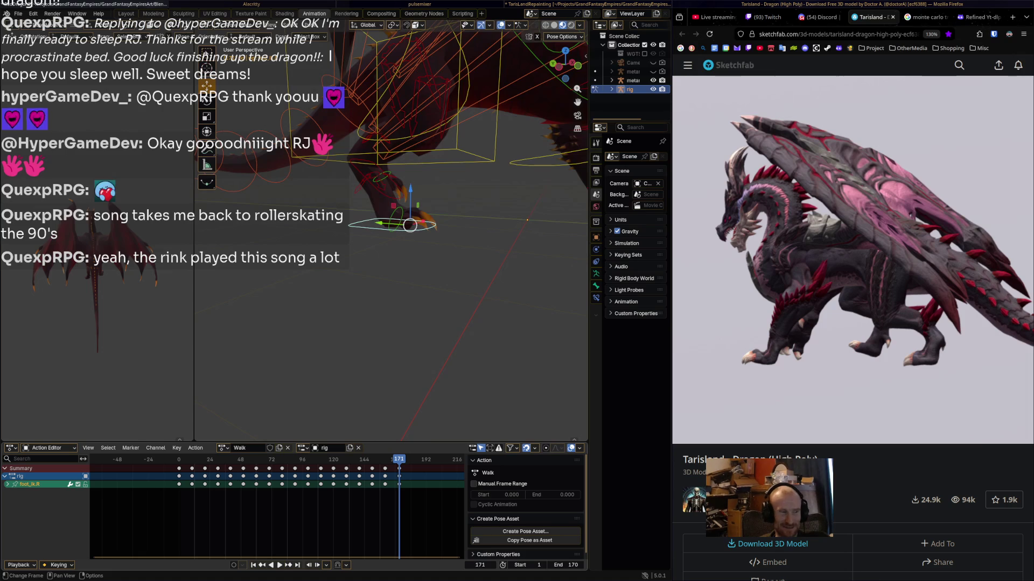
{"action": "key", "text": "space"}
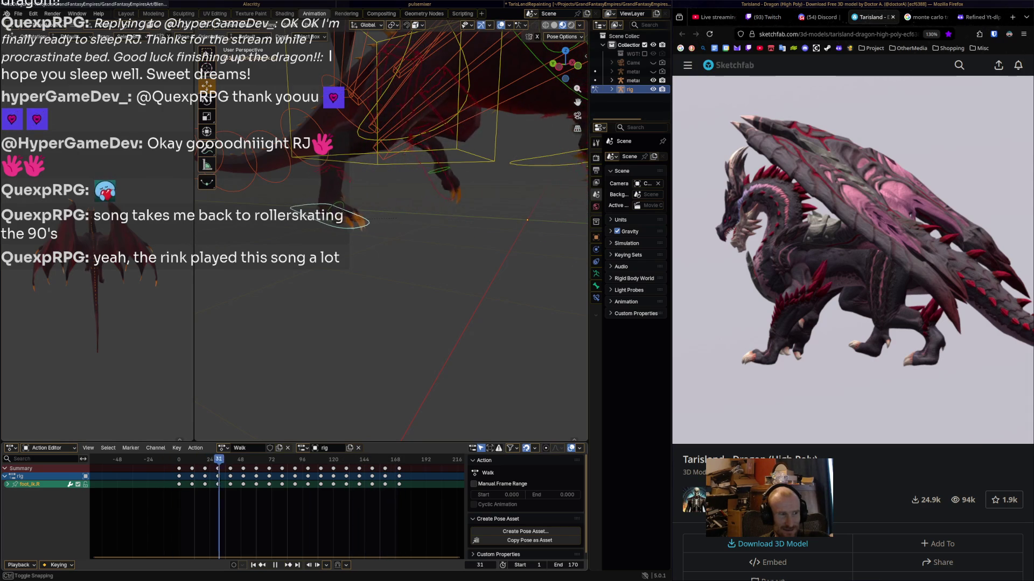
{"action": "key", "text": "space"}
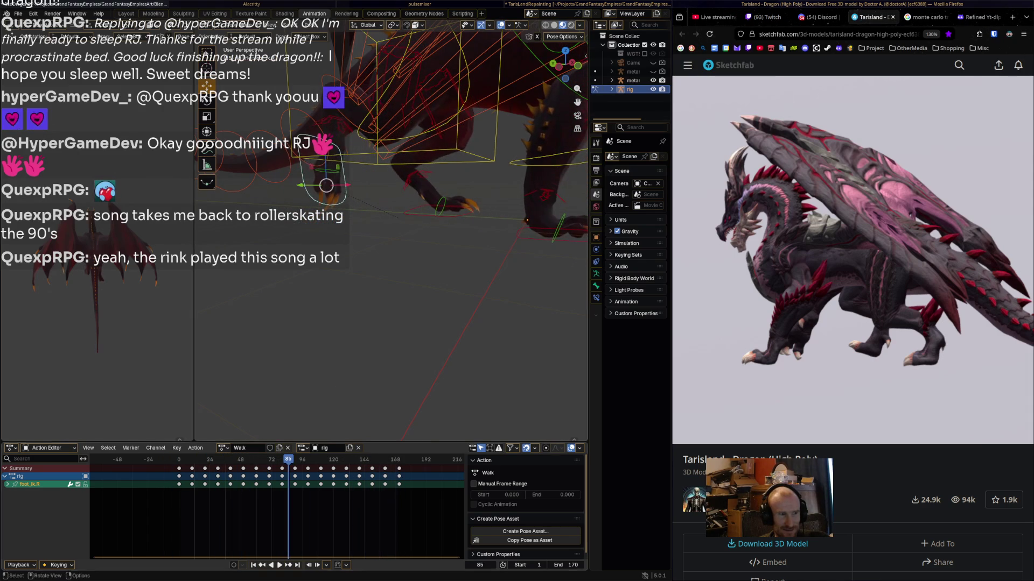
{"action": "key", "text": "space"}
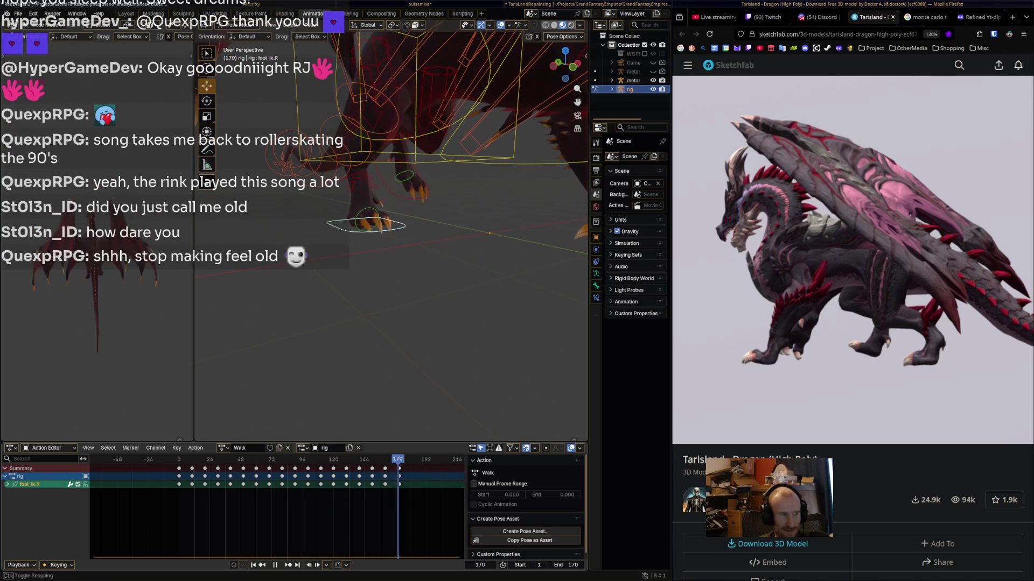
{"action": "middle_click_drag", "start_coordinate": [377, 296], "coordinate": [425, 296]}
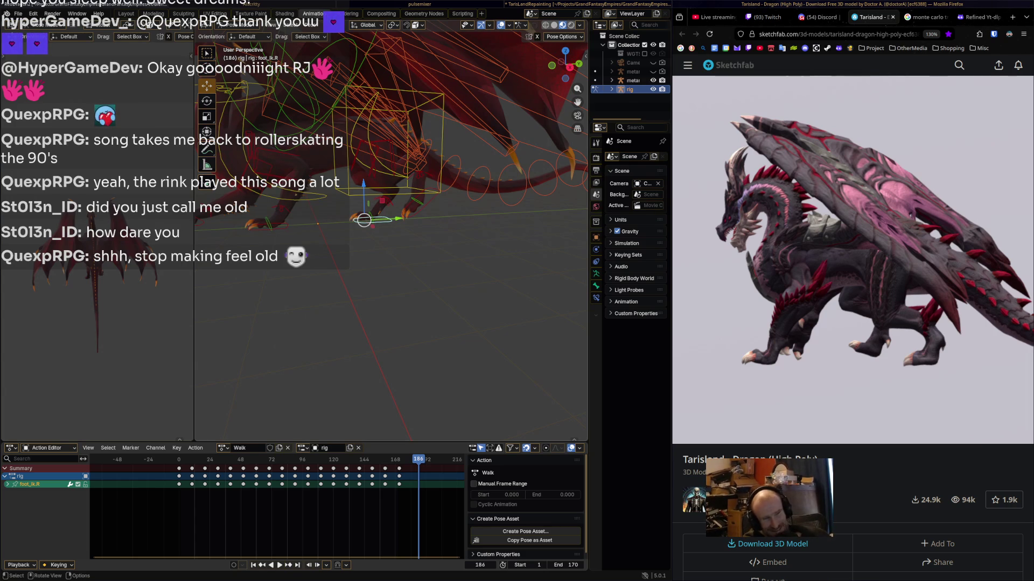
{"action": "key", "text": "space"}
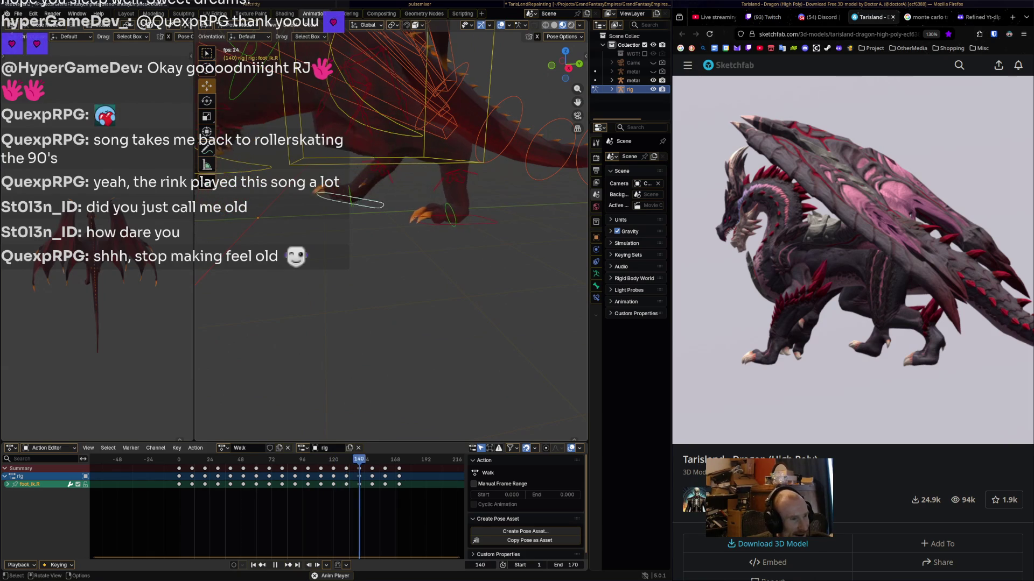
{"action": "key", "text": "space"}
{"action": "left_click_drag", "start_coordinate": [204, 459], "coordinate": [178, 459]}
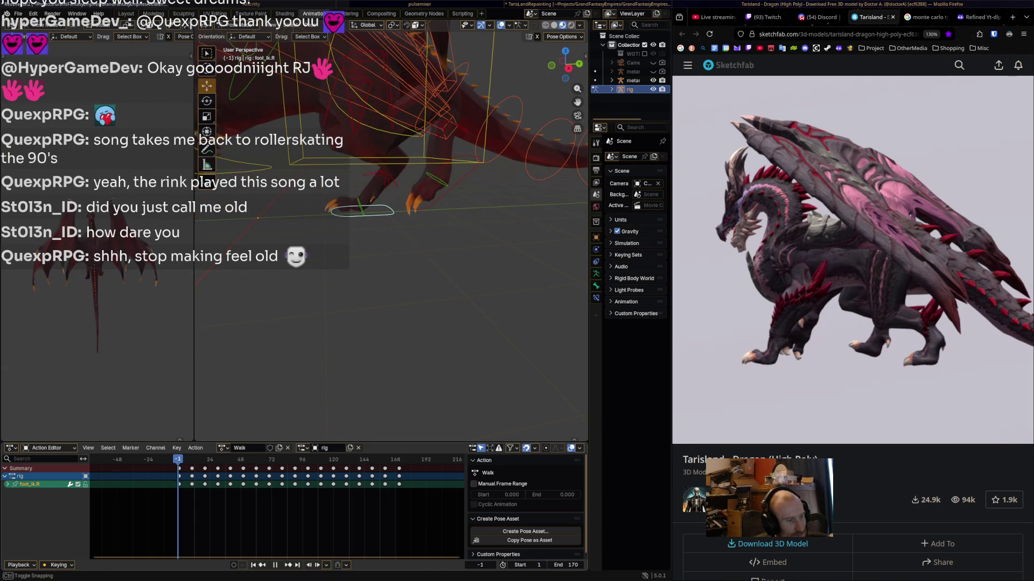
- Rotate and move the foot_ik.L control into a new pose, then play the walk to check it
{"action": "left_click", "coordinate": [452, 174]}
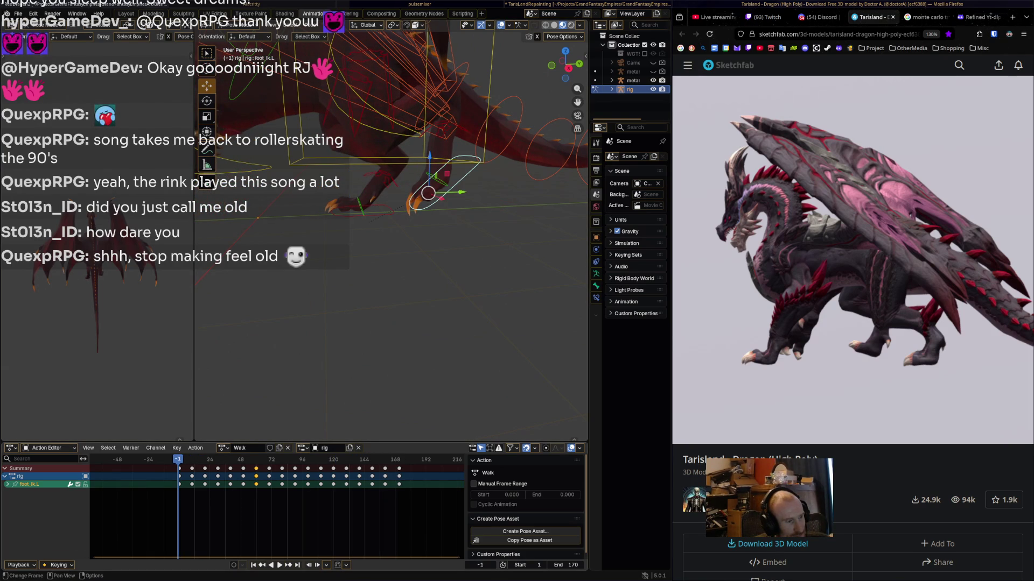
{"action": "key", "text": "space"}
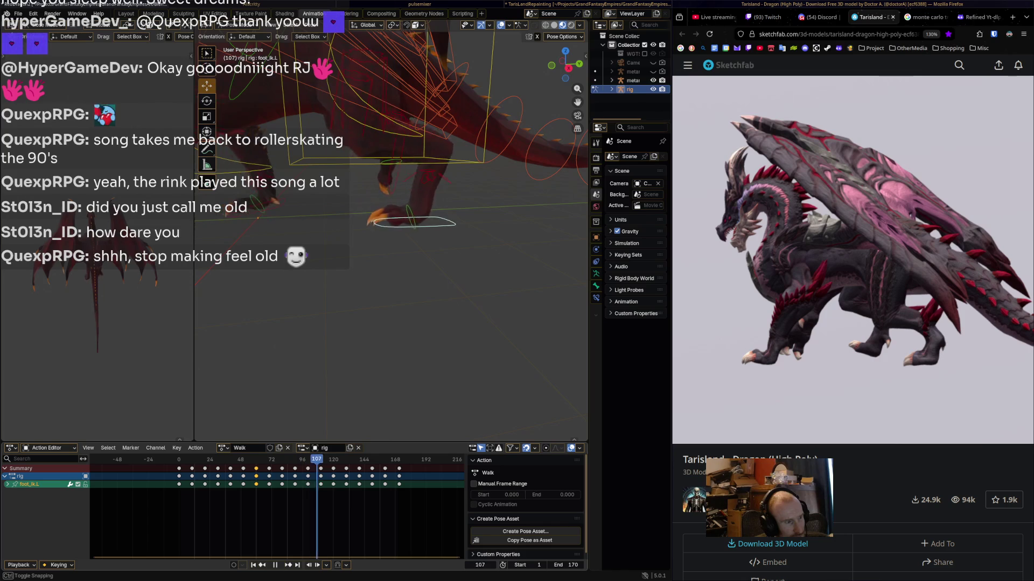
{"action": "key", "text": "Left"}
{"action": "key", "text": "Left"}
{"action": "key", "text": "Left"}
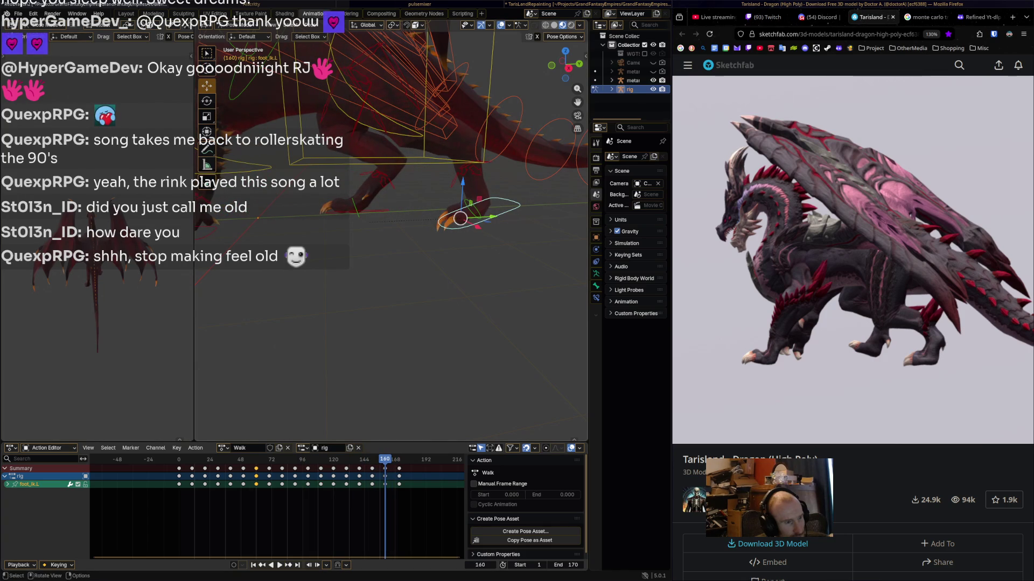
{"action": "key", "text": "r"}
{"action": "left_click", "coordinate": [517, 201]}
{"action": "key", "text": "g"}
{"action": "key", "text": "Return"}
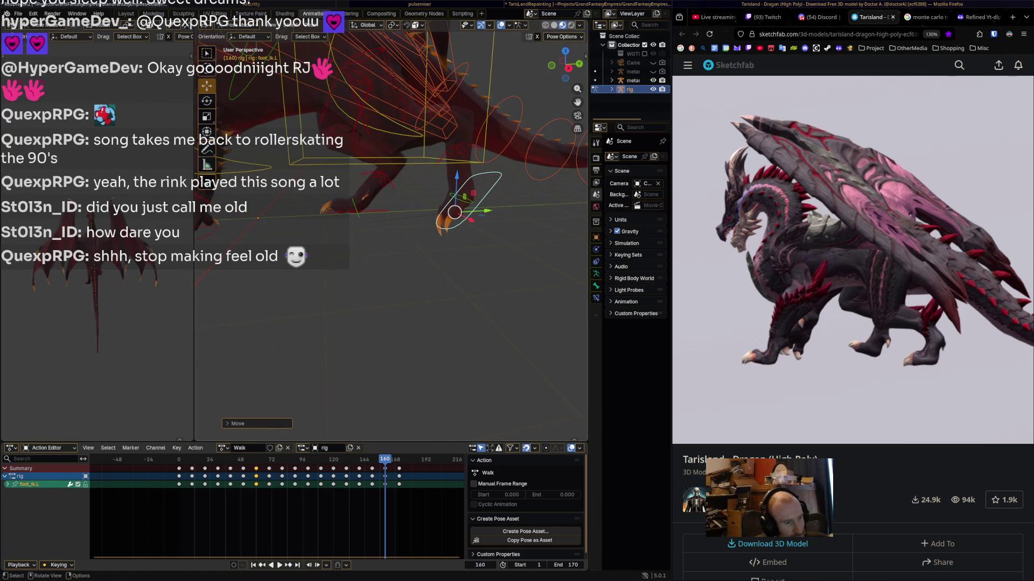
{"action": "key", "text": "space"}
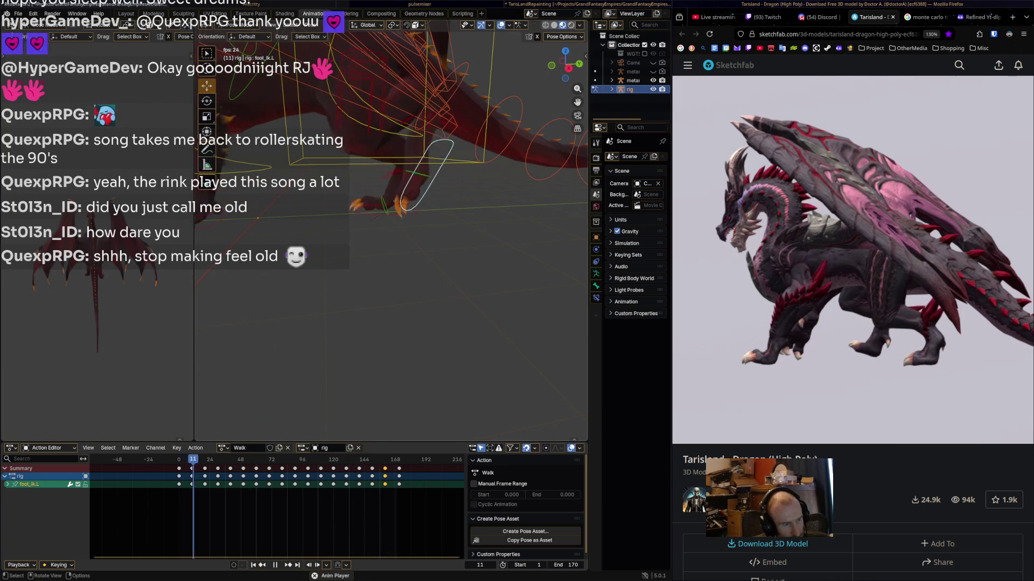
{"action": "key", "text": "space"}
- At frame 20, rotate foot_ik.L again, keyframe it, and replay the walk from frame 0
{"action": "mouse_move", "coordinate": [212, 460]}
{"action": "left_mouse_down"}
{"action": "mouse_move", "coordinate": [181, 459]}
{"action": "mouse_move", "coordinate": [220, 459]}
{"action": "mouse_move", "coordinate": [175, 459]}
{"action": "mouse_move", "coordinate": [204, 459]}
{"action": "left_mouse_up"}
{"action": "key", "text": "r"}
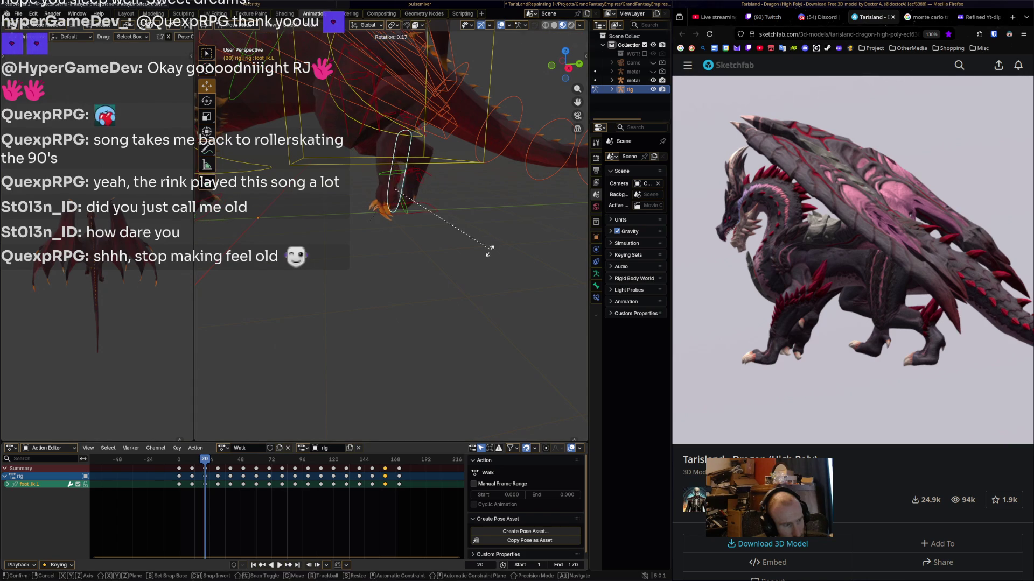
{"action": "key", "text": "Return"}
{"action": "key", "text": "i"}
{"action": "left_click_drag", "start_coordinate": [204, 459], "coordinate": [178, 459]}
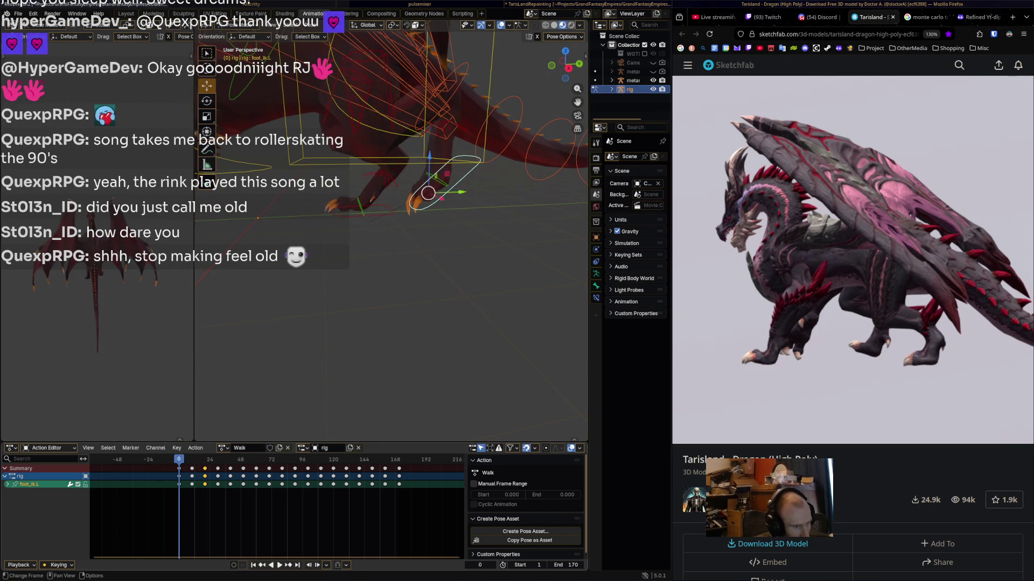
{"action": "key", "text": "space"}
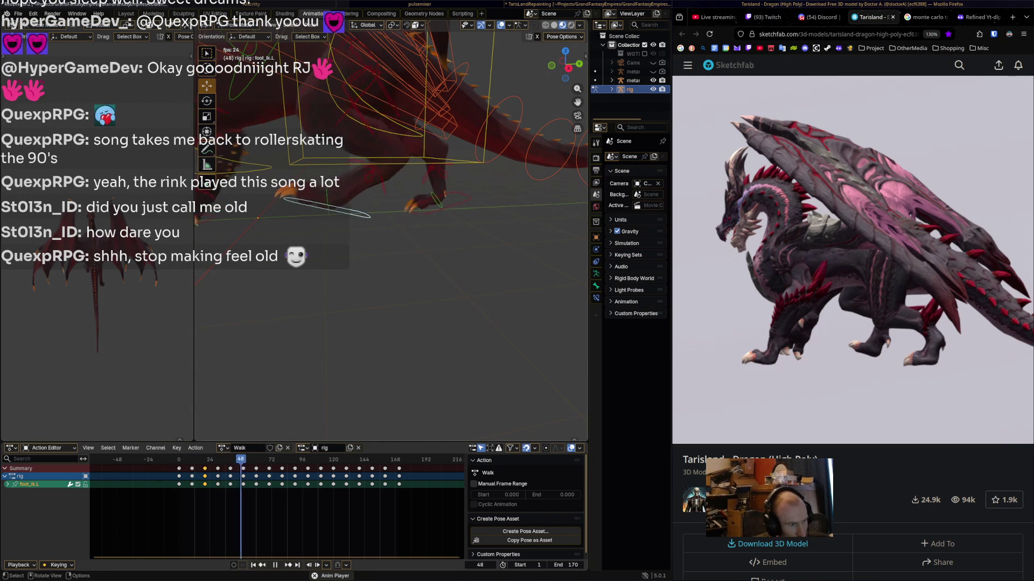
{"action": "key", "text": "space"}
- Select all Walk keyframes and apply a 100% Gaussian smooth in the Graph Editor
{"action": "key", "text": "a"}
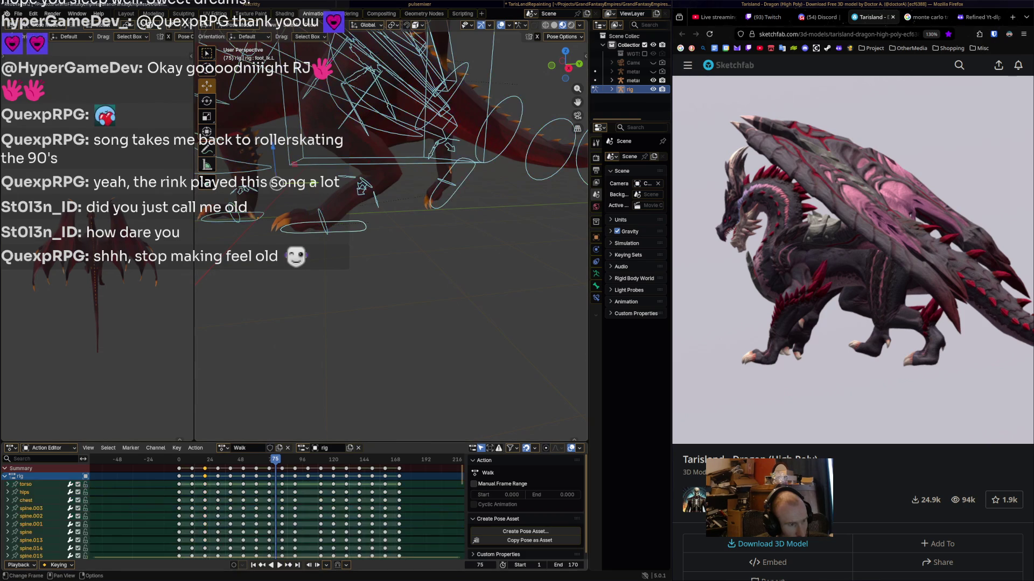
{"action": "key", "text": "a"}
{"action": "key", "text": "t"}
{"action": "key", "text": "Escape"}
{"action": "key", "text": "ctrl+Tab"}
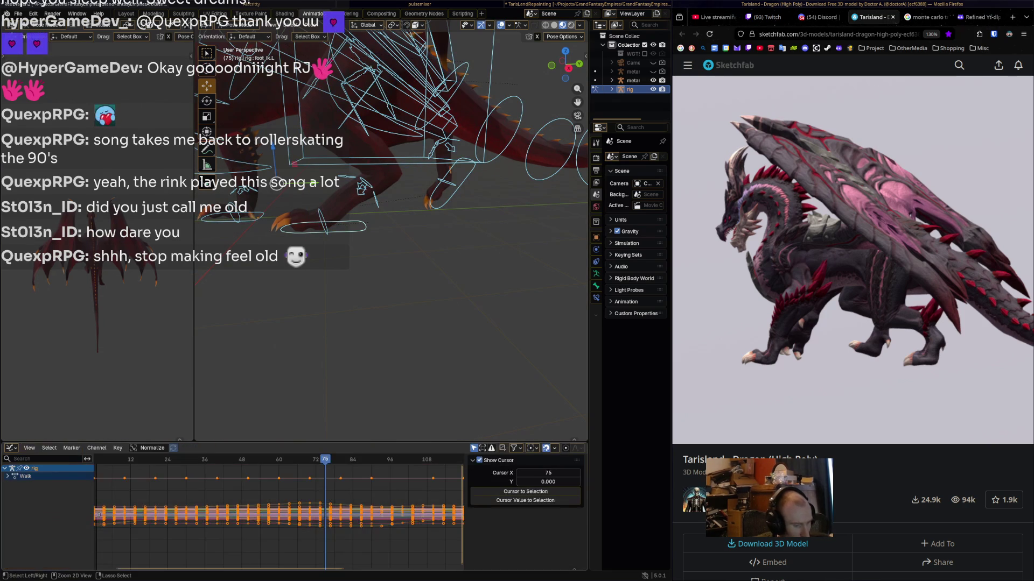
{"action": "left_click", "coordinate": [117, 448]}
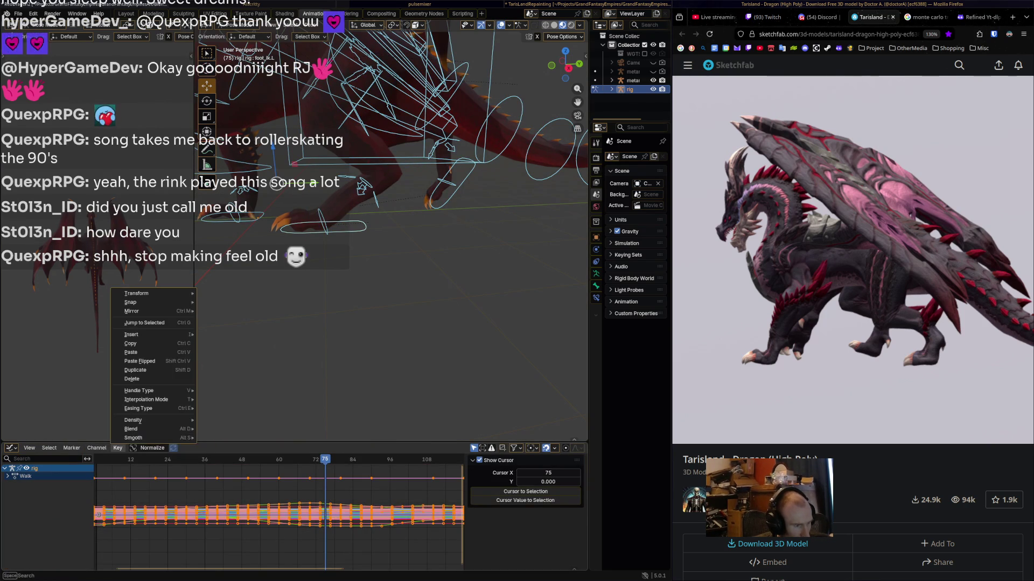
{"action": "mouse_move", "coordinate": [134, 438]}
{"action": "left_click", "coordinate": [232, 438]}
{"action": "key", "text": "Return"}
- Return to the Walk Action Editor, make the rig active again, and re-enter pose mode
{"action": "key", "text": "alt+a"}
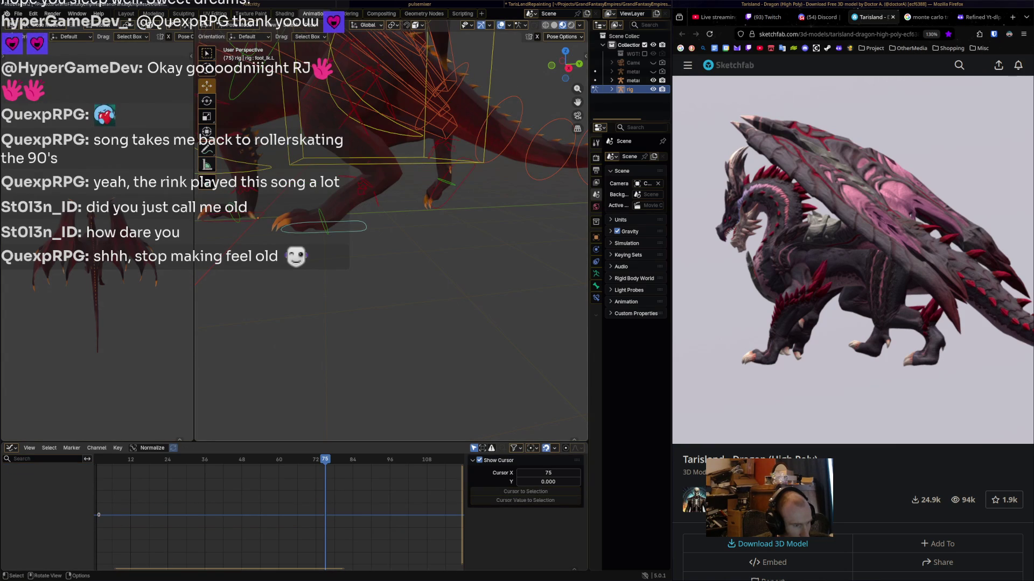
{"action": "key", "text": "ctrl+Tab"}
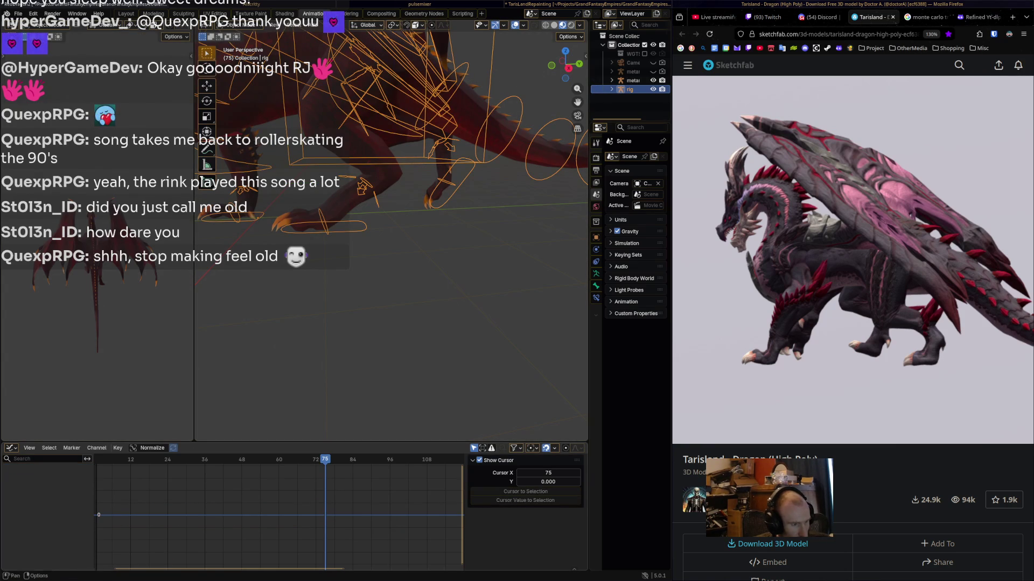
{"action": "key", "text": "ctrl+Tab"}
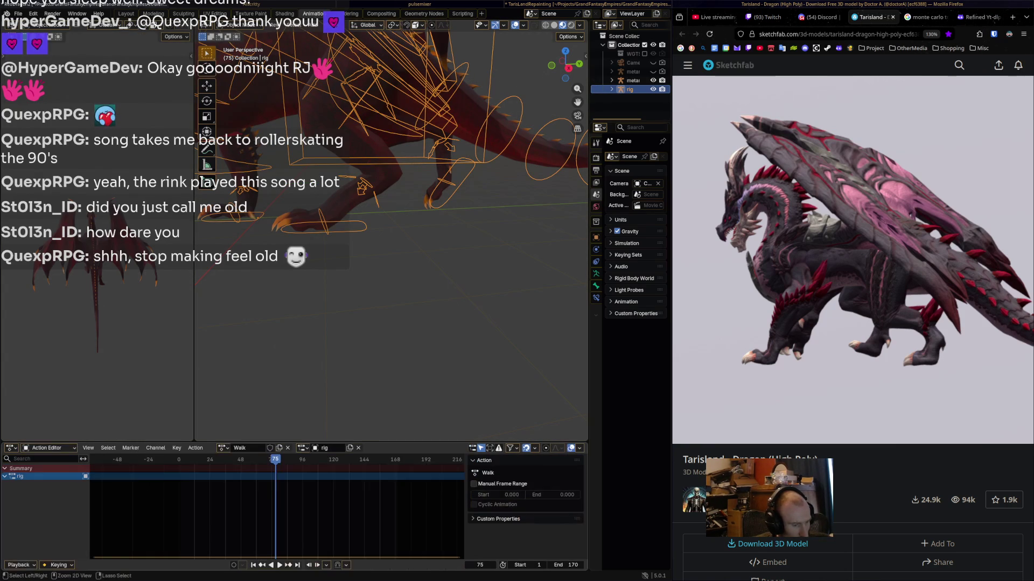
{"action": "left_click", "coordinate": [302, 194]}
{"action": "left_click", "coordinate": [409, 108], "text": "shift"}
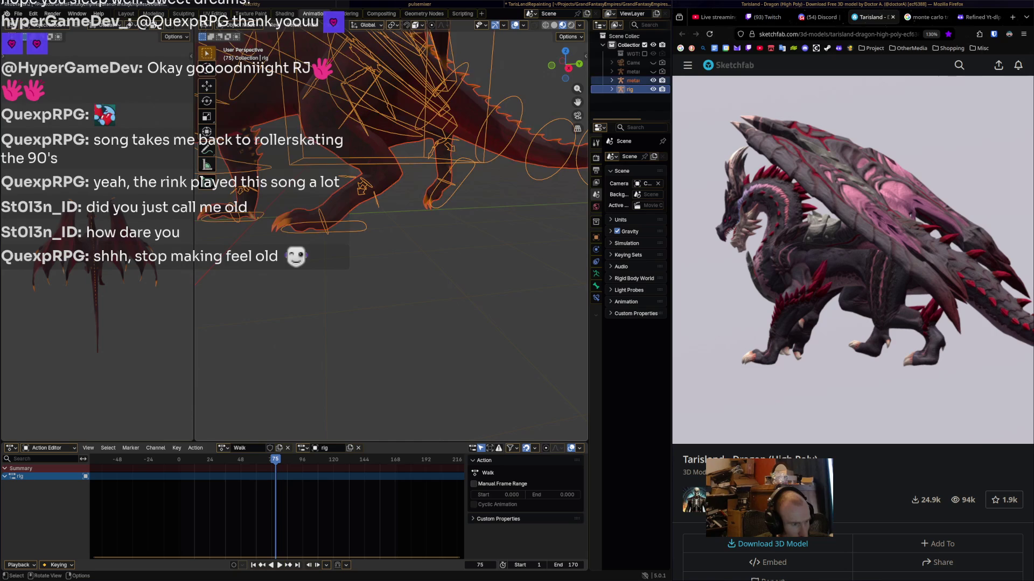
{"action": "key", "text": "alt+a"}
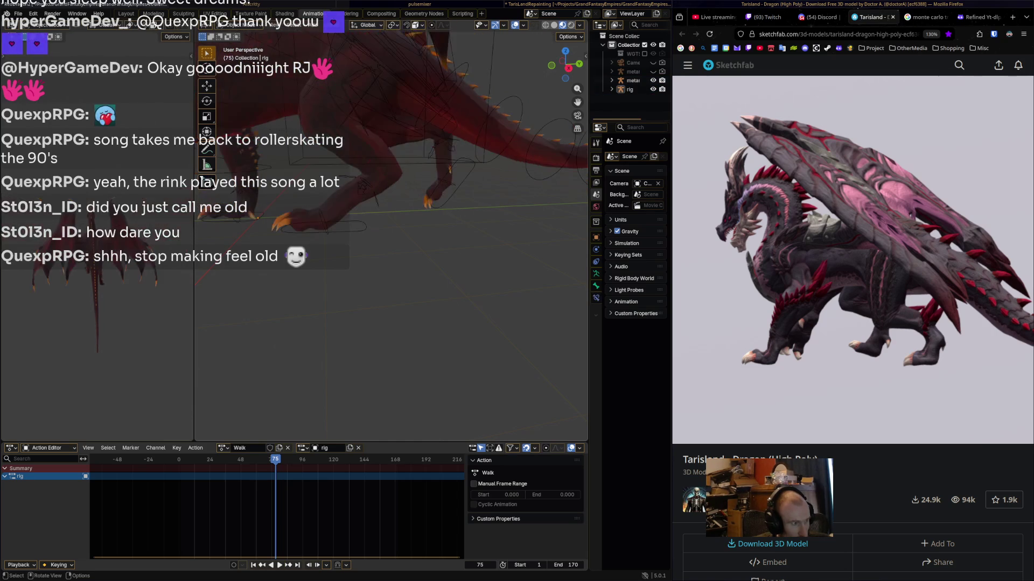
{"action": "left_click", "coordinate": [323, 227]}
{"action": "key", "text": "ctrl+Tab"}
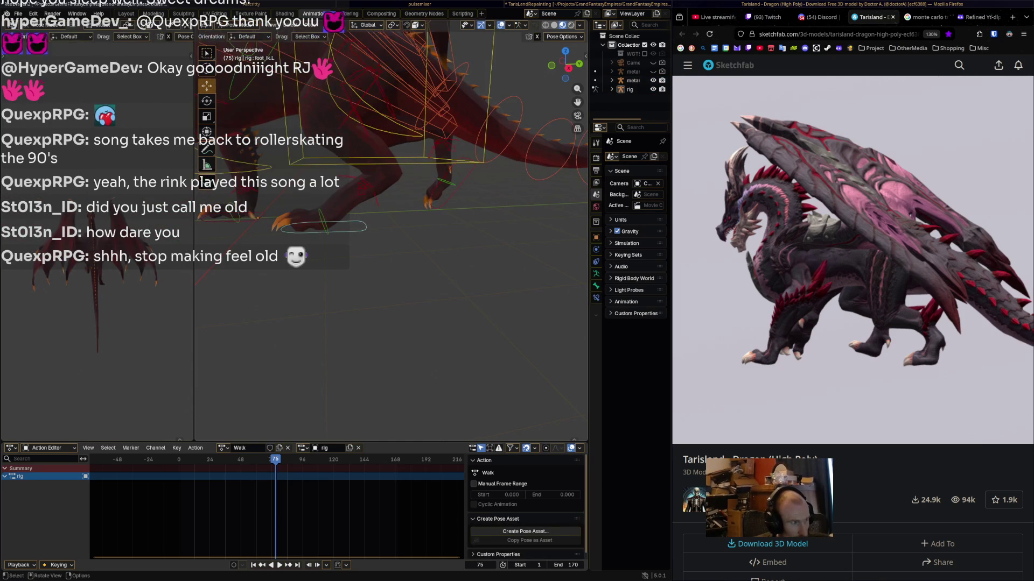
{"action": "left_click", "coordinate": [323, 227]}
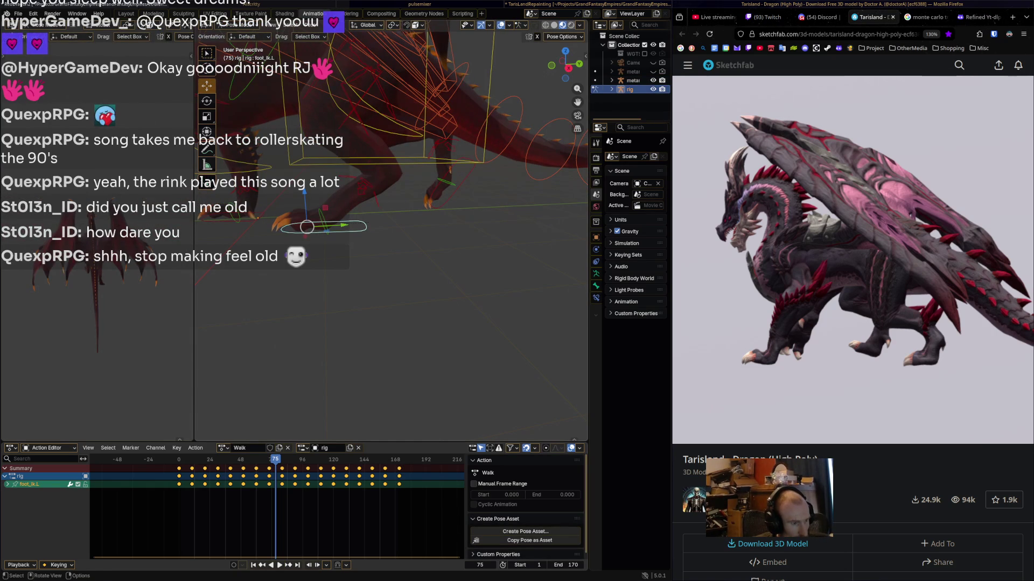
{"action": "left_click_drag", "start_coordinate": [275, 459], "coordinate": [172, 459]}
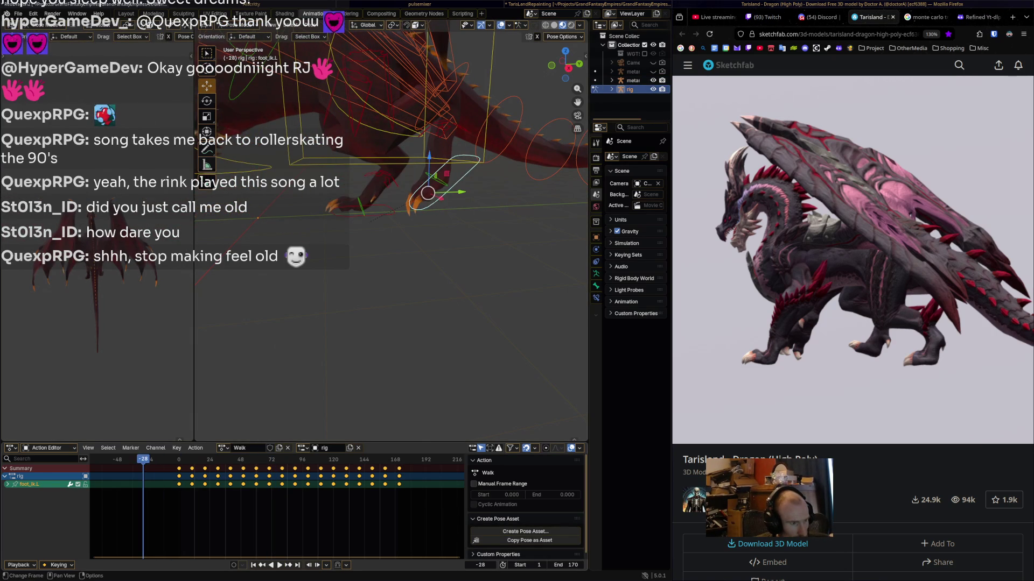
{"action": "key", "text": "space"}
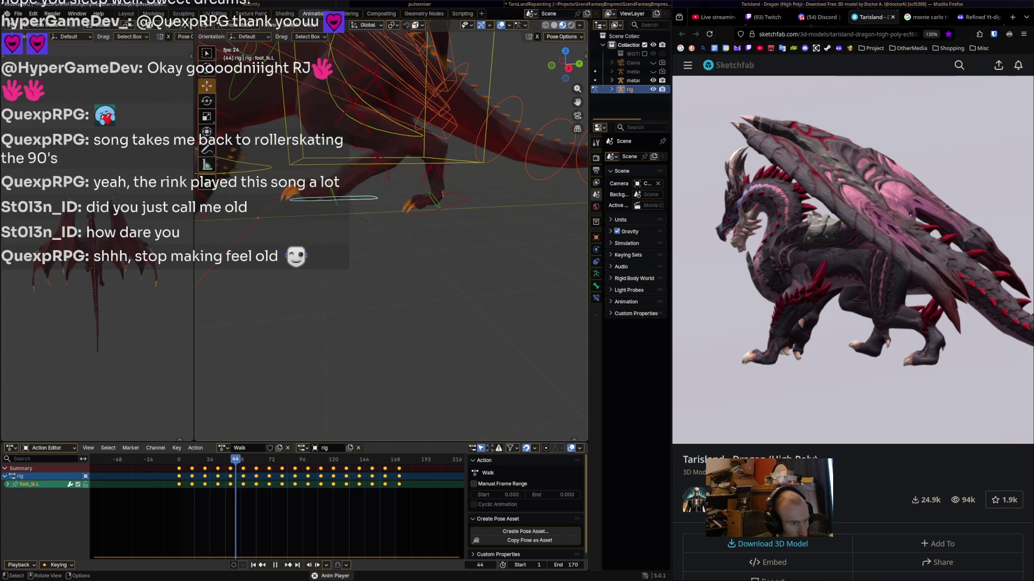
{"action": "mouse_move", "coordinate": [376, 296]}
{"action": "middle_mouse_down"}
{"action": "mouse_move", "coordinate": [414, 288]}
{"action": "mouse_move", "coordinate": [442, 261]}
{"action": "middle_mouse_up"}
{"action": "key", "text": "space"}
{"action": "key", "text": "alt+a"}
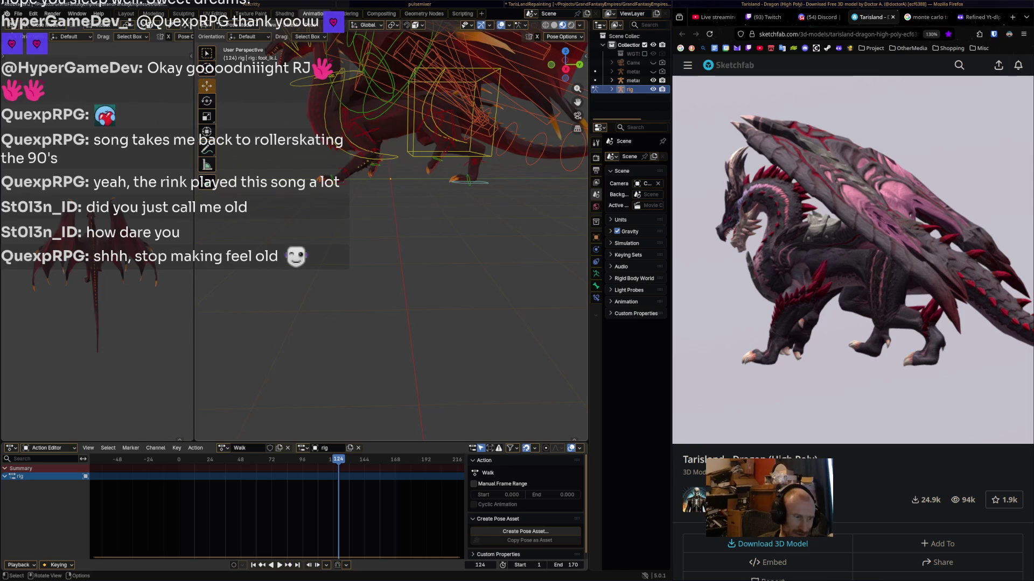
{"action": "middle_click_drag", "start_coordinate": [441, 261], "coordinate": [453, 257]}
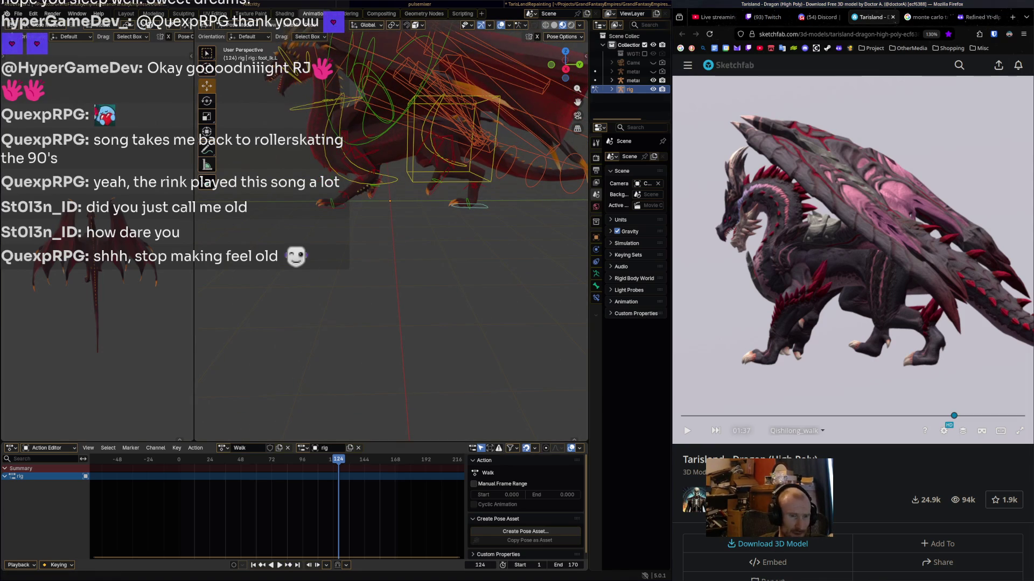
{"action": "left_click", "coordinate": [446, 180]}
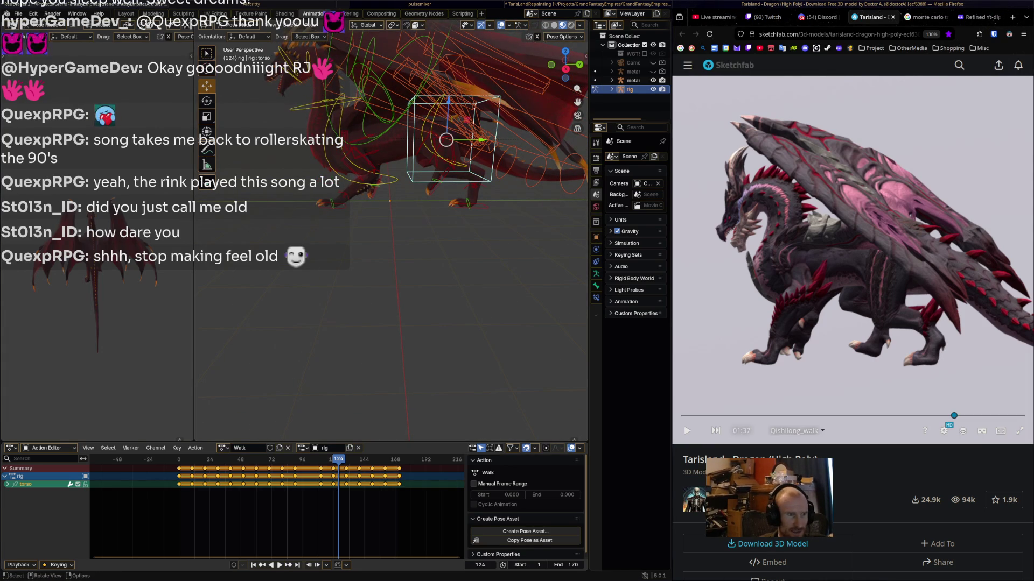
{"action": "key", "text": "a"}
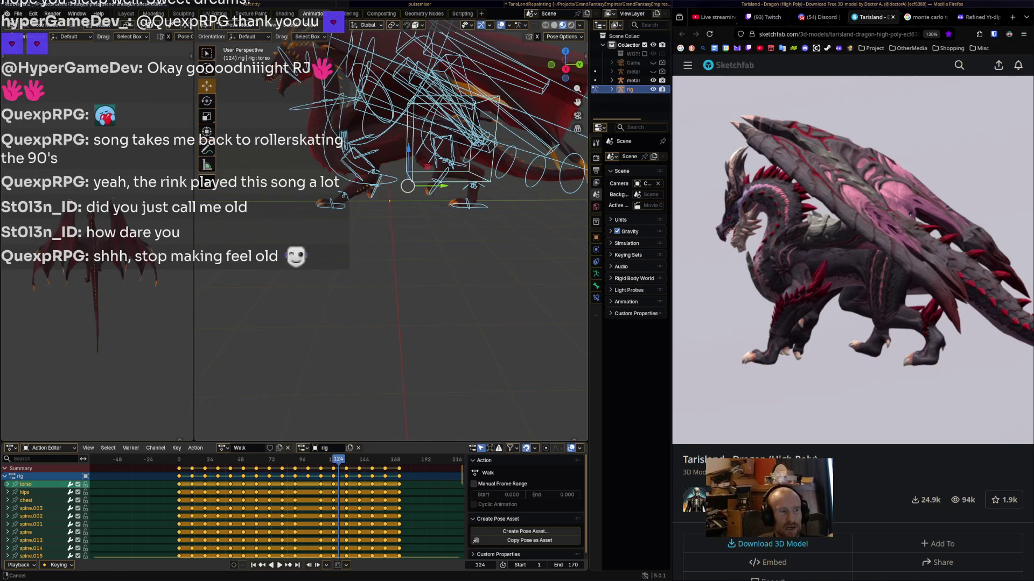
- Select the right and left front foot IK controls, then switch to the Scripting workspace
{"action": "middle_click_drag", "start_coordinate": [390, 269], "coordinate": [361, 272], "text": "shift"}
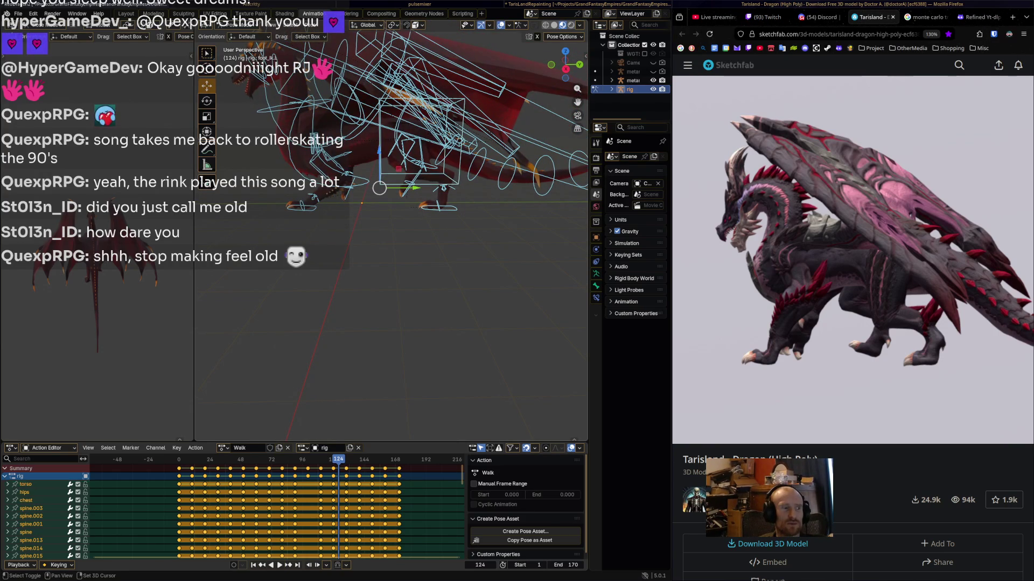
{"action": "left_click", "coordinate": [367, 183], "text": "shift"}
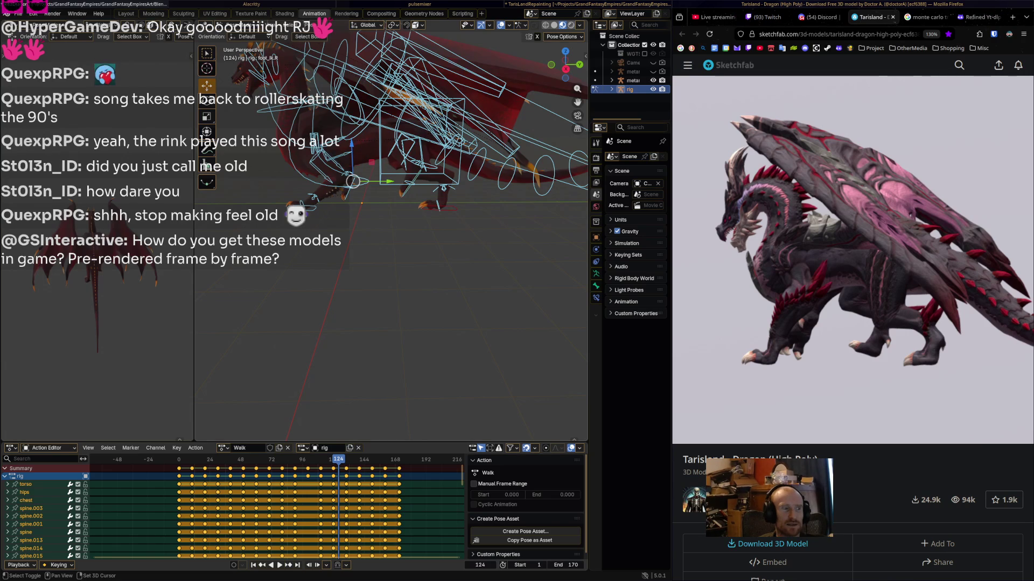
{"action": "left_click", "coordinate": [362, 176], "text": "shift"}
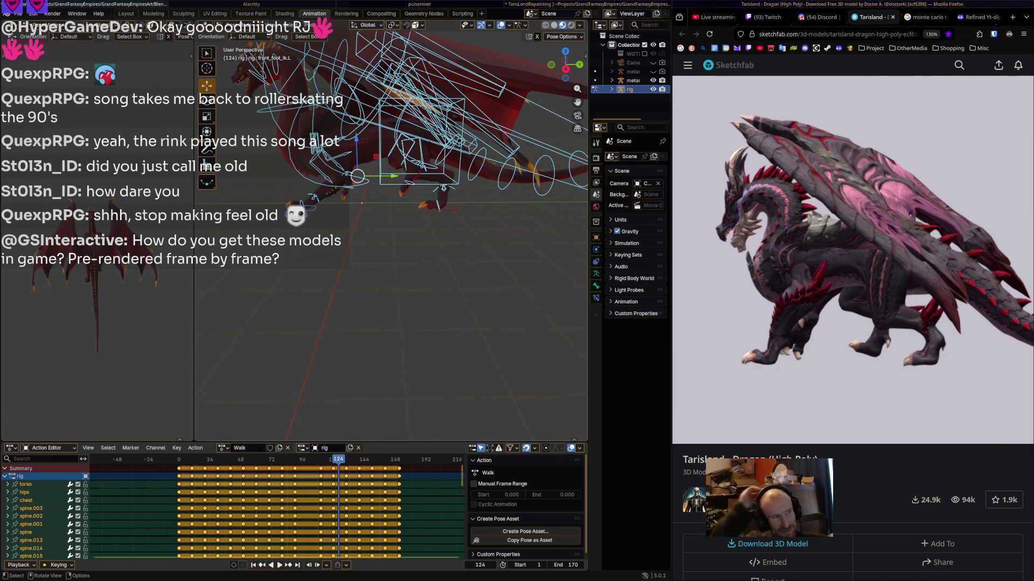
{"action": "left_click", "coordinate": [463, 13]}
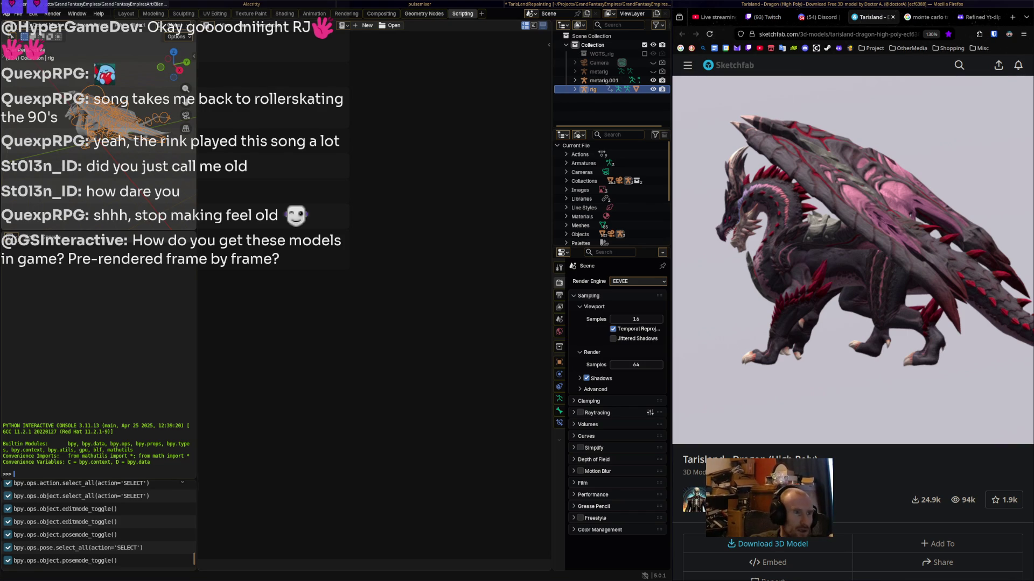
- Go via the Layout workspace back to the Animation workspace showing the Walk action's keys across frames 1-170
{"action": "key", "text": "super+Left"}
{"action": "key", "text": "super+Left"}
{"action": "key", "text": "super+Left"}
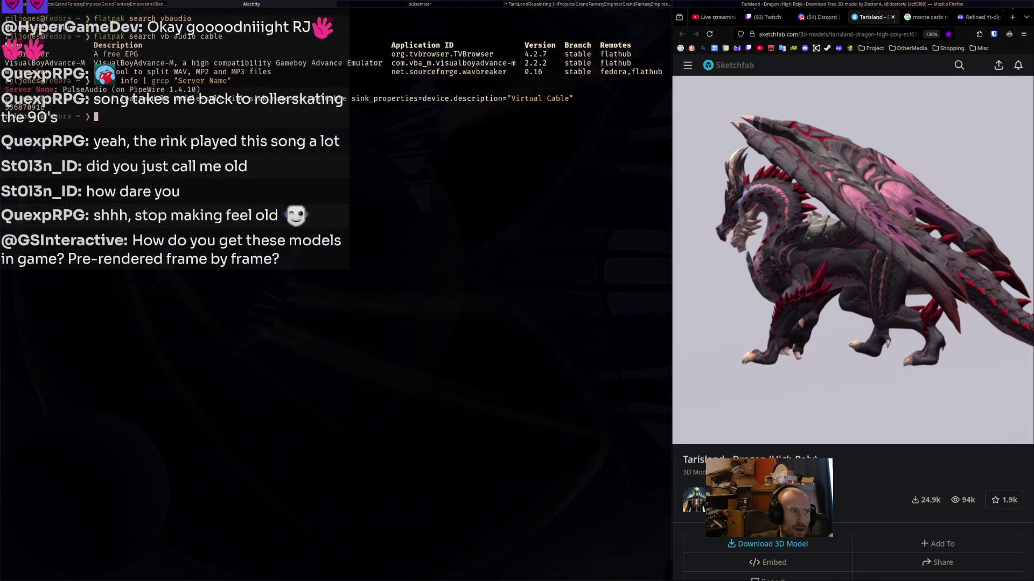
{"action": "key", "text": "super+Left"}
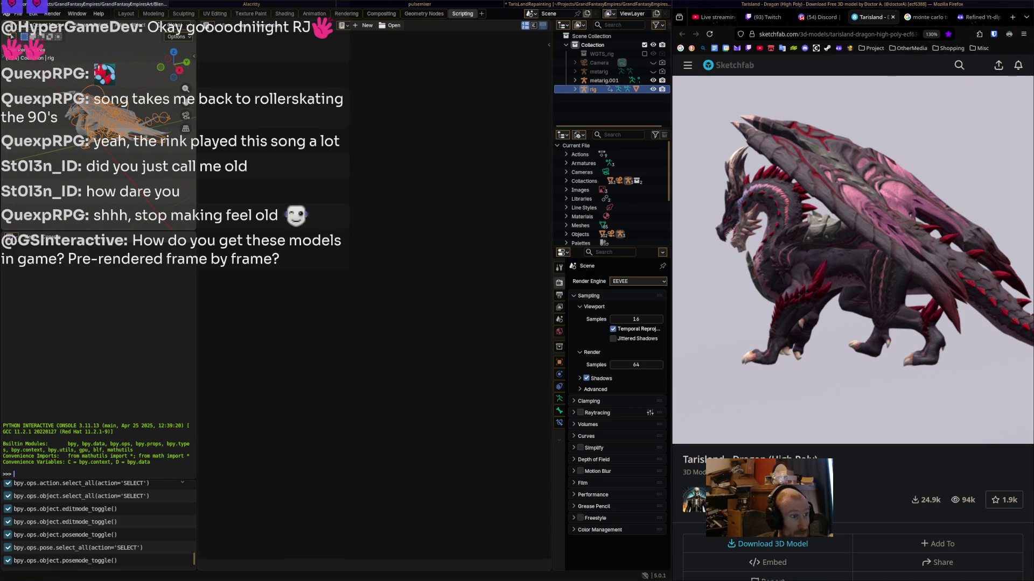
{"action": "left_click", "coordinate": [126, 14]}
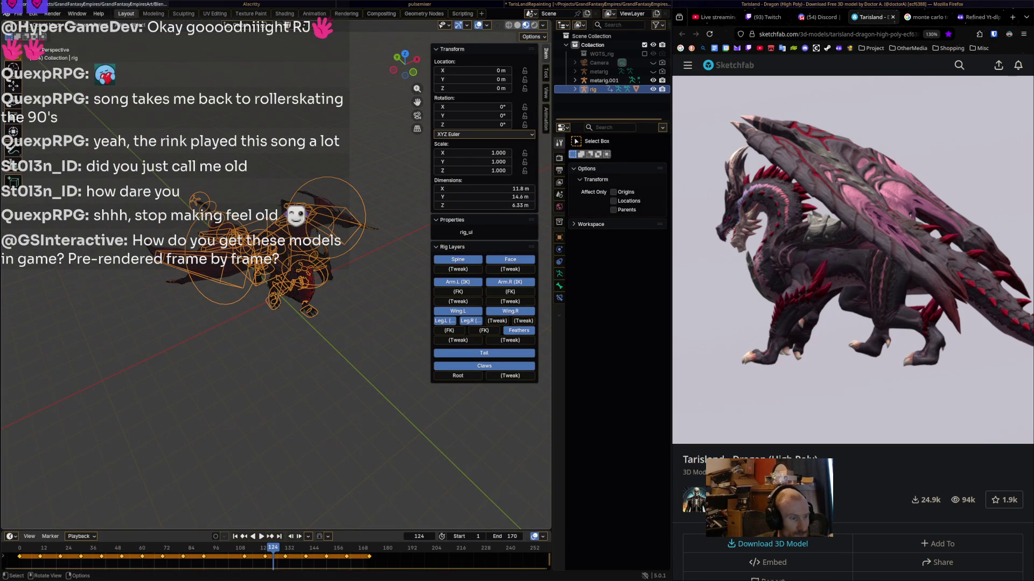
{"action": "middle_click_drag", "start_coordinate": [280, 377], "coordinate": [371, 369]}
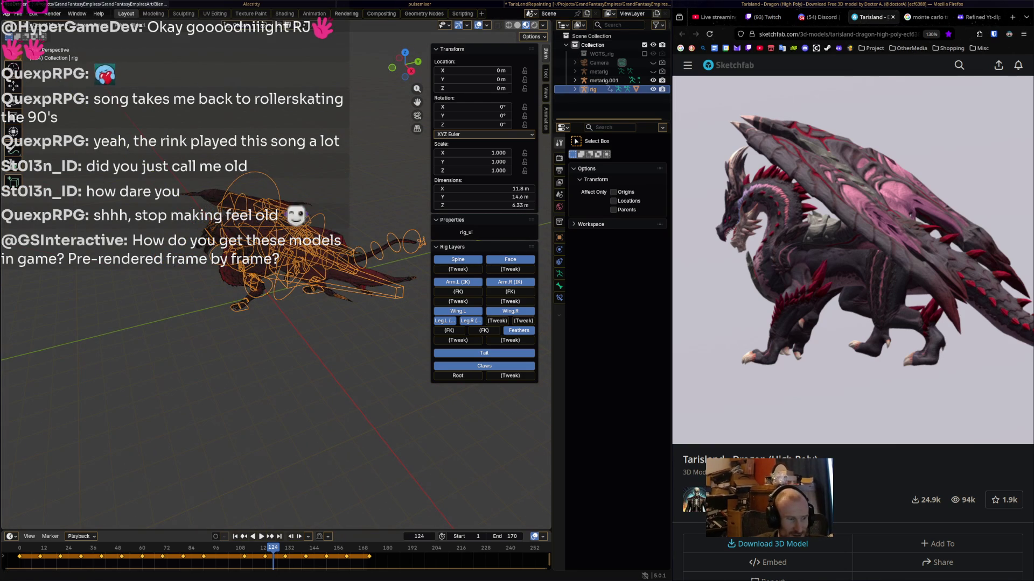
{"action": "left_click", "coordinate": [314, 14]}
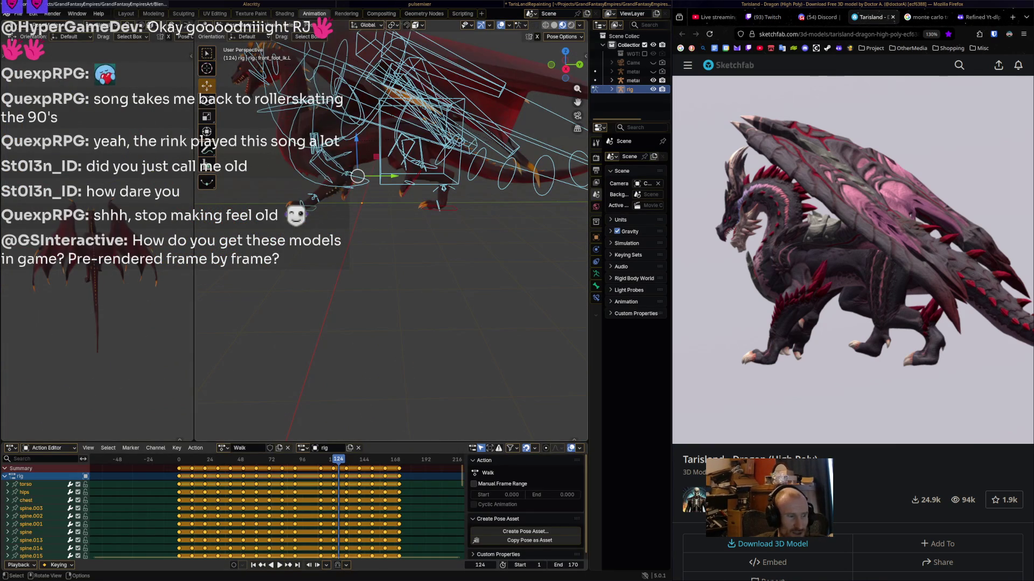
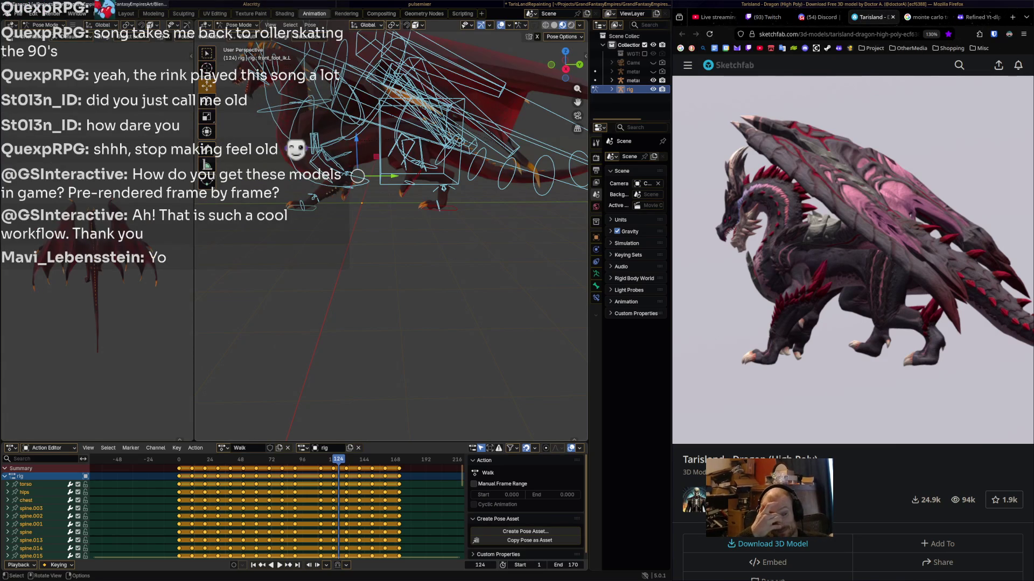
- Select the rig's foot bones, including front_foot_ik.R and toe.L, then all bones
{"action": "mouse_move", "coordinate": [393, 269]}
{"action": "middle_mouse_down"}
{"action": "mouse_move", "coordinate": [360, 232]}
{"action": "mouse_move", "coordinate": [296, 216]}
{"action": "middle_mouse_up"}
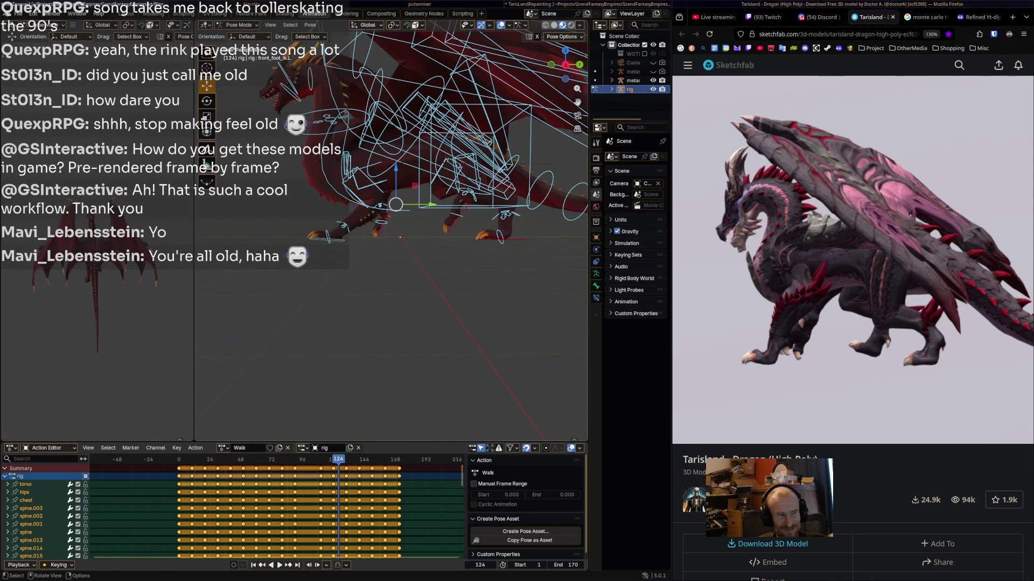
{"action": "left_click", "coordinate": [380, 229]}
{"action": "left_click", "coordinate": [464, 207], "text": "shift"}
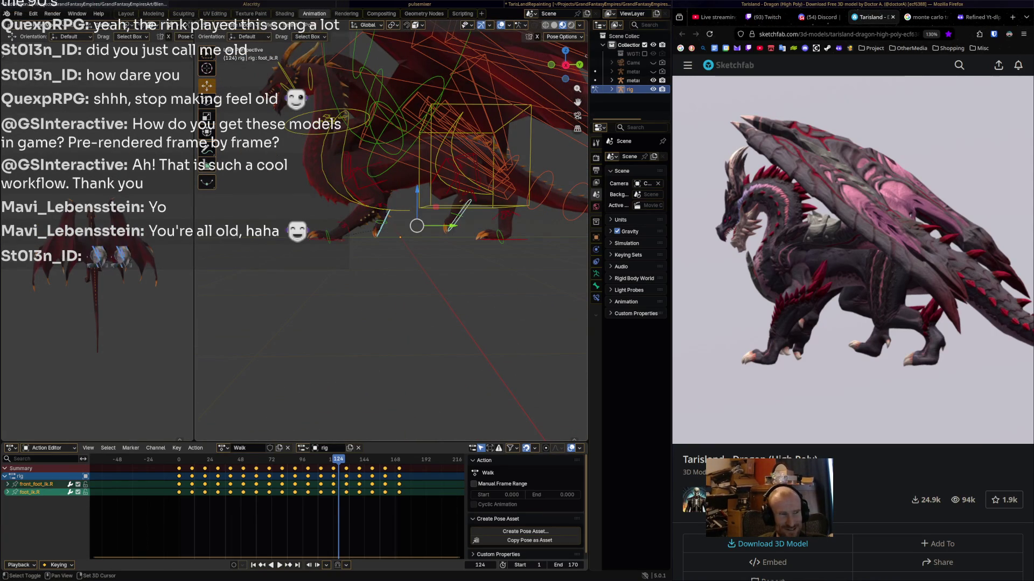
{"action": "left_click", "coordinate": [500, 237], "text": "shift"}
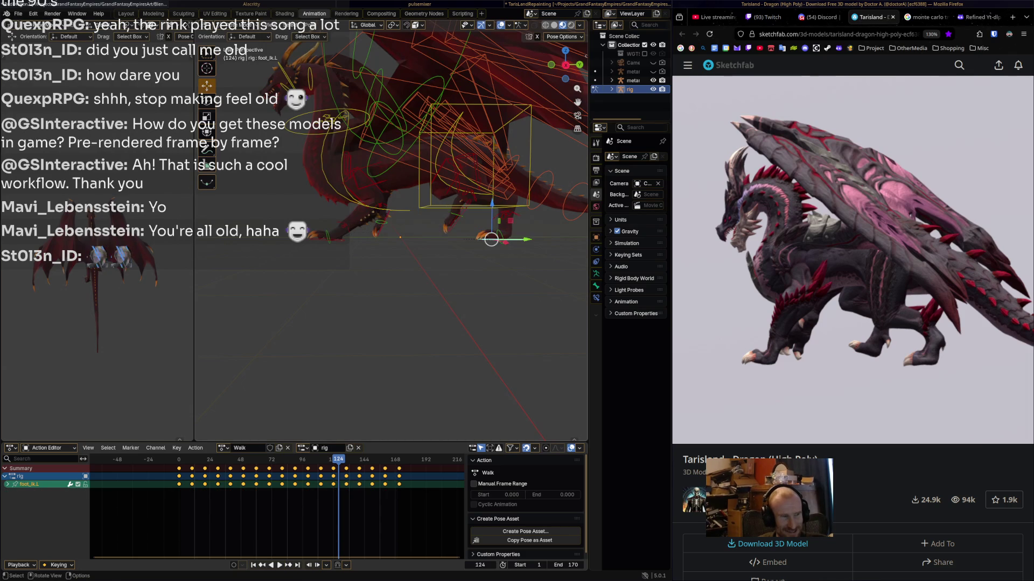
{"action": "middle_click_drag", "start_coordinate": [500, 237], "coordinate": [377, 270]}
{"action": "mouse_move", "coordinate": [282, 301]}
{"action": "left_mouse_down"}
{"action": "mouse_move", "coordinate": [565, 92]}
{"action": "mouse_move", "coordinate": [563, 58]}
{"action": "left_mouse_up"}
- Box-select the whole dragon rig and delete all its Walk keyframes
{"action": "key", "text": "b"}
{"action": "scroll", "coordinate": [413, 155], "scroll_direction": "down", "scroll_amount": 3}
{"action": "left_click_drag", "start_coordinate": [285, 287], "coordinate": [536, 127]}
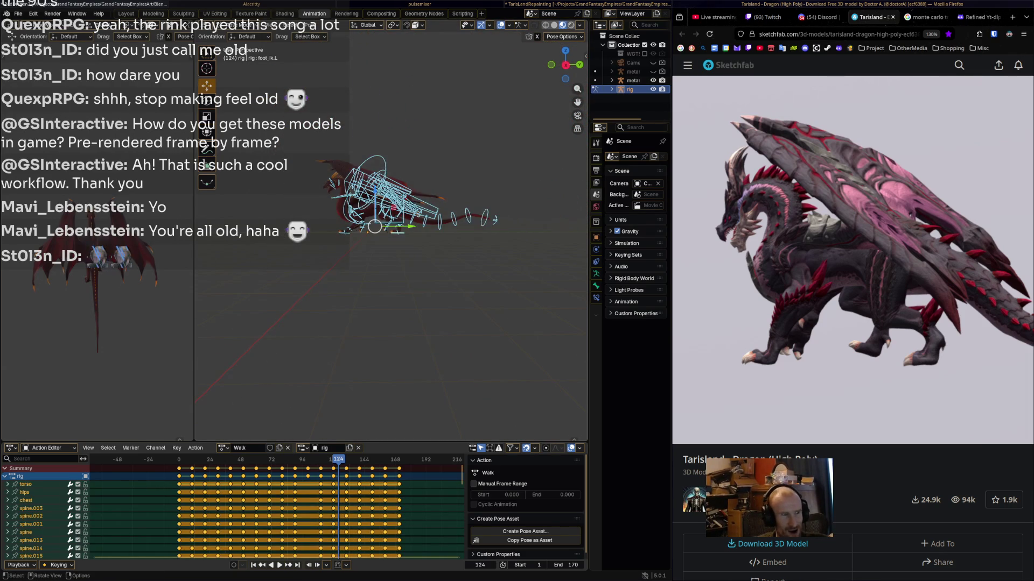
{"action": "scroll", "coordinate": [398, 232], "scroll_direction": "up", "scroll_amount": 6}
{"action": "left_click", "coordinate": [424, 243], "text": "shift"}
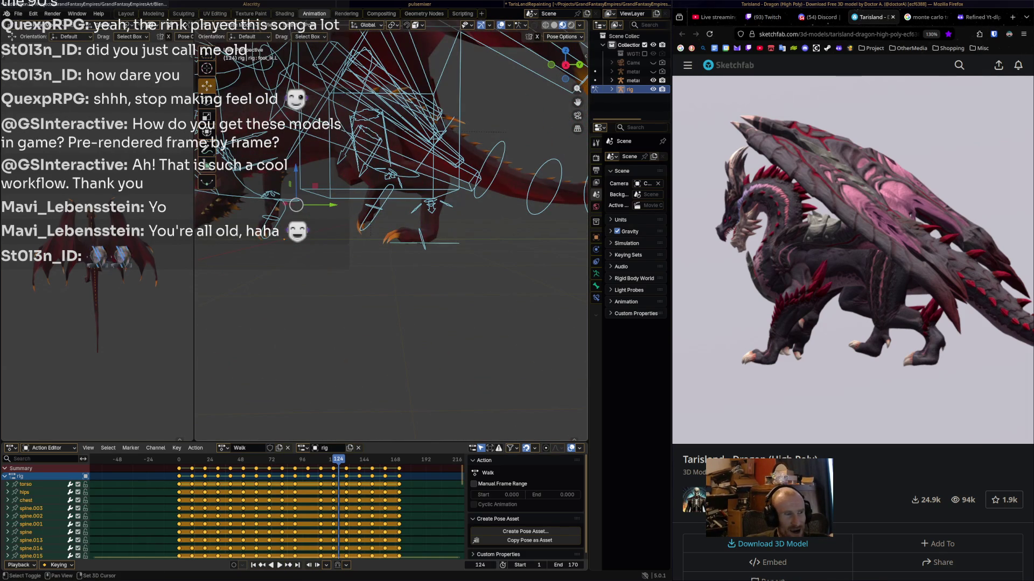
{"action": "left_click", "coordinate": [424, 243], "text": "shift"}
{"action": "middle_click_drag", "start_coordinate": [377, 216], "coordinate": [345, 223]}
{"action": "left_click", "coordinate": [370, 213], "text": "shift"}
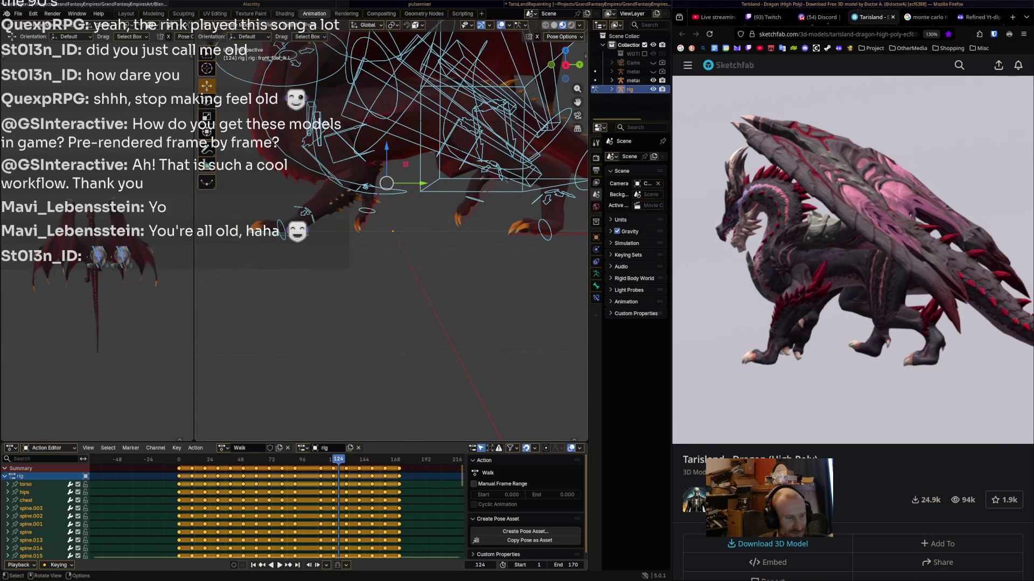
{"action": "key", "text": "x"}
{"action": "key", "text": "Return"}
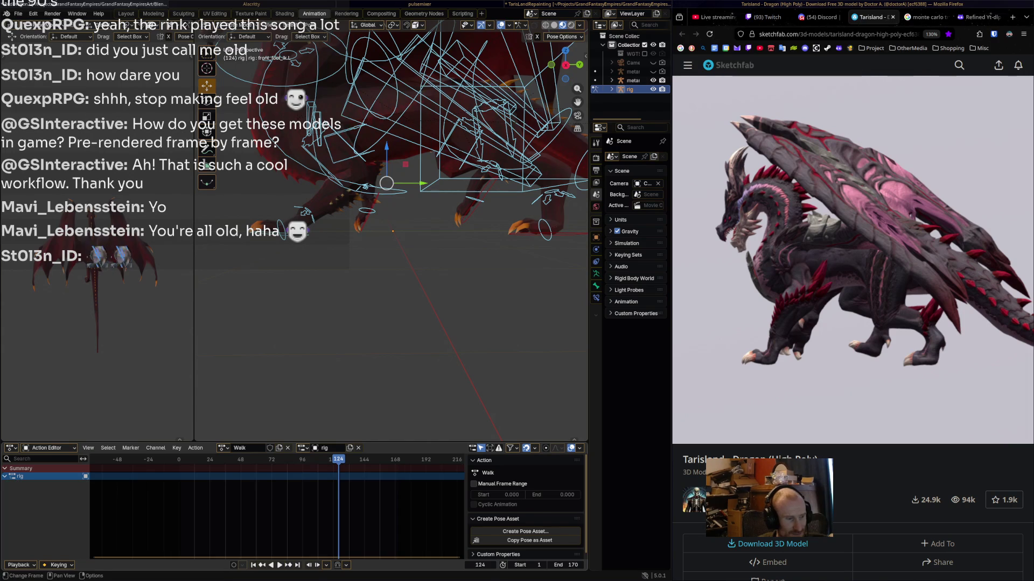
- Play back the cleared rig, save as RedDragon2.blend, and rewind the Sketchfab reference to 00:26
{"action": "key", "text": "space"}
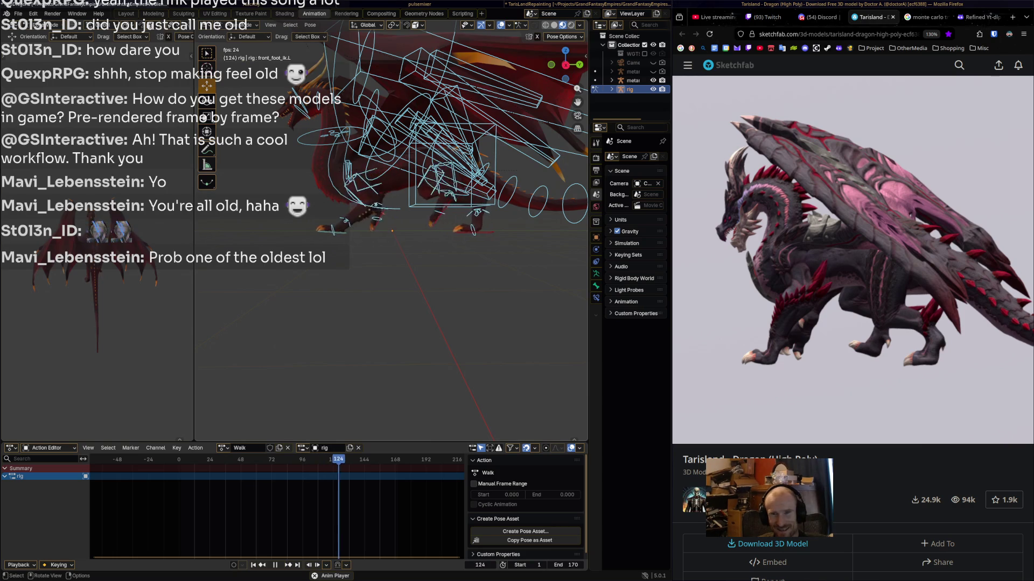
{"action": "key", "text": "space"}
{"action": "middle_click_drag", "start_coordinate": [377, 269], "coordinate": [355, 269]}
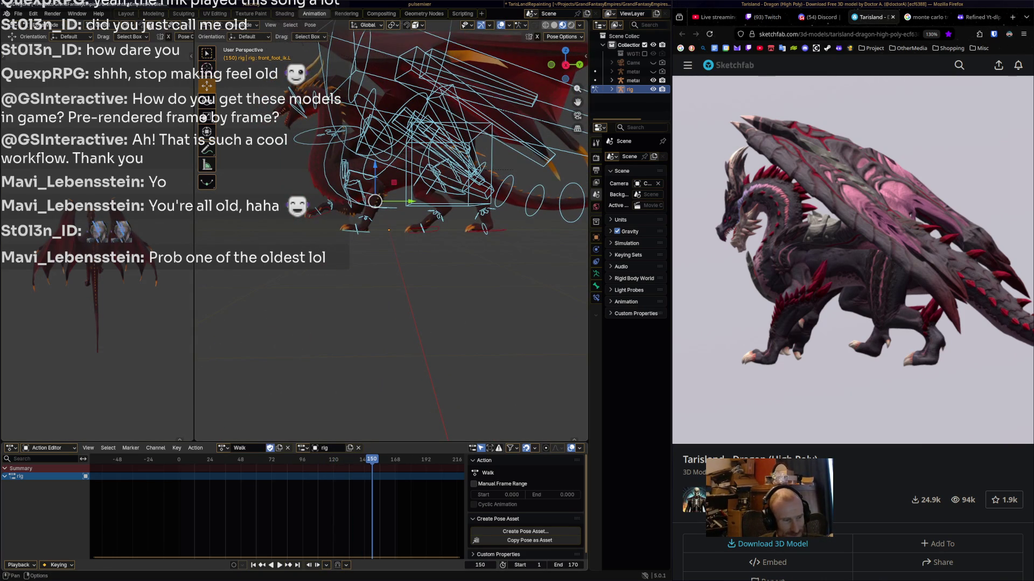
{"action": "key", "text": "ctrl+s"}
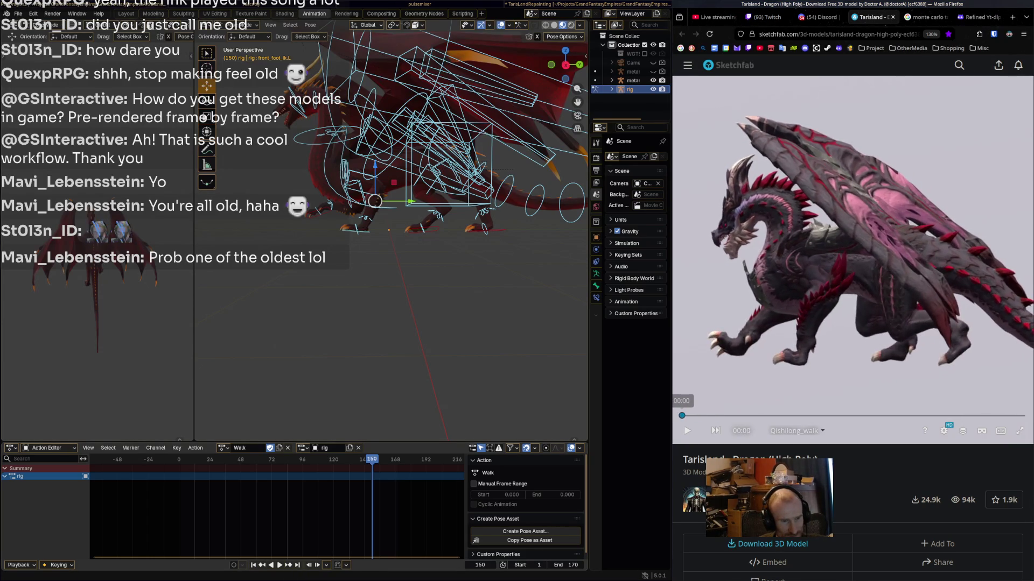
{"action": "mouse_move", "coordinate": [781, 415]}
{"action": "left_mouse_down"}
{"action": "mouse_move", "coordinate": [812, 415]}
{"action": "mouse_move", "coordinate": [681, 416]}
{"action": "mouse_move", "coordinate": [780, 416]}
{"action": "mouse_move", "coordinate": [697, 416]}
{"action": "mouse_move", "coordinate": [779, 415]}
{"action": "mouse_move", "coordinate": [727, 416]}
{"action": "mouse_move", "coordinate": [745, 416]}
{"action": "left_mouse_up"}
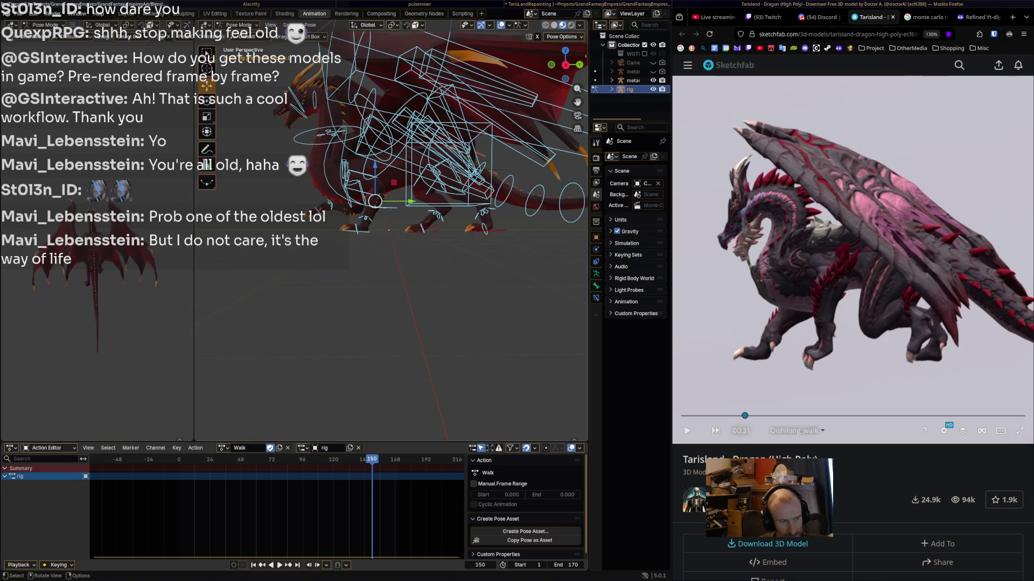
- Select the torso control bone and key all its channels at frame 0
{"action": "left_click", "coordinate": [468, 162]}
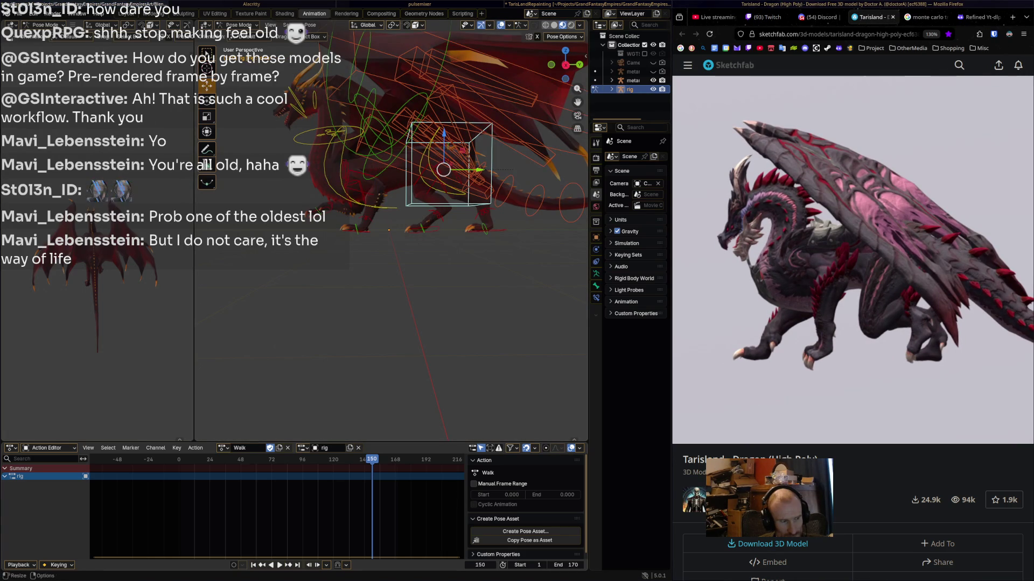
{"action": "mouse_move", "coordinate": [183, 459]}
{"action": "left_mouse_down"}
{"action": "mouse_move", "coordinate": [164, 459]}
{"action": "mouse_move", "coordinate": [179, 459]}
{"action": "left_mouse_up"}
{"action": "key", "text": "i"}
{"action": "key", "text": "Return"}
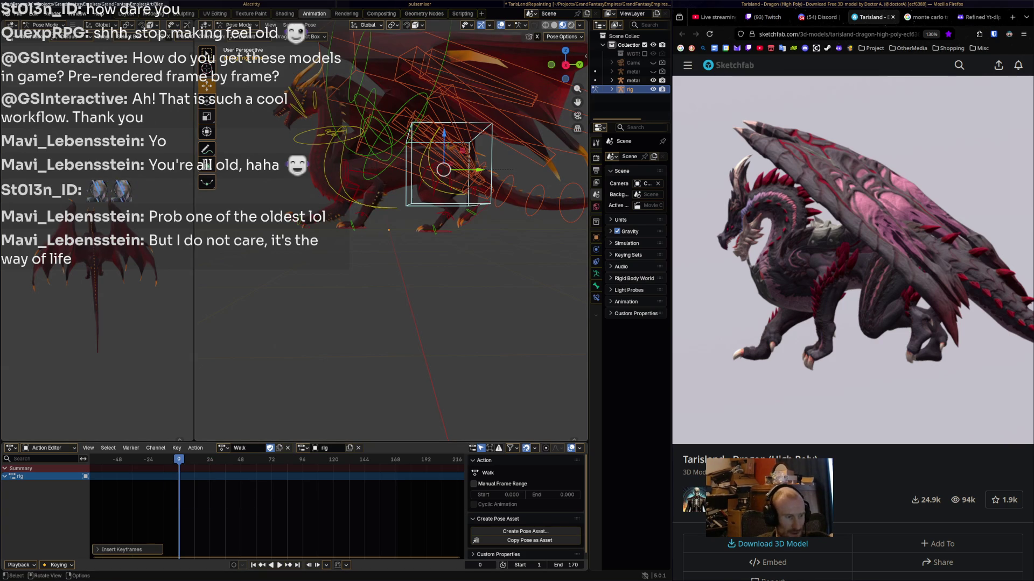
{"action": "key", "text": "i"}
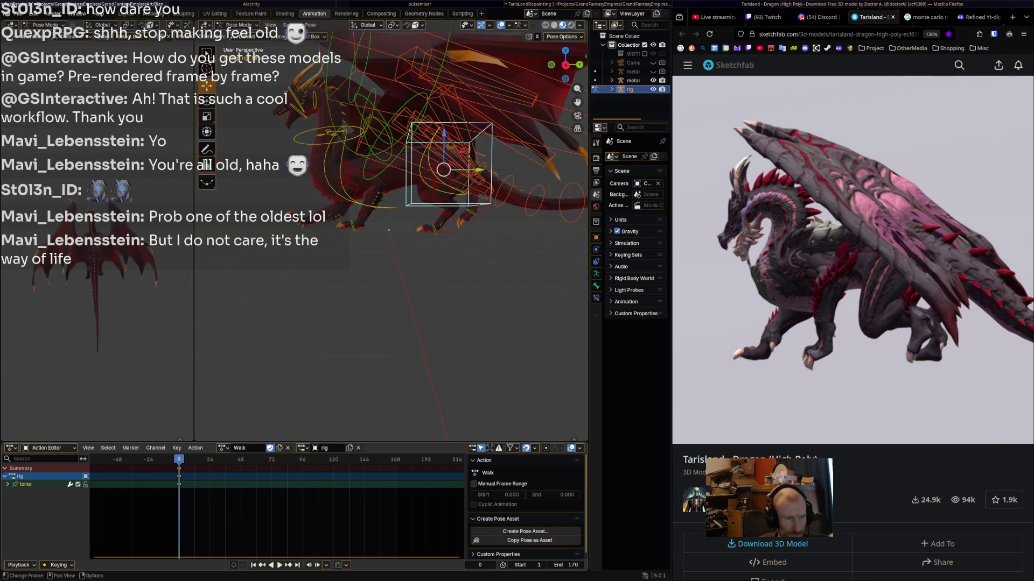
- Raise the torso and key it at frame 30, then advance the Sketchfab reference to 00:44
{"action": "key", "text": "space"}
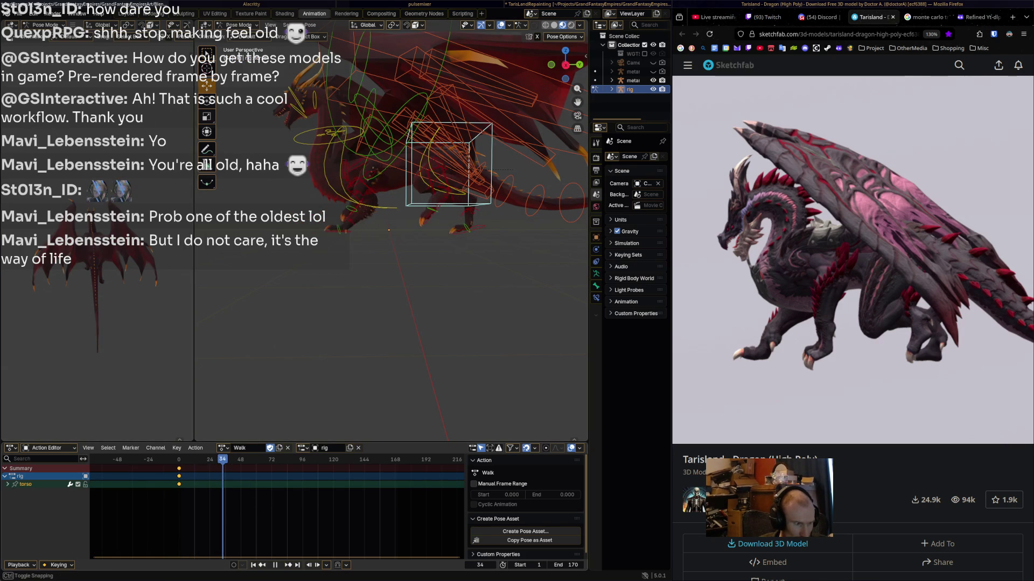
{"action": "key", "text": "space"}
{"action": "key", "text": "Left"}
{"action": "key", "text": "Left"}
{"action": "key", "text": "Left"}
{"action": "key", "text": "Left"}
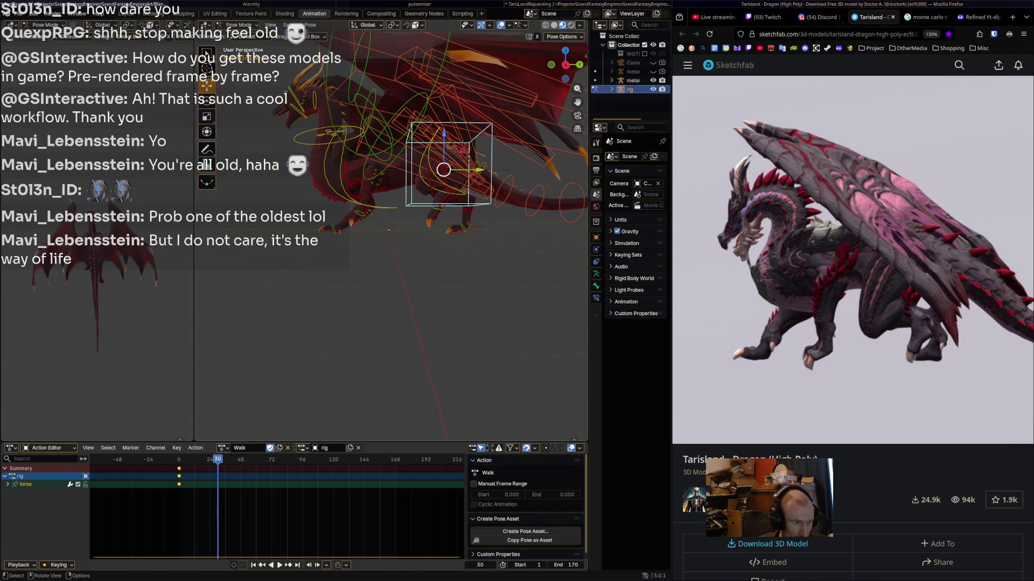
{"action": "key", "text": "g"}
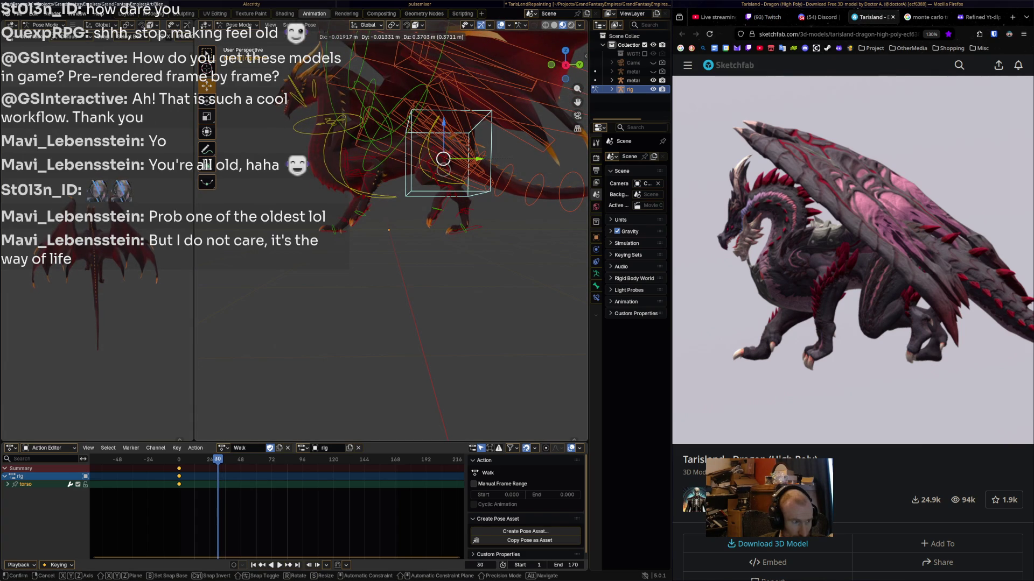
{"action": "key", "text": "Return"}
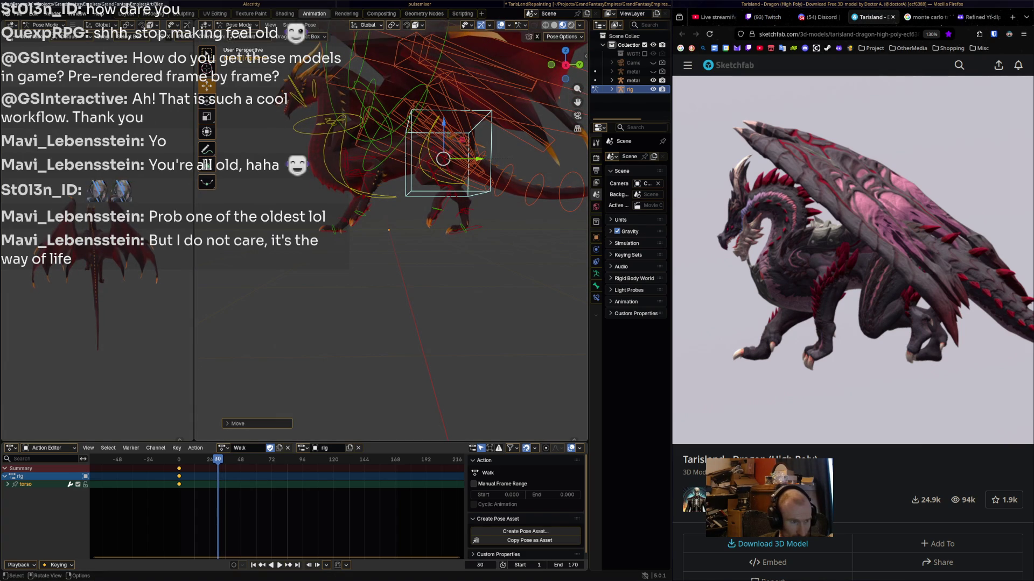
{"action": "key", "text": "i"}
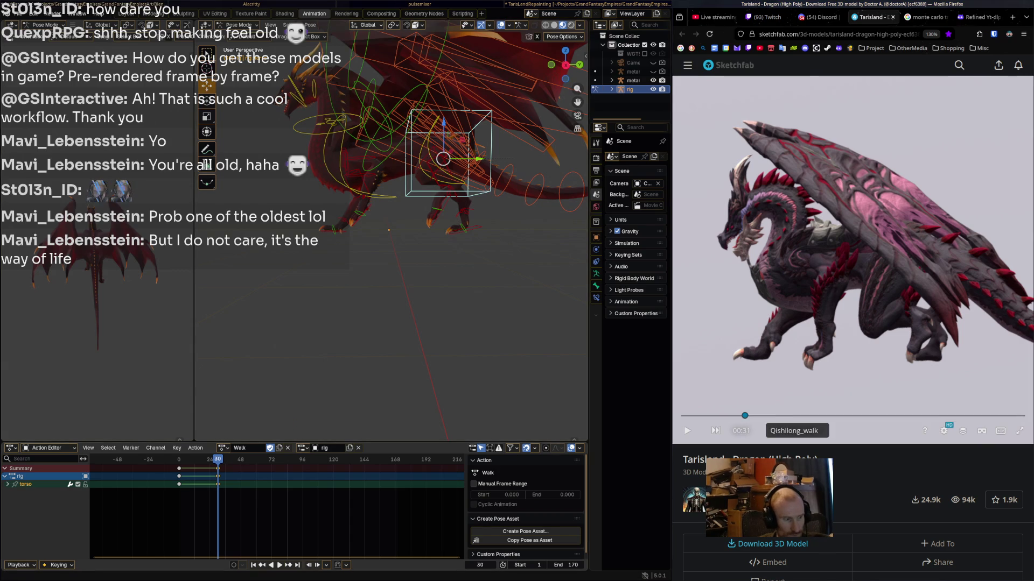
{"action": "left_click_drag", "start_coordinate": [745, 415], "coordinate": [802, 416]}
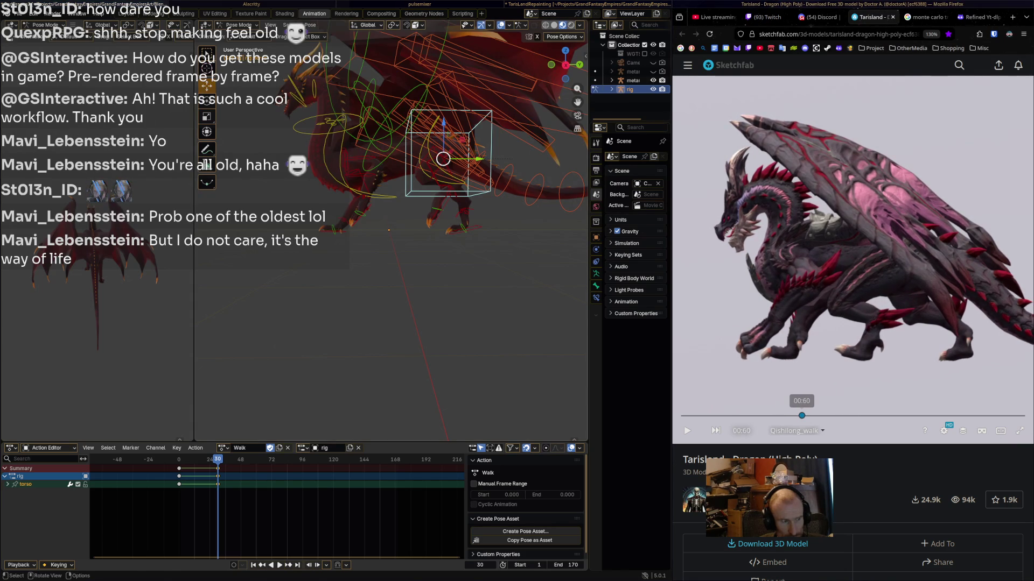
- Refine the torso position and key all channels at frame 30
{"action": "key", "text": "g"}
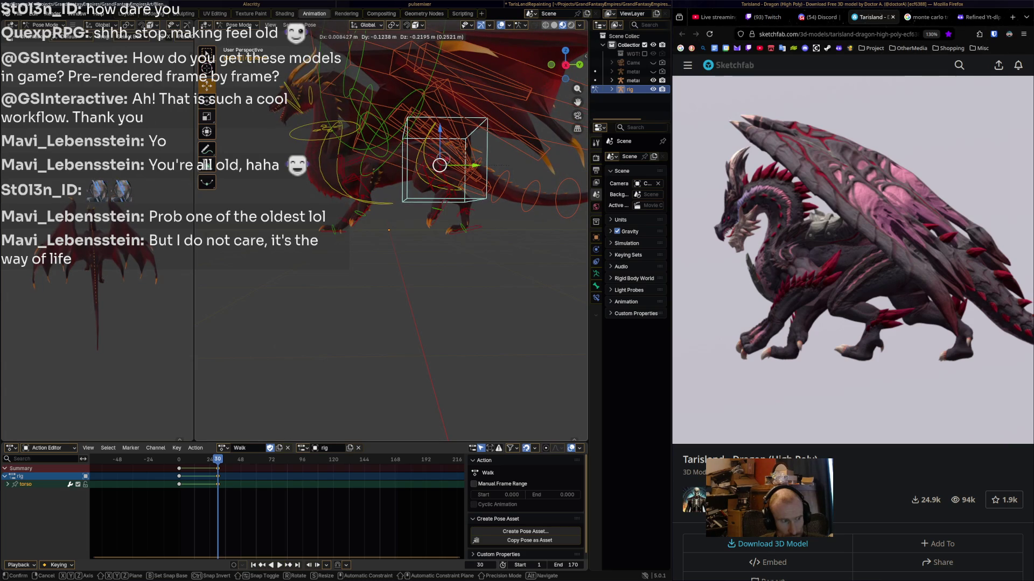
{"action": "key", "text": "Return"}
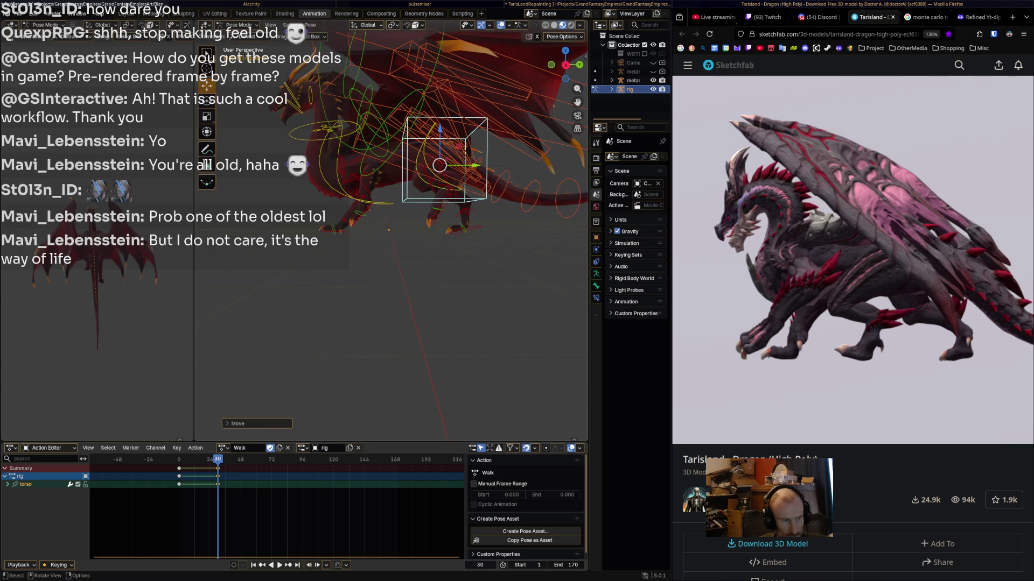
{"action": "key", "text": "space"}
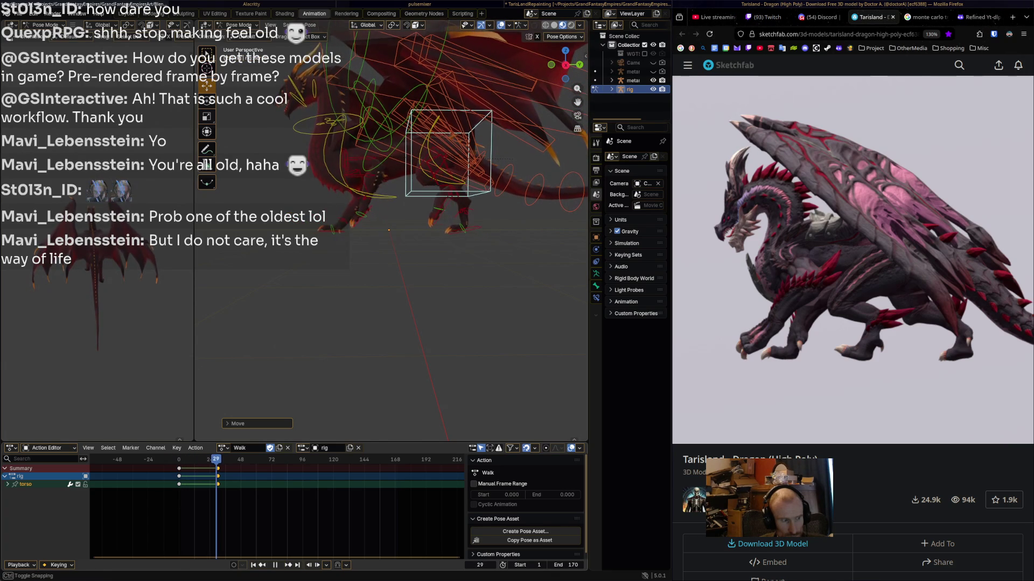
{"action": "key", "text": "space"}
{"action": "key", "text": "g"}
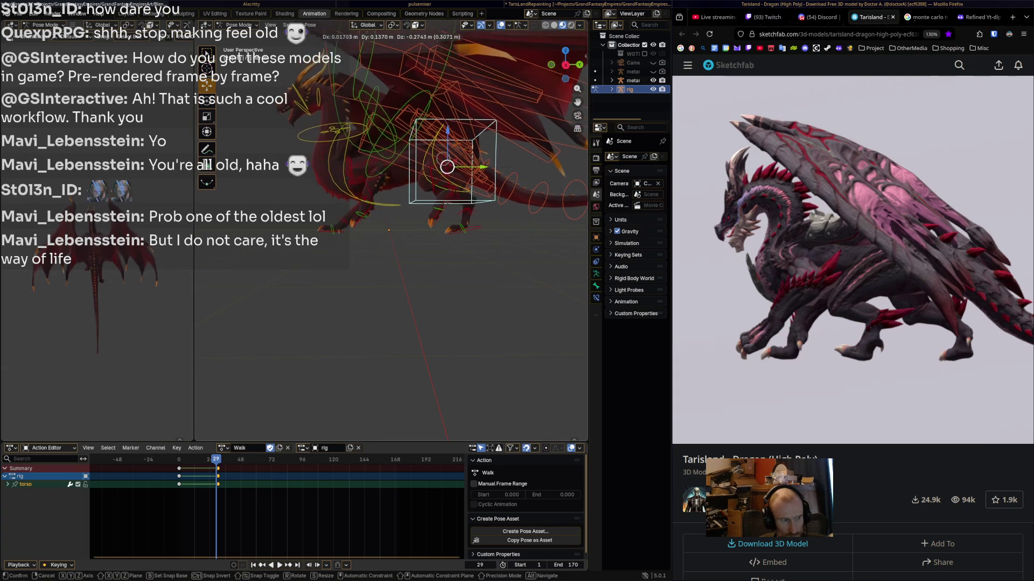
{"action": "key", "text": "Return"}
{"action": "mouse_move", "coordinate": [216, 459]}
{"action": "left_mouse_down"}
{"action": "mouse_move", "coordinate": [197, 459]}
{"action": "mouse_move", "coordinate": [218, 459]}
{"action": "left_mouse_up"}
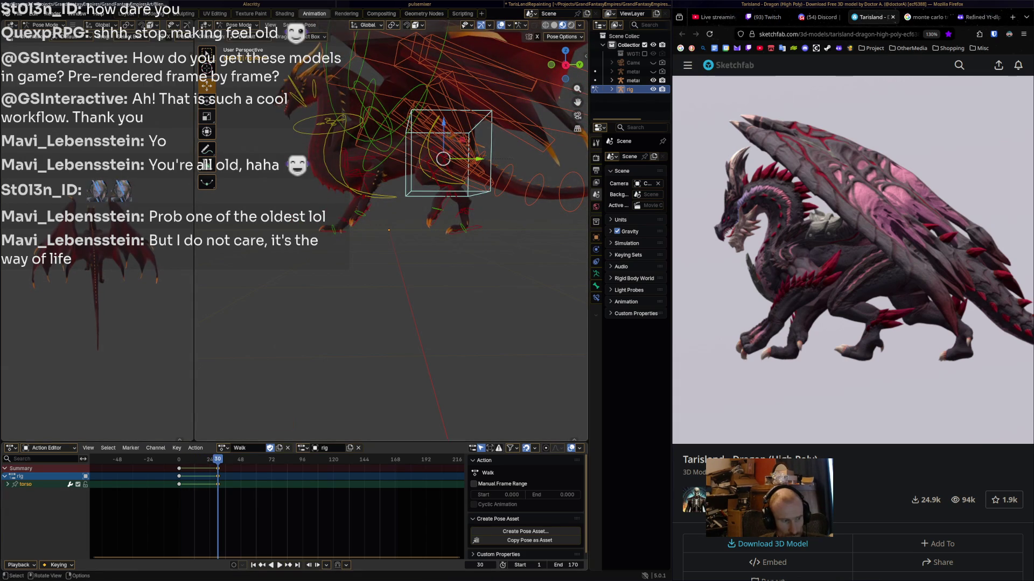
{"action": "key", "text": "g"}
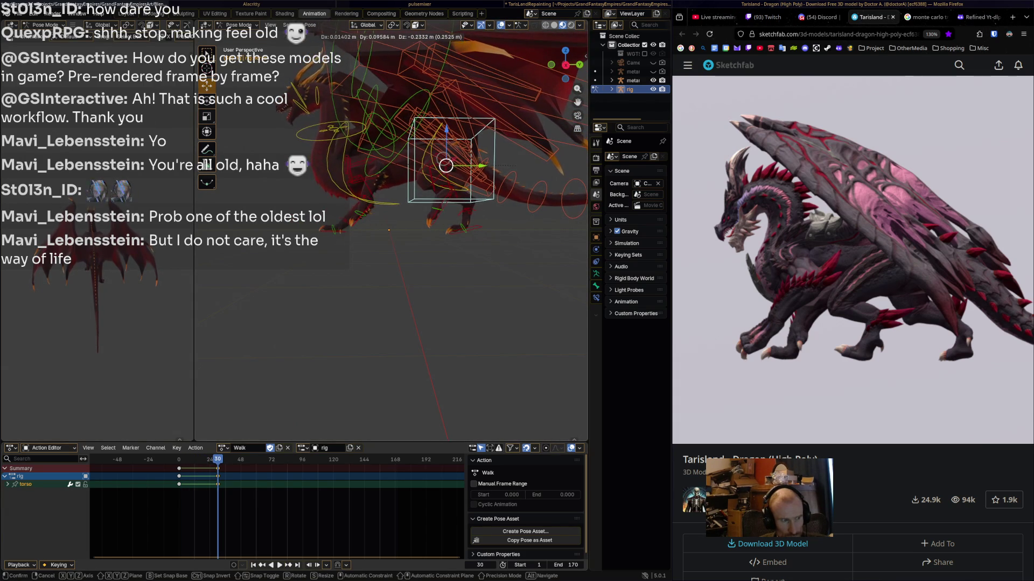
{"action": "key", "text": "Return"}
{"action": "key", "text": "i"}
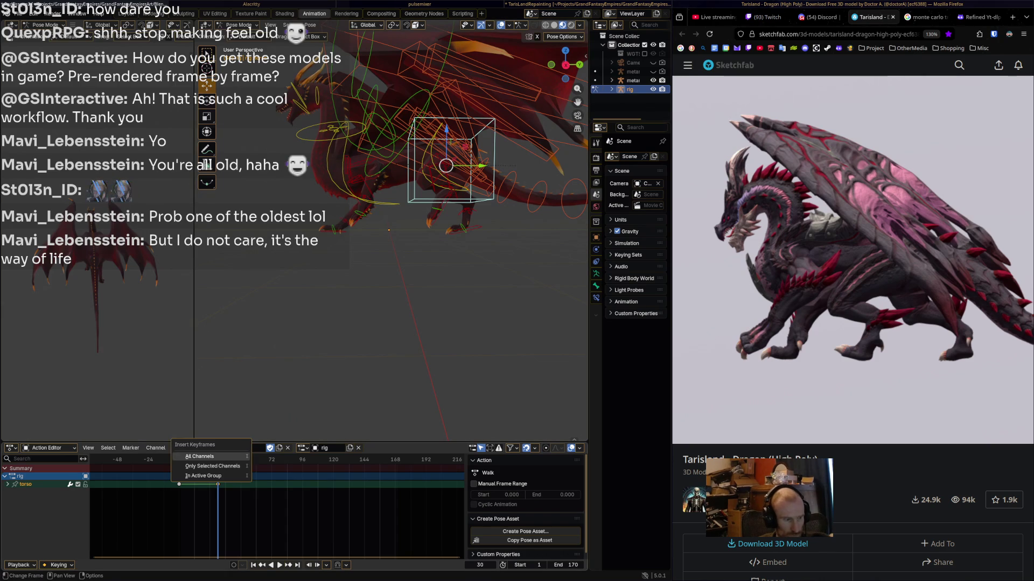
{"action": "key", "text": "Return"}
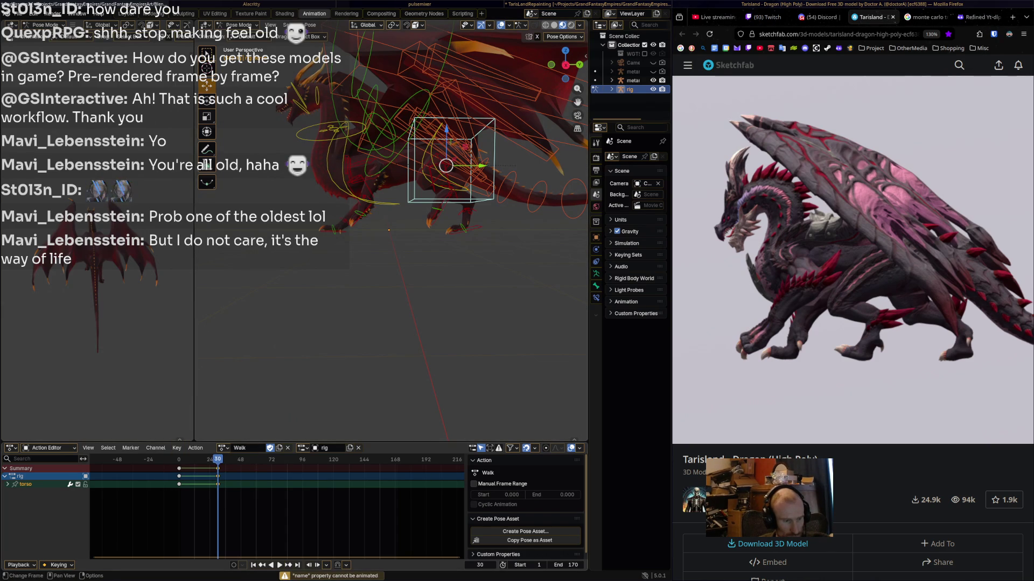
- Move and rotate the torso, key it at frame 60, and play back to check
{"action": "key", "text": "space"}
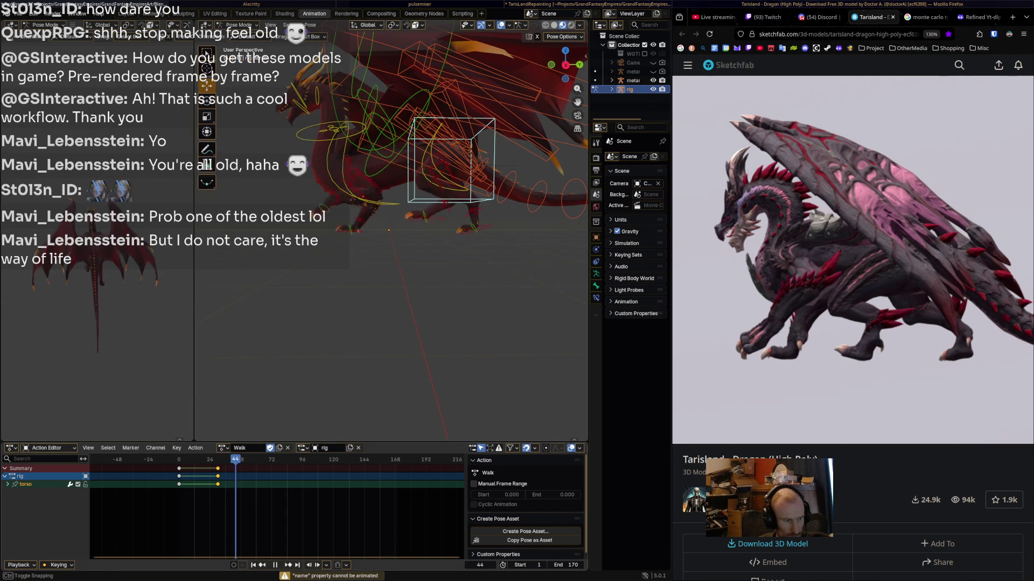
{"action": "key", "text": "space"}
{"action": "key", "text": "g"}
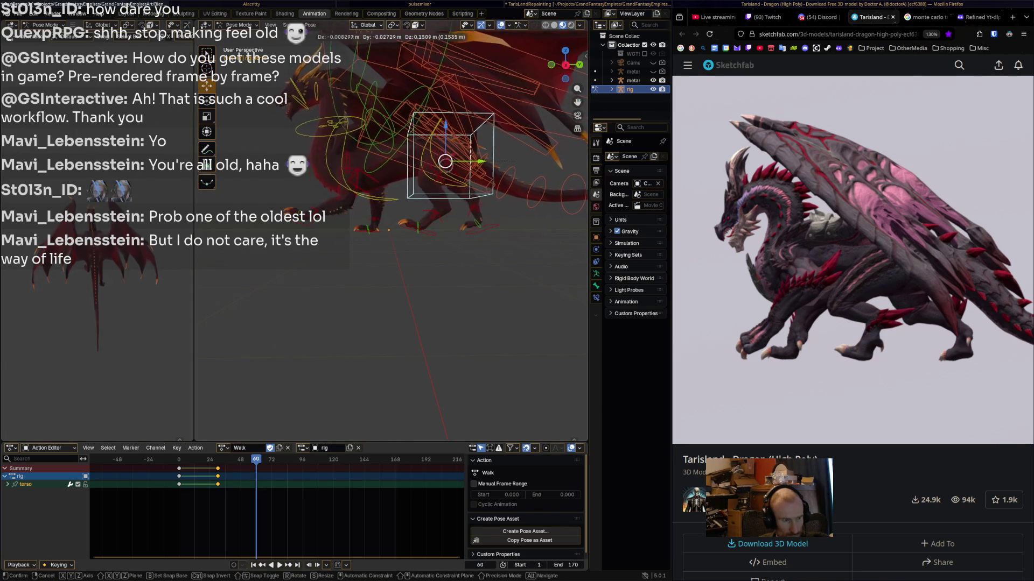
{"action": "left_click", "coordinate": [453, 160]}
{"action": "key", "text": "r"}
{"action": "left_click", "coordinate": [457, 159]}
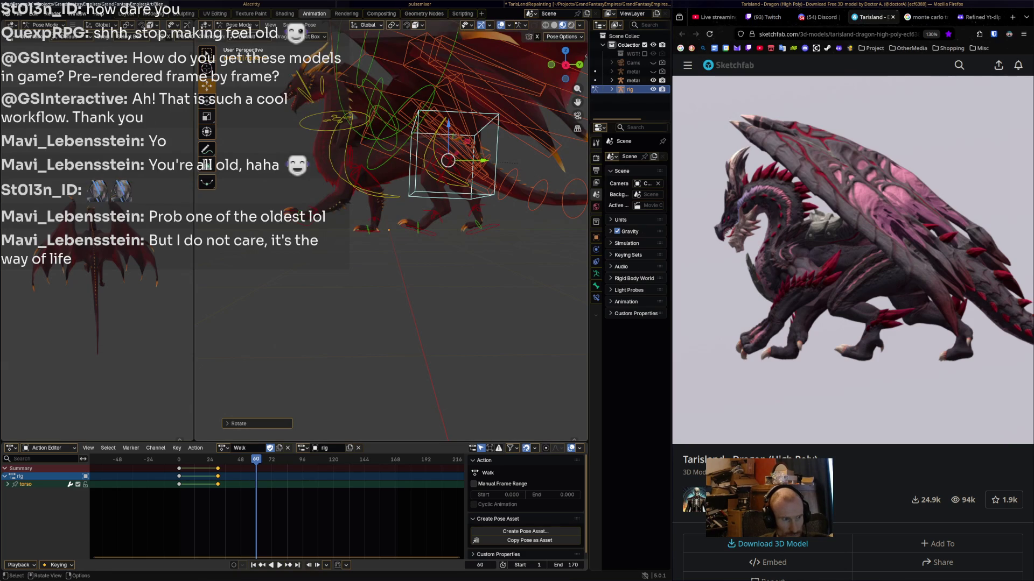
{"action": "key", "text": "i"}
{"action": "key", "text": "ctrl+shift+space"}
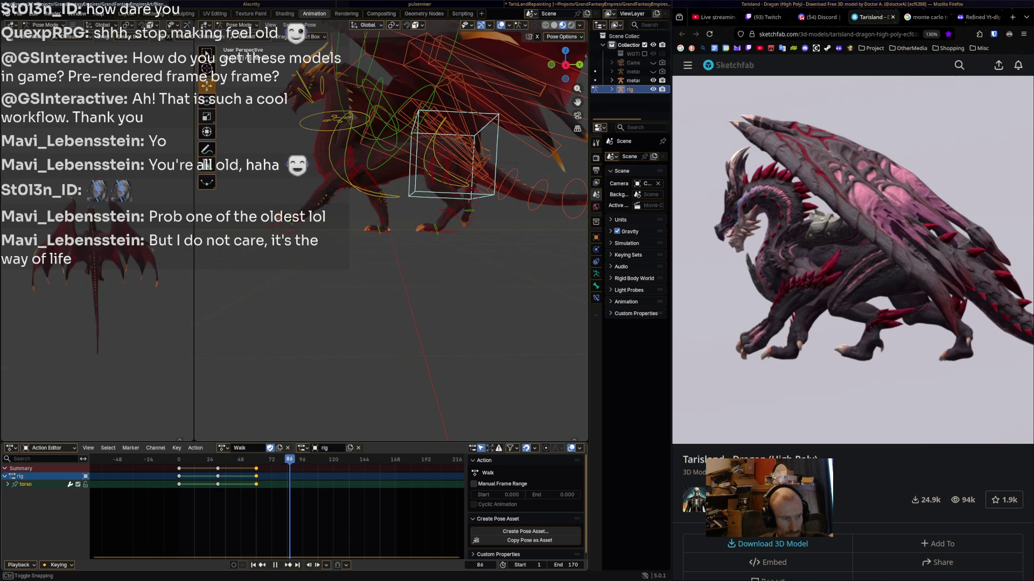
{"action": "key", "text": "space"}
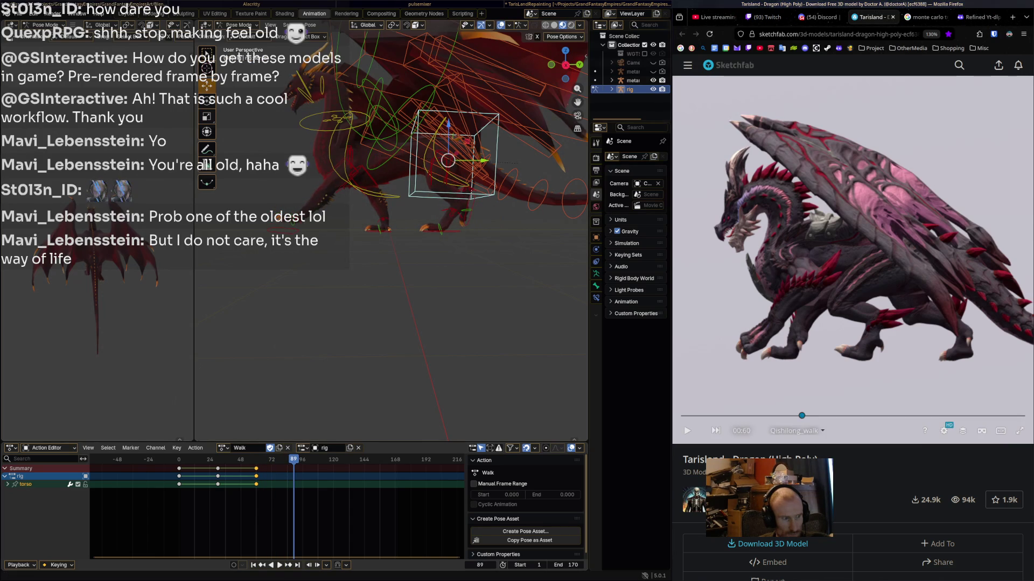
- Compare with the reference walk and key a new torso pose at frame 90
{"action": "left_click_drag", "start_coordinate": [802, 416], "coordinate": [862, 416]}
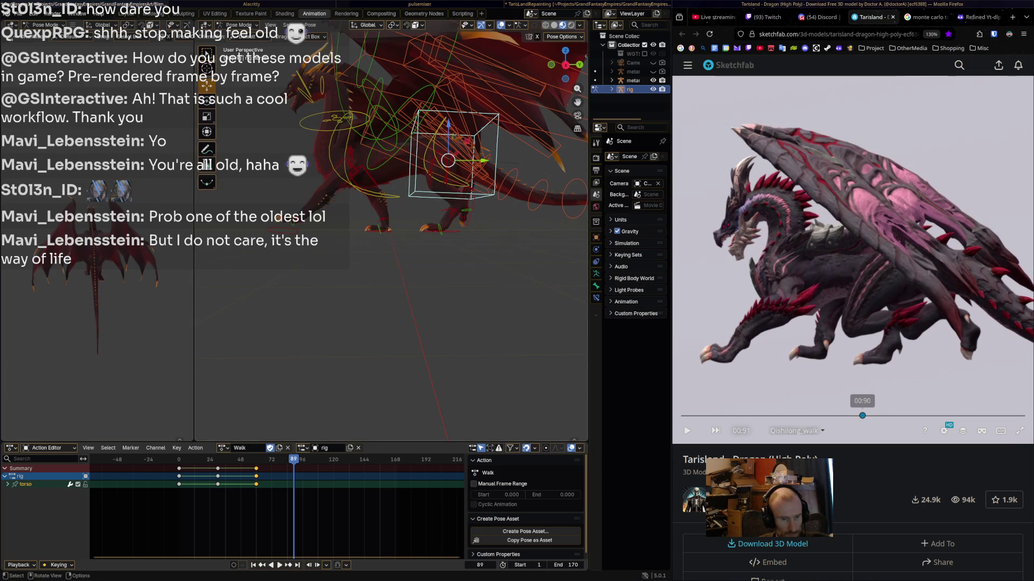
{"action": "key", "text": "g"}
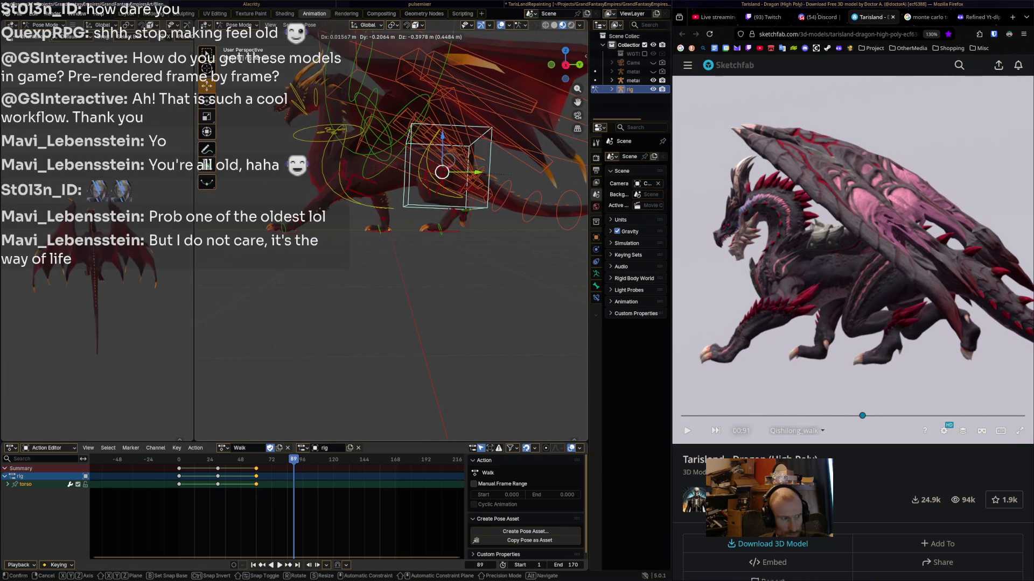
{"action": "key", "text": "Return"}
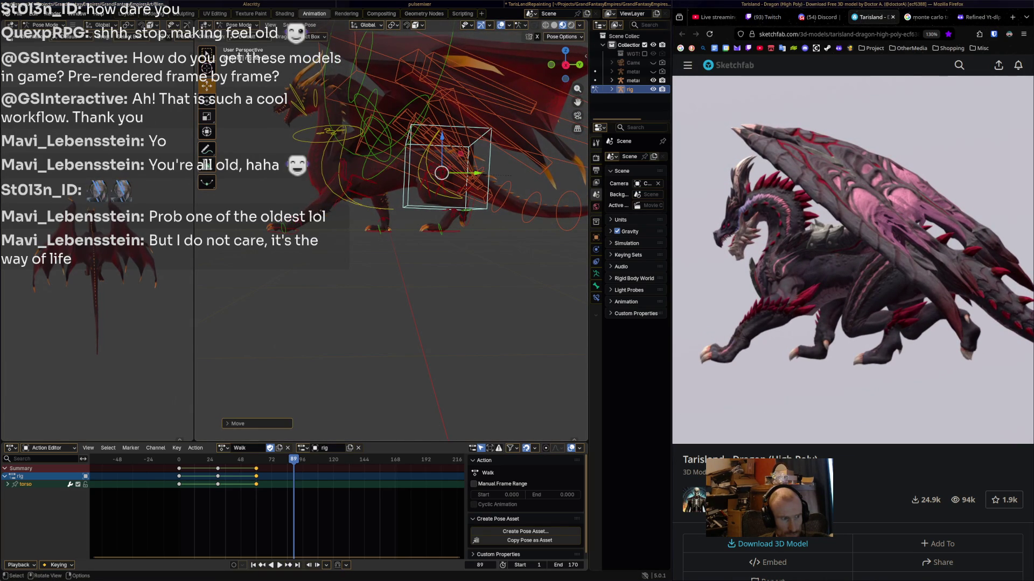
{"action": "key", "text": "space"}
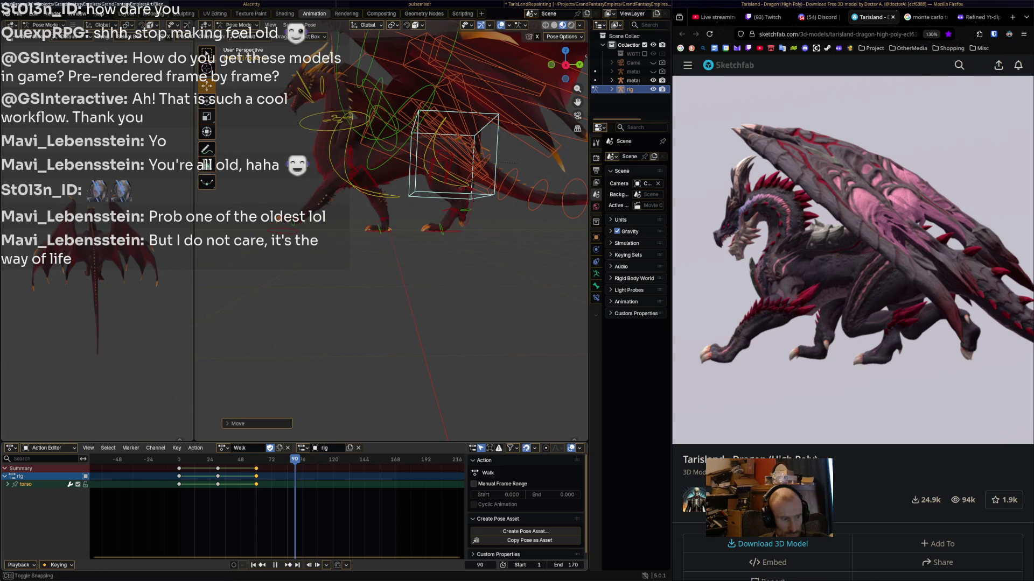
{"action": "key", "text": "space"}
{"action": "key", "text": "g"}
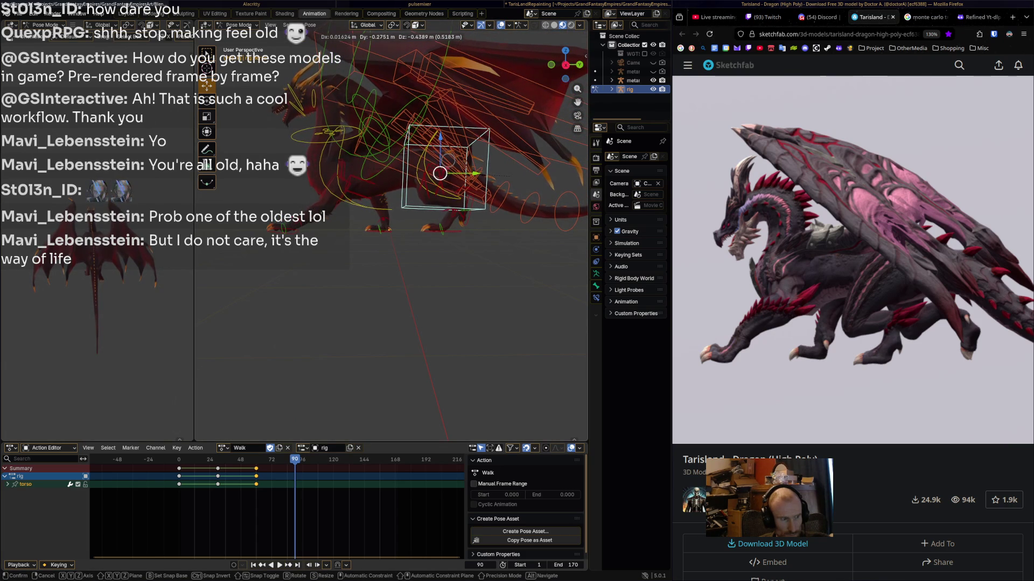
{"action": "key", "text": "Return"}
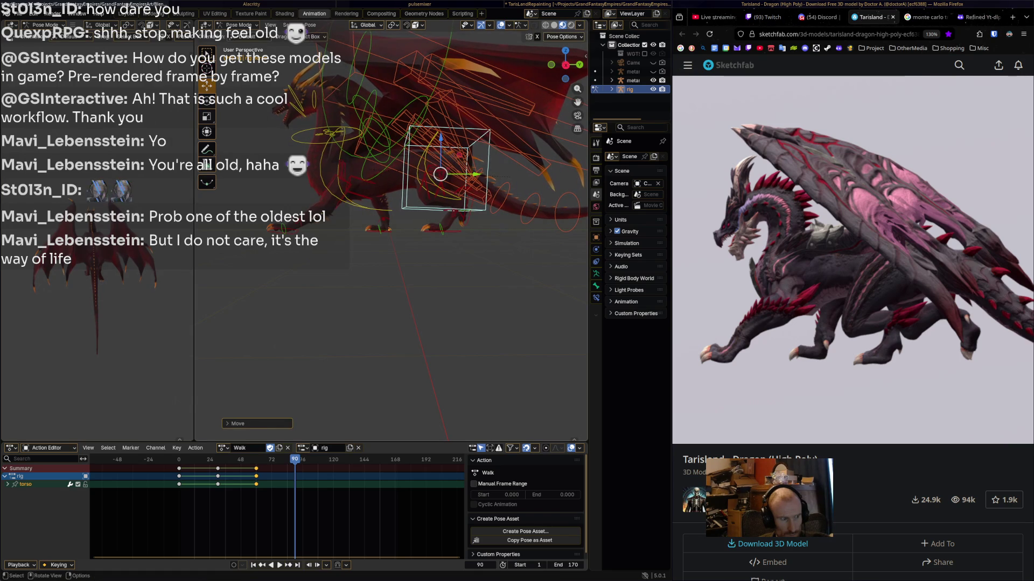
{"action": "key", "text": "i"}
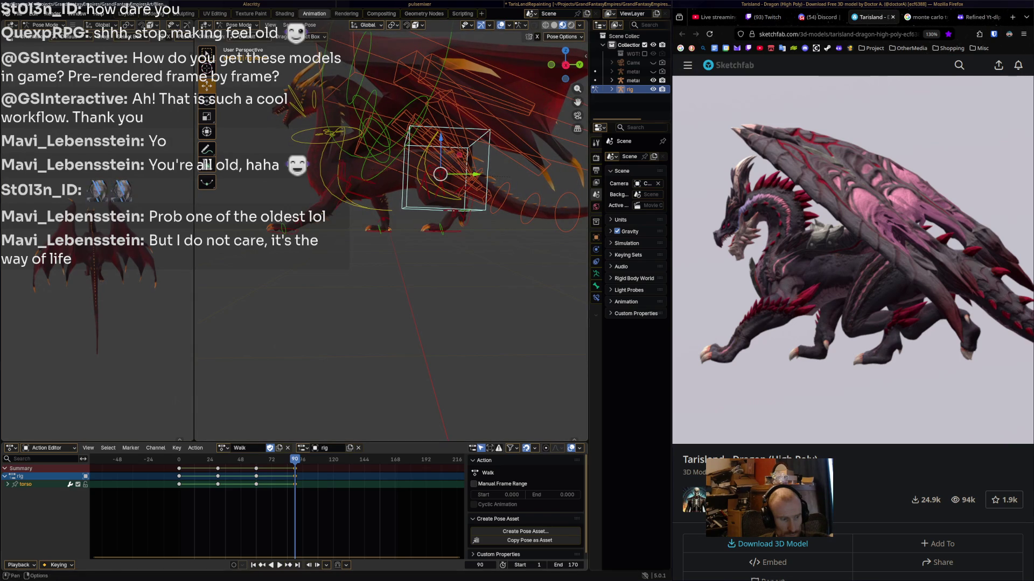
- Key a torso pose at frame 121 and shift that key to frame 120
{"action": "left_click_drag", "start_coordinate": [860, 415], "coordinate": [919, 416]}
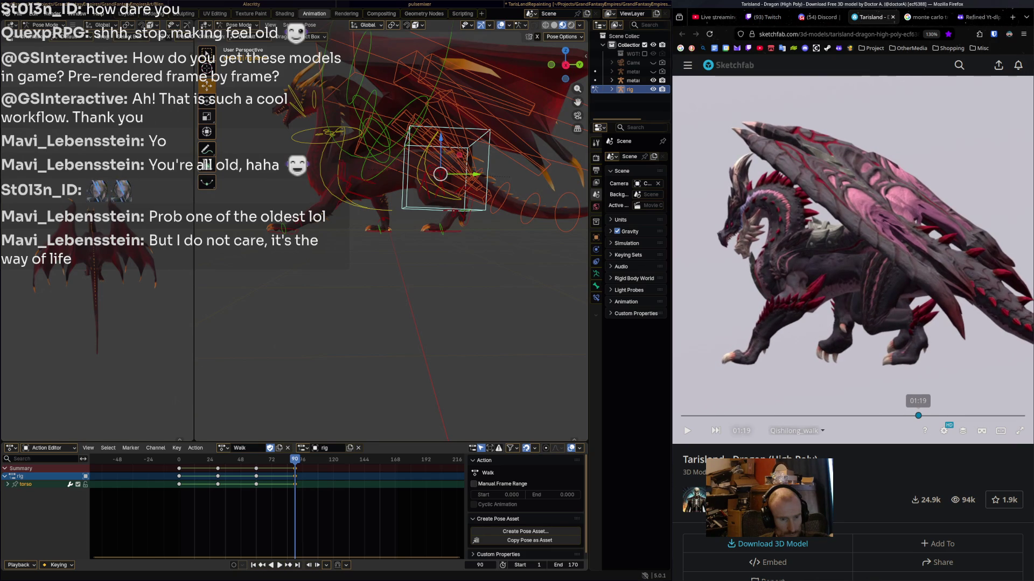
{"action": "left_click_drag", "start_coordinate": [295, 459], "coordinate": [335, 459]}
{"action": "key", "text": "g"}
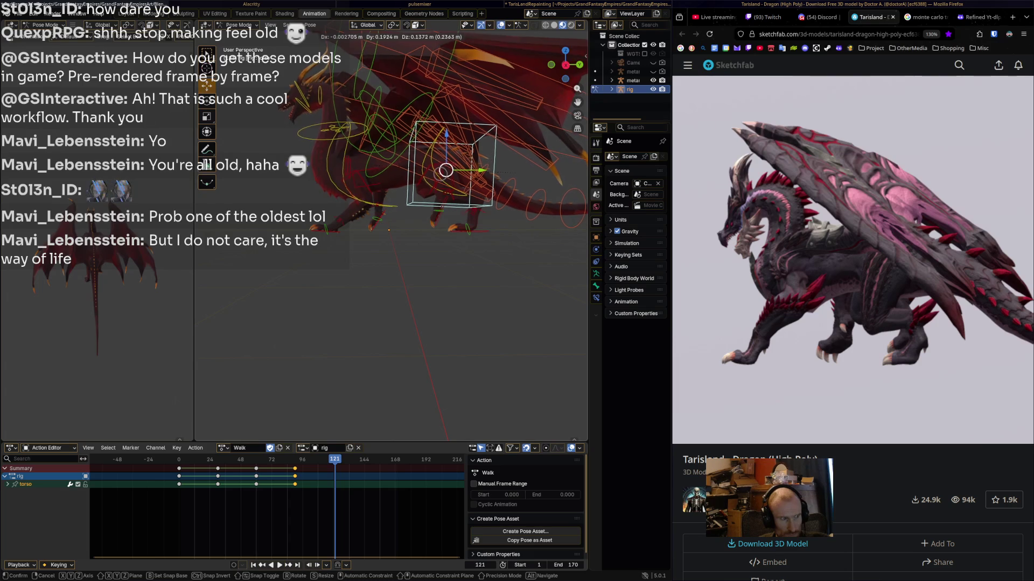
{"action": "key", "text": "Return"}
{"action": "key", "text": "i"}
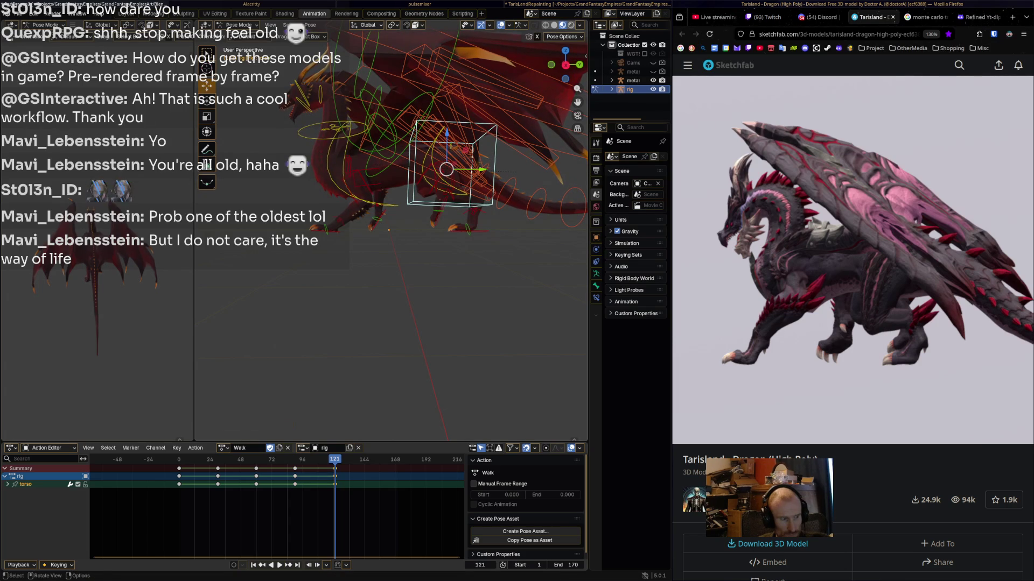
{"action": "key", "text": "g"}
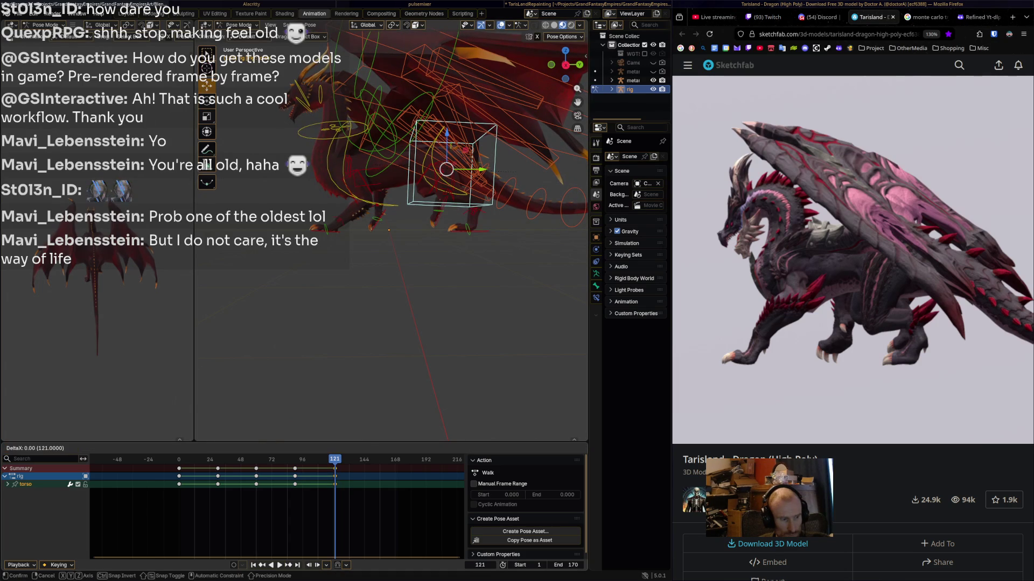
{"action": "key", "text": "Return"}
- Lift the torso and key it at frame 150, checking the reference at 01:49
{"action": "key", "text": "space"}
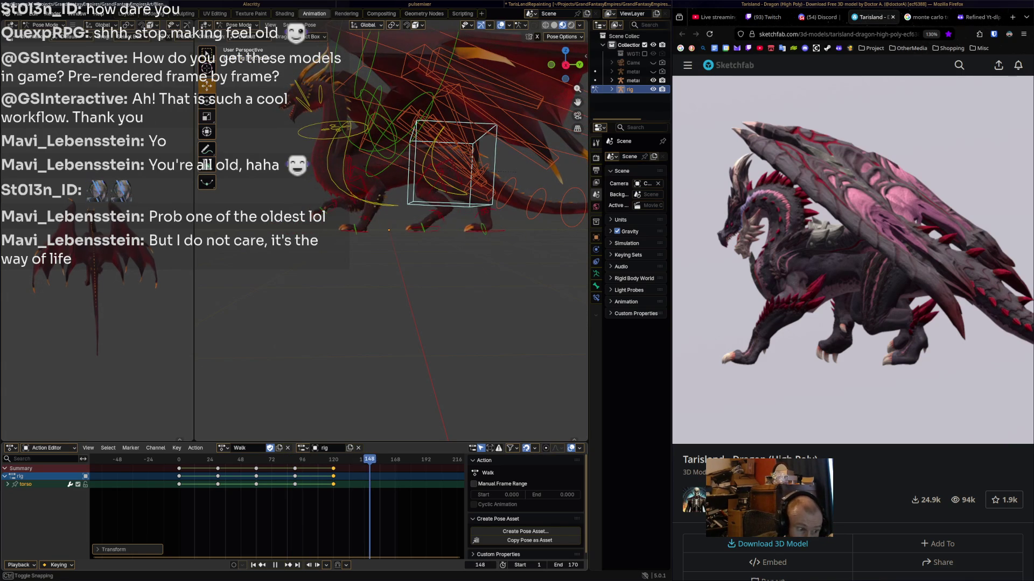
{"action": "key", "text": "space"}
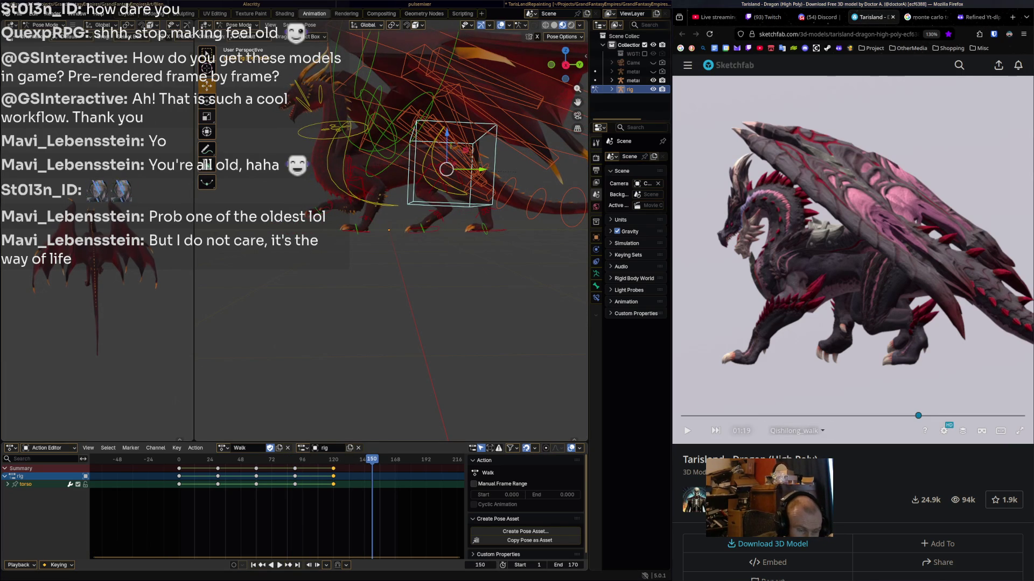
{"action": "left_click_drag", "start_coordinate": [918, 416], "coordinate": [980, 416]}
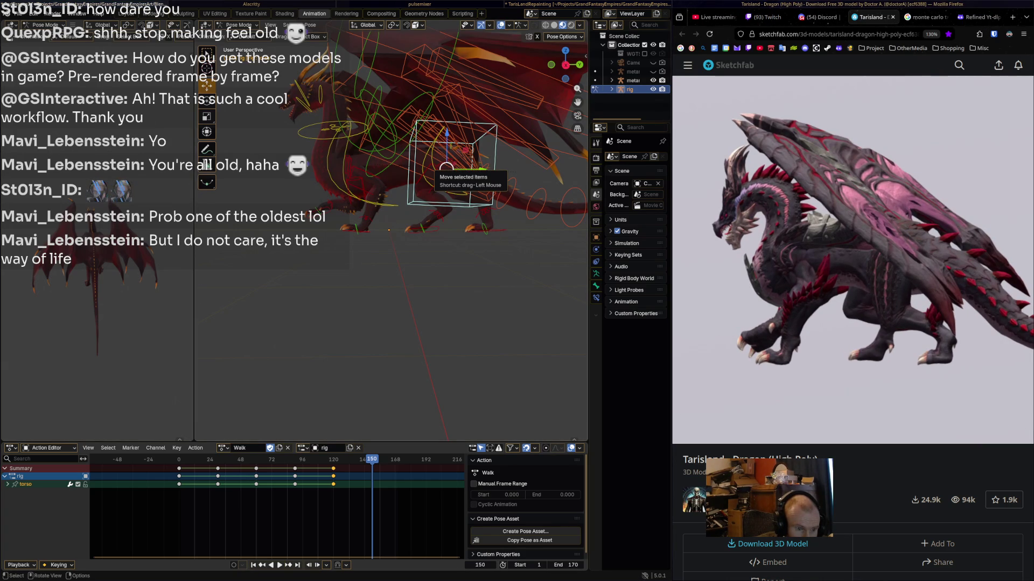
{"action": "left_click_drag", "start_coordinate": [447, 168], "coordinate": [448, 164]}
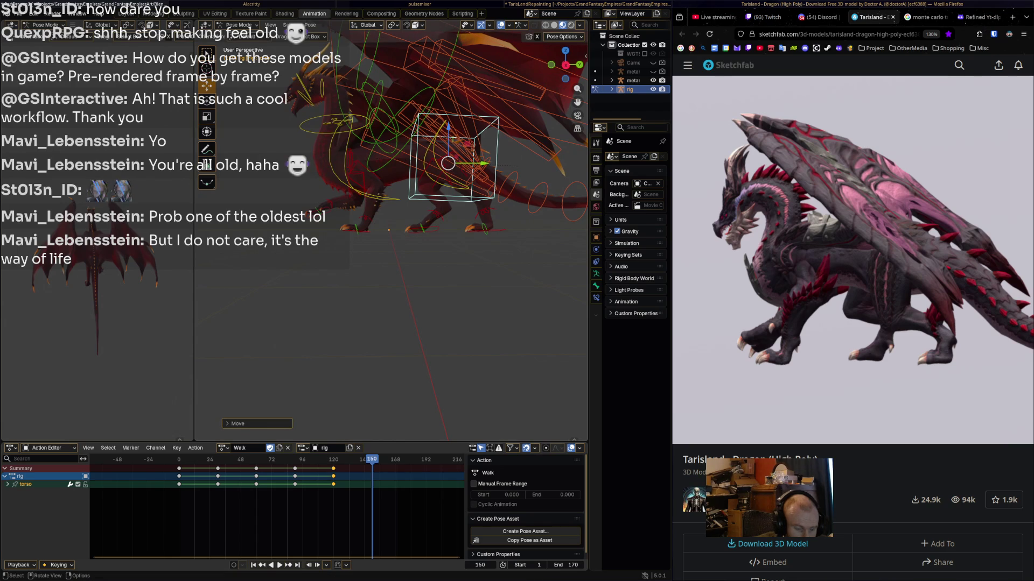
{"action": "key", "text": "i"}
- Copy the frame-0 torso keys and paste them at frame 171
{"action": "left_click", "coordinate": [179, 469]}
{"action": "right_click", "coordinate": [178, 467]}
{"action": "left_click", "coordinate": [162, 458]}
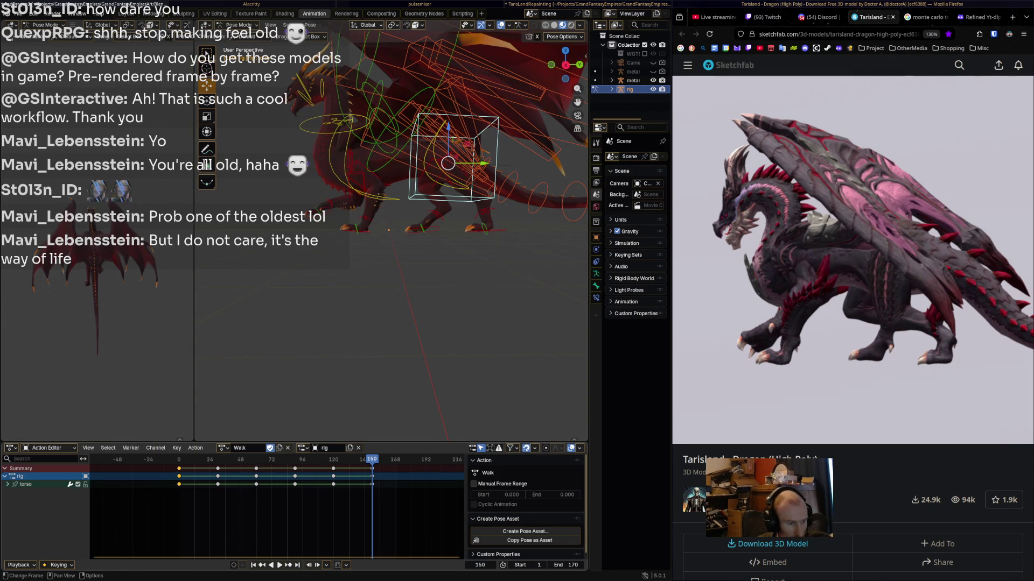
{"action": "key", "text": "space"}
{"action": "key", "text": "space"}
{"action": "key", "text": "ctrl+v"}
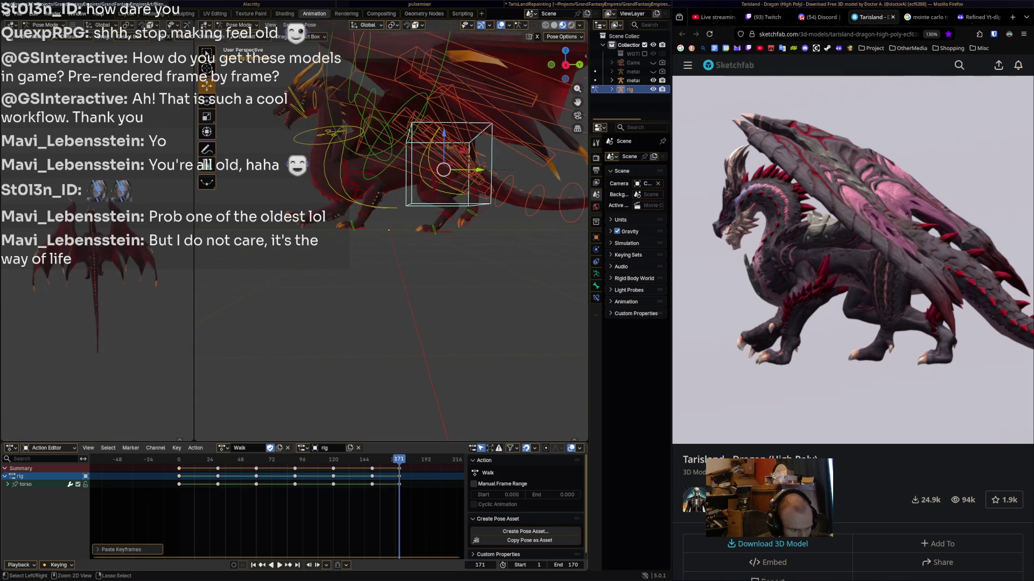
{"action": "key", "text": "space"}
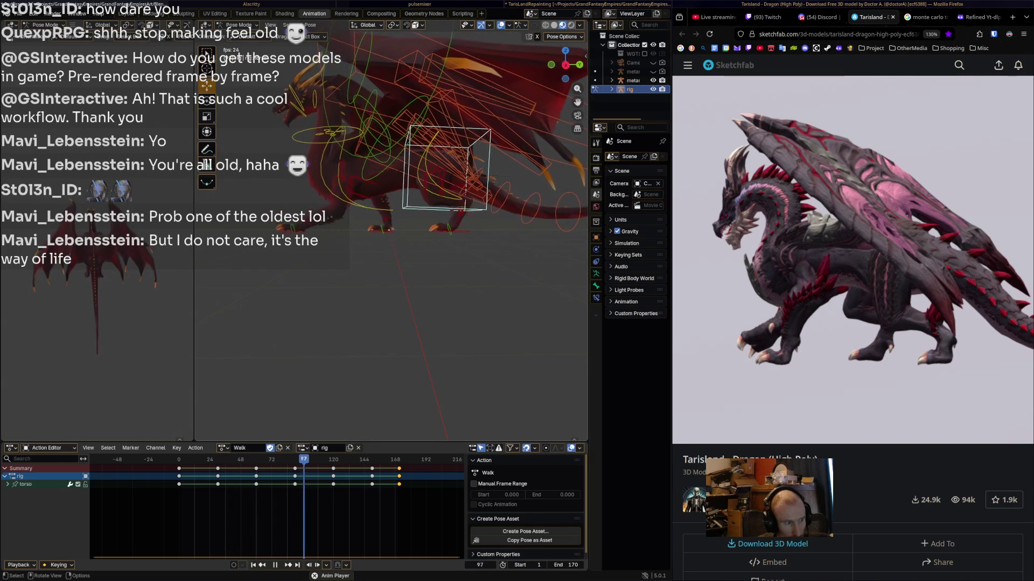
- Deselect all bones, scrub through the Sketchfab walk, then select the curved control bone
{"action": "key", "text": "alt+a"}
{"action": "key", "text": "space"}
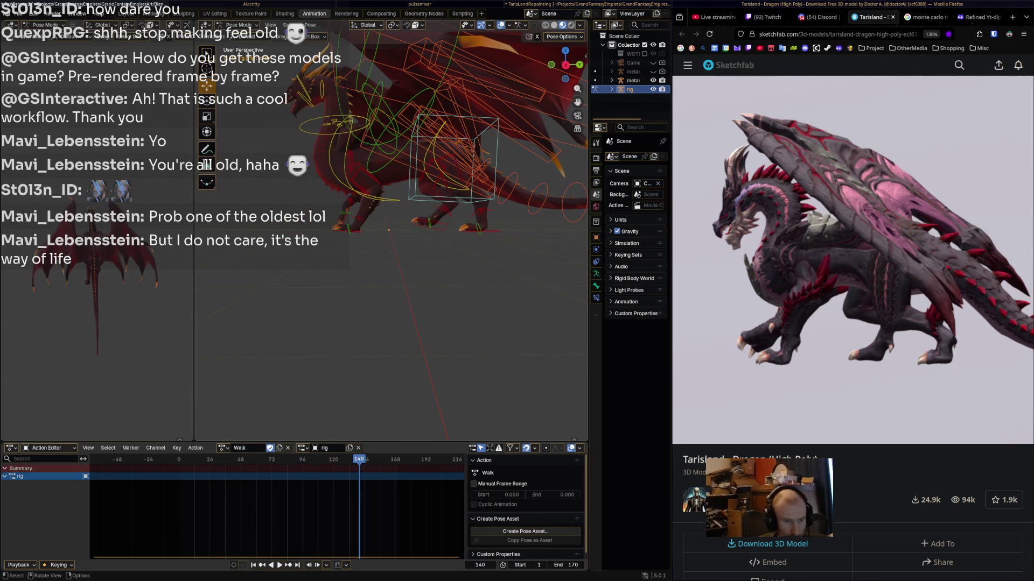
{"action": "mouse_move", "coordinate": [716, 431]}
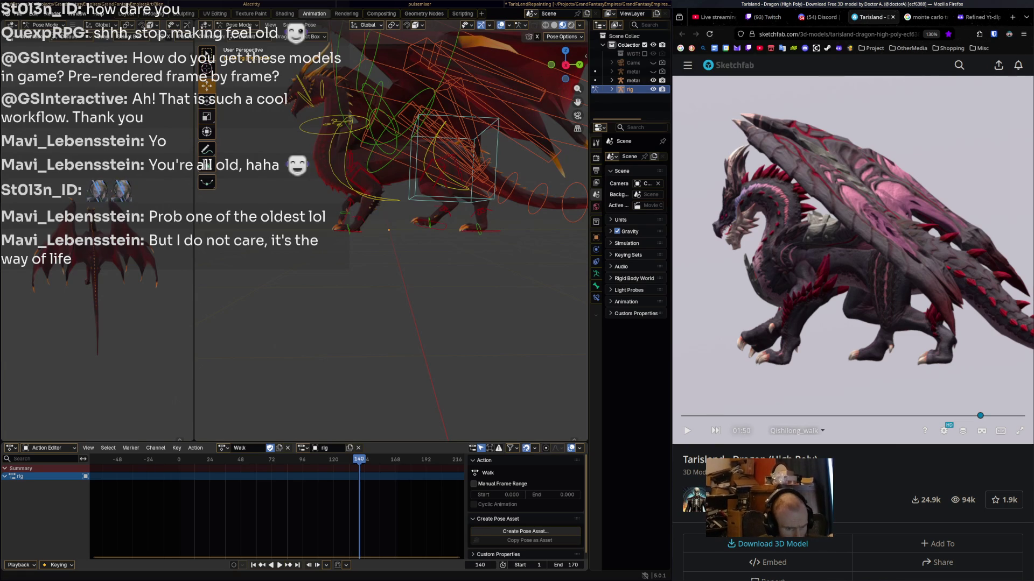
{"action": "left_click", "coordinate": [682, 415]}
{"action": "mouse_move", "coordinate": [681, 415]}
{"action": "left_mouse_down"}
{"action": "mouse_move", "coordinate": [776, 415]}
{"action": "mouse_move", "coordinate": [706, 416]}
{"action": "mouse_move", "coordinate": [753, 415]}
{"action": "left_mouse_up"}
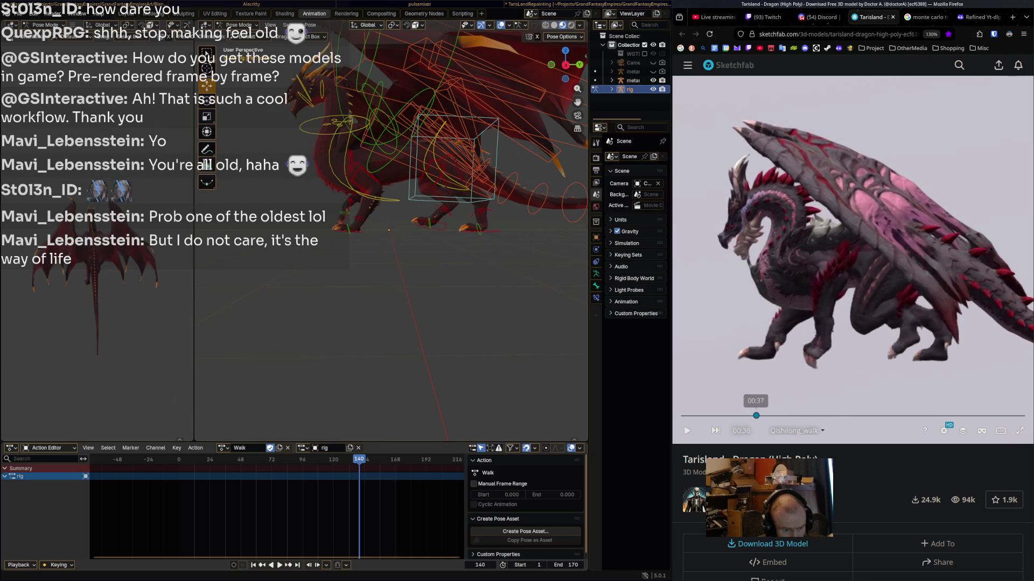
{"action": "mouse_move", "coordinate": [816, 415]}
{"action": "left_mouse_down"}
{"action": "mouse_move", "coordinate": [852, 415]}
{"action": "mouse_move", "coordinate": [715, 415]}
{"action": "mouse_move", "coordinate": [1004, 416]}
{"action": "left_mouse_up"}
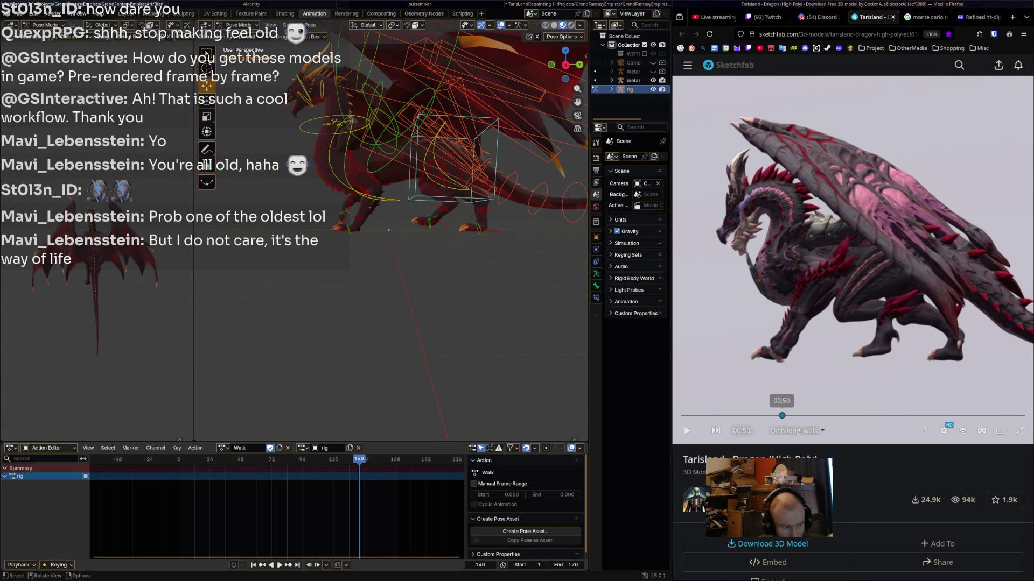
{"action": "left_click", "coordinate": [334, 162]}
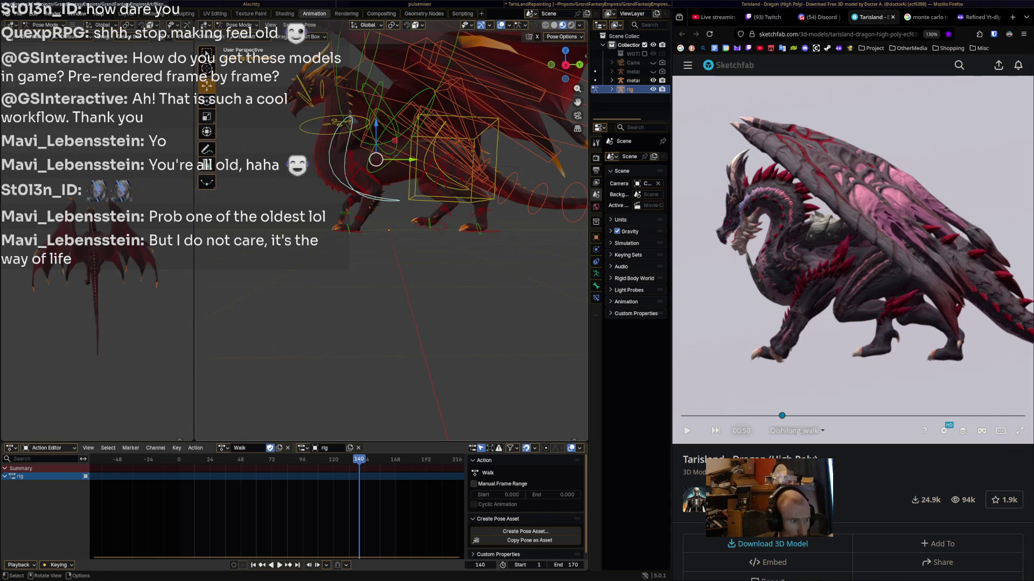
- Key the chest bone at frame 0, then rotate it and key it near frame 50
{"action": "key", "text": "space"}
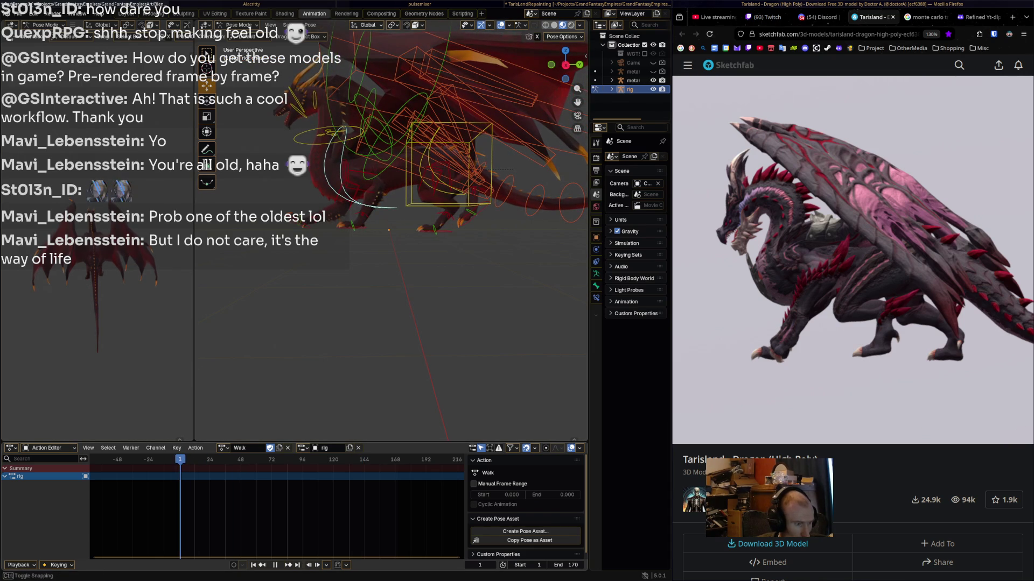
{"action": "key", "text": "space"}
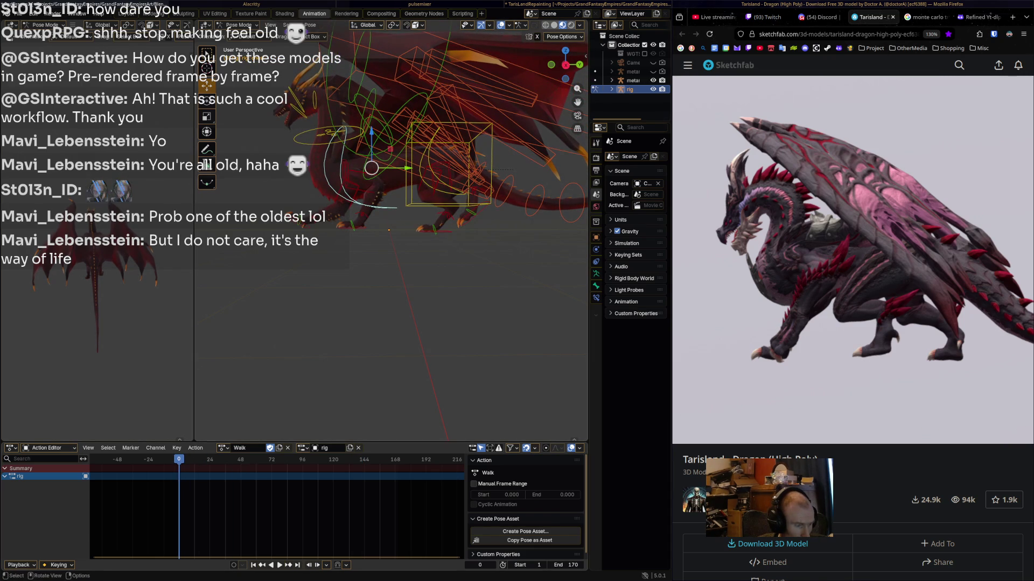
{"action": "key", "text": "i"}
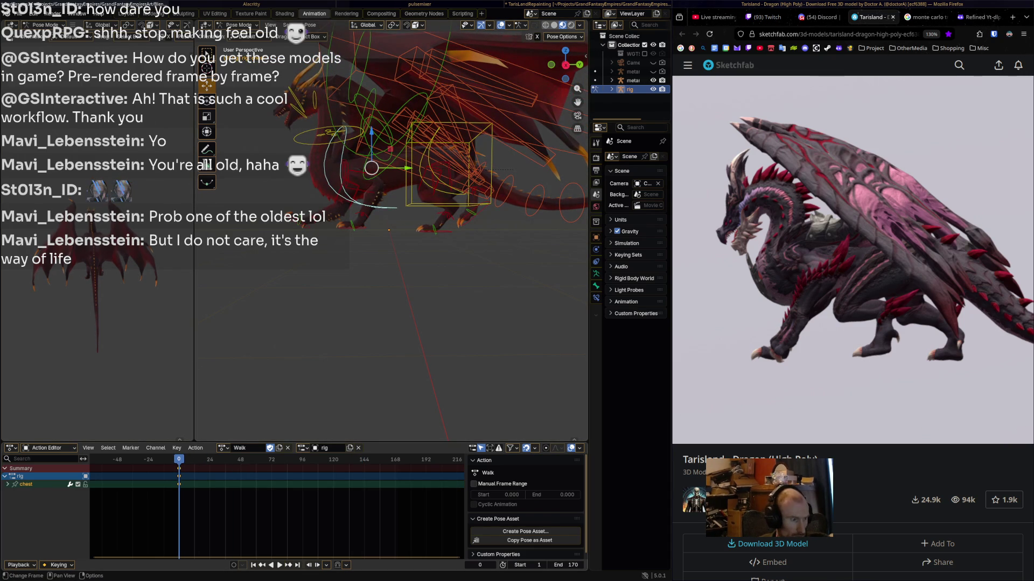
{"action": "key", "text": "space"}
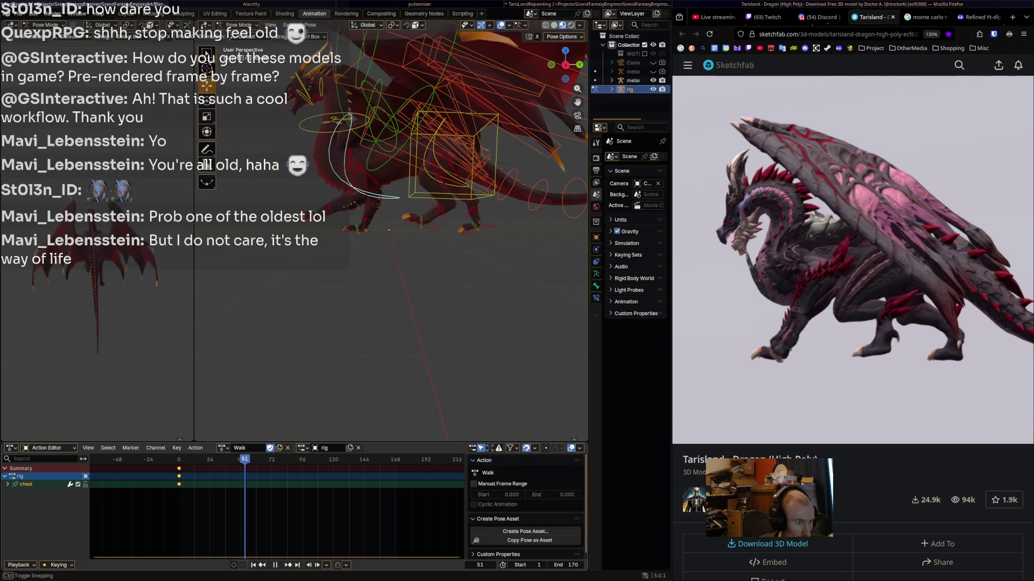
{"action": "key", "text": "space"}
{"action": "key", "text": "Left"}
{"action": "key", "text": "r"}
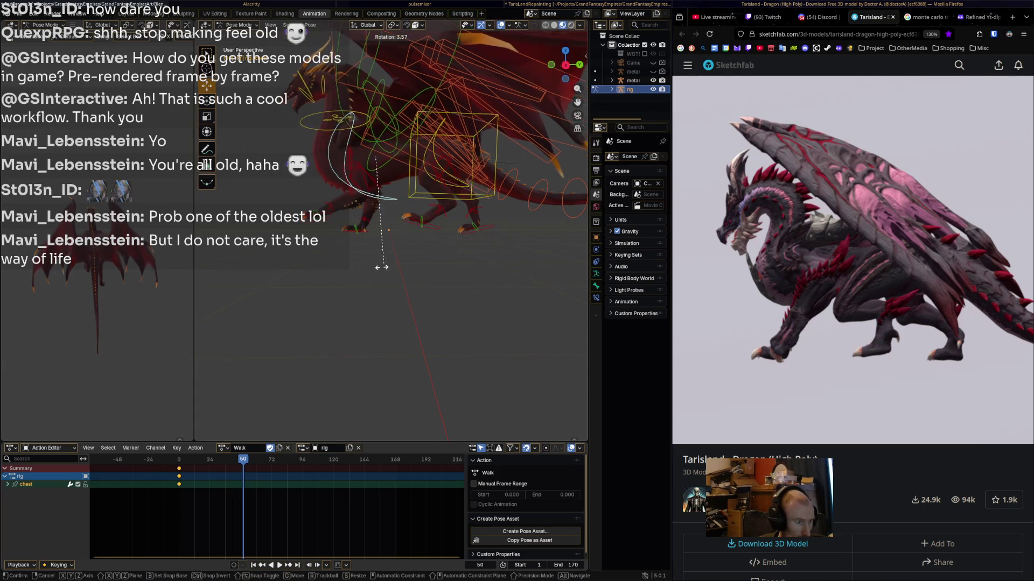
{"action": "left_click", "coordinate": [368, 277]}
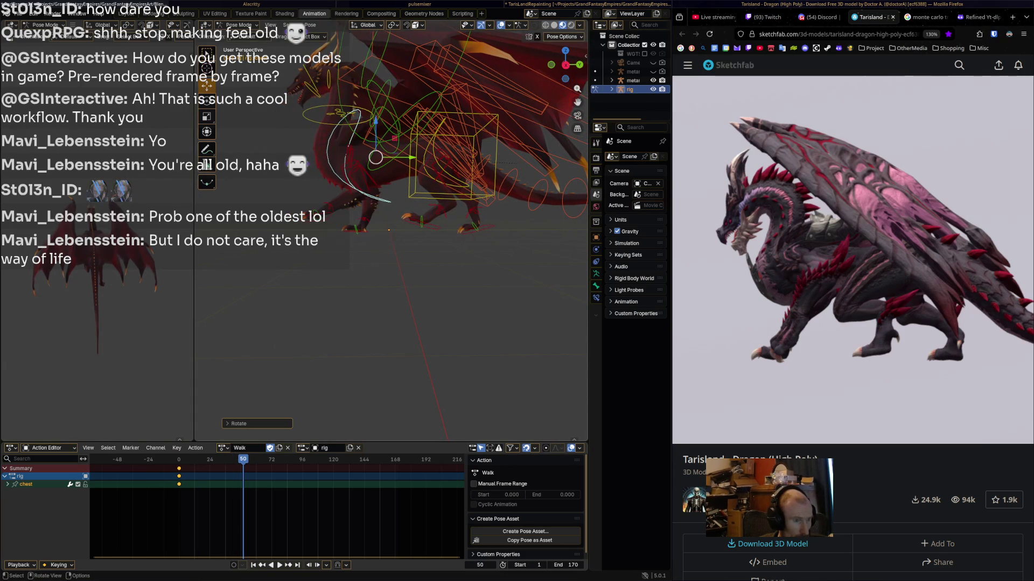
{"action": "key", "text": "i"}
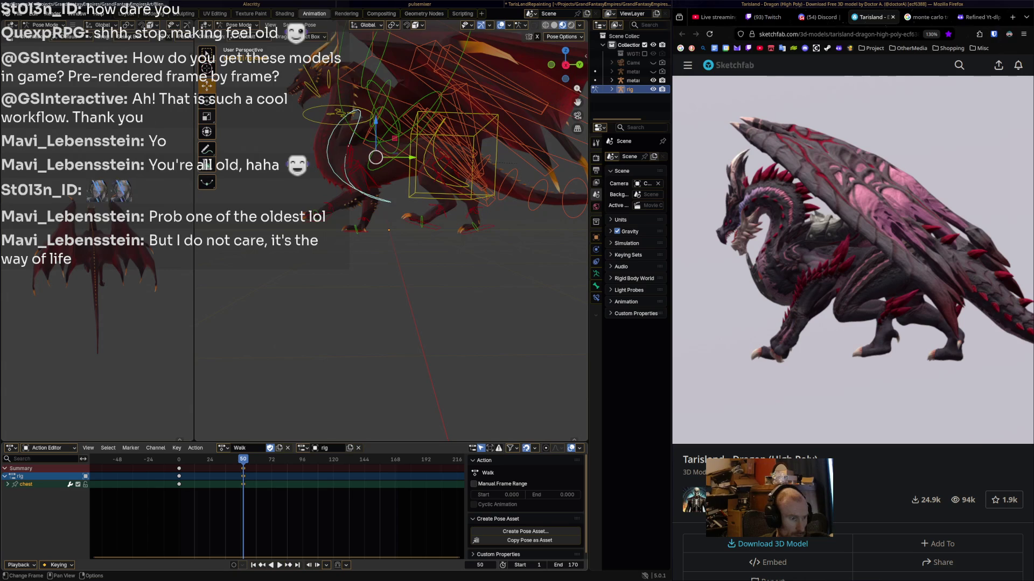
- Rotate the chest the opposite way at frame 100, comparing against the Sketchfab walk
{"action": "left_click_drag", "start_coordinate": [784, 416], "coordinate": [861, 416]}
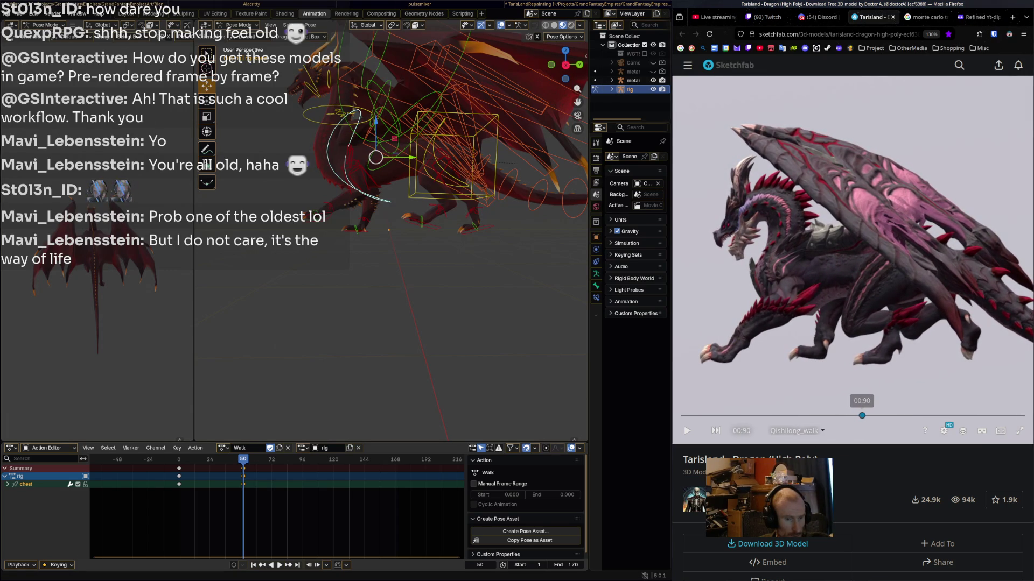
{"action": "mouse_move", "coordinate": [243, 459]}
{"action": "left_mouse_down"}
{"action": "mouse_move", "coordinate": [342, 459]}
{"action": "mouse_move", "coordinate": [307, 459]}
{"action": "left_mouse_up"}
{"action": "key", "text": "r"}
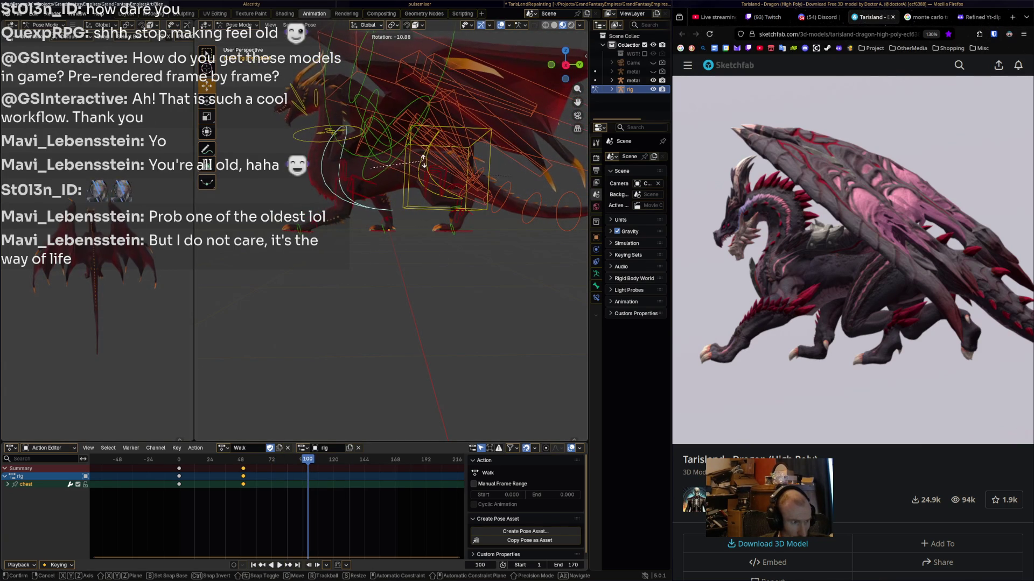
{"action": "left_click", "coordinate": [423, 160]}
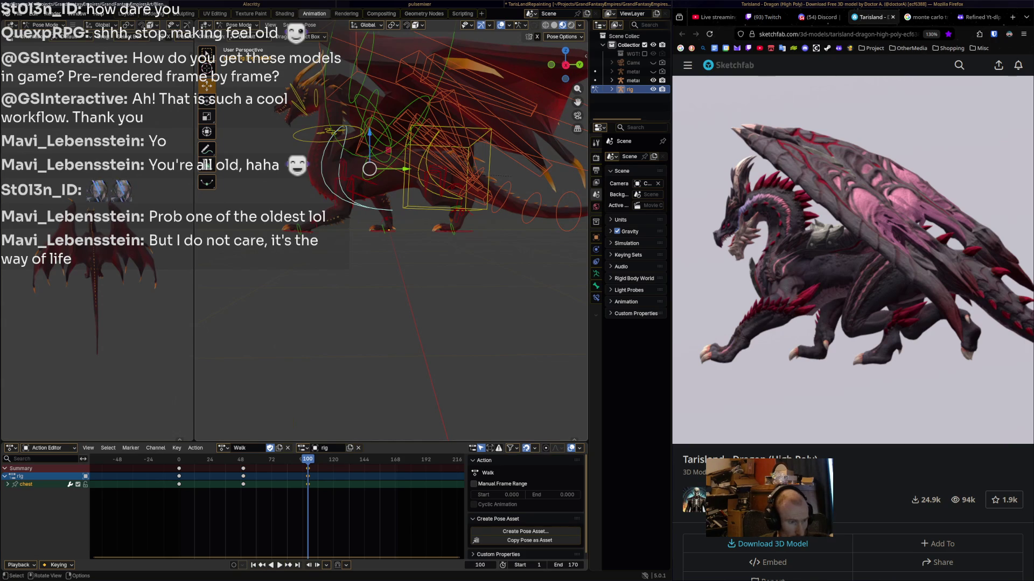
{"action": "mouse_move", "coordinate": [890, 416]}
{"action": "left_click_drag", "start_coordinate": [890, 416], "coordinate": [952, 415]}
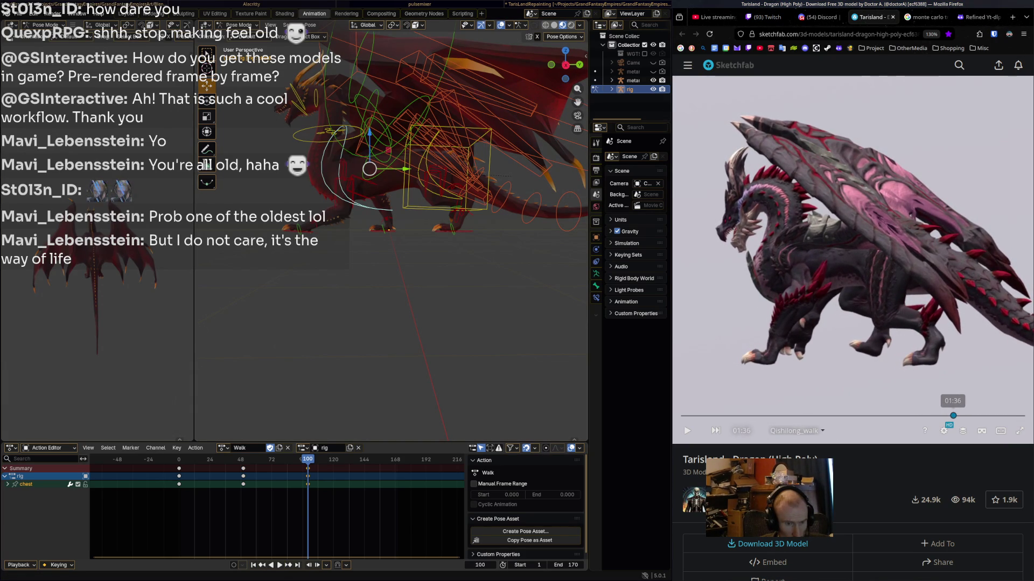
- Rotate the chest bone and key it at frame 142
{"action": "key", "text": "space"}
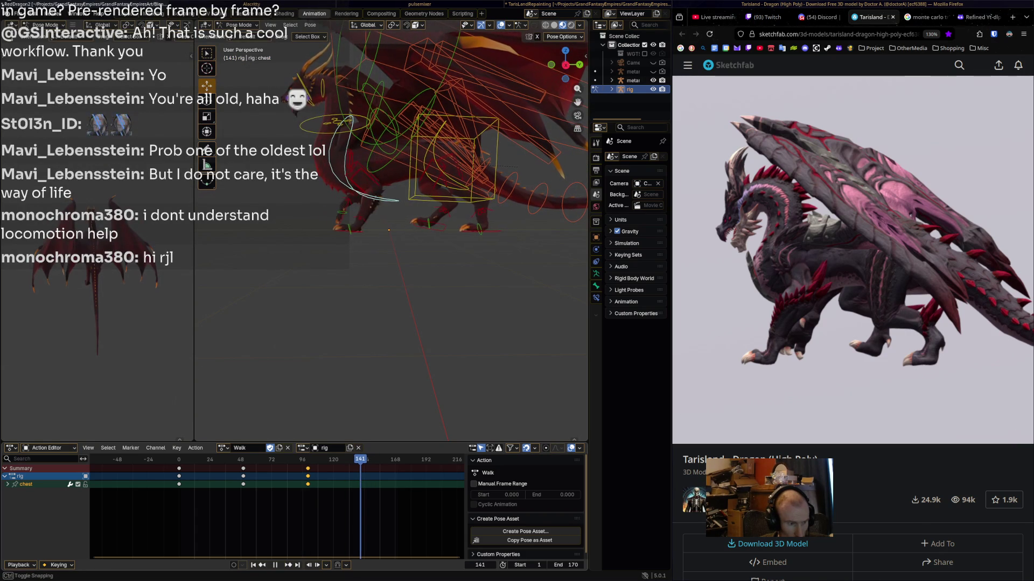
{"action": "key", "text": "space"}
{"action": "key", "text": "r"}
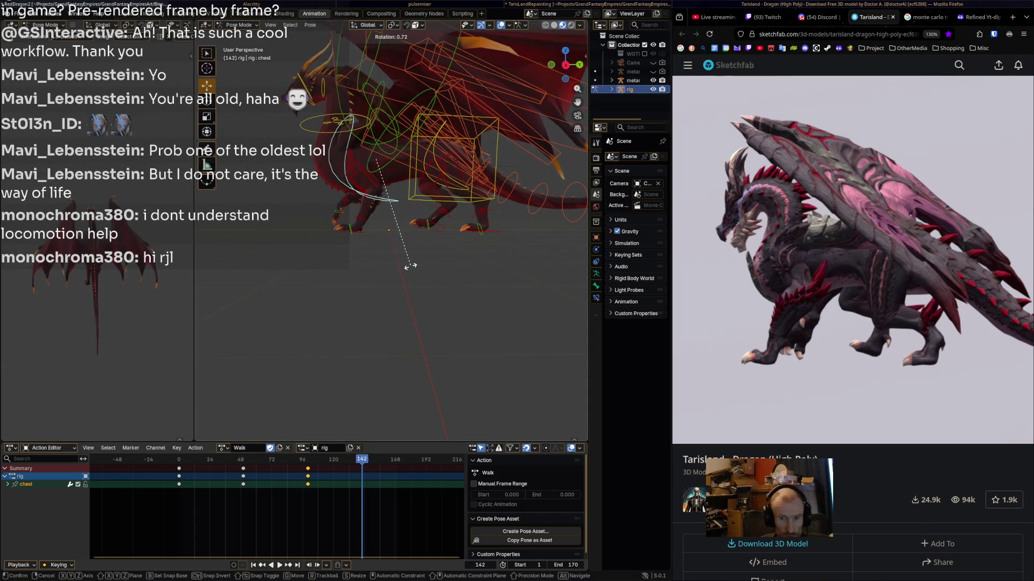
{"action": "left_click", "coordinate": [386, 287]}
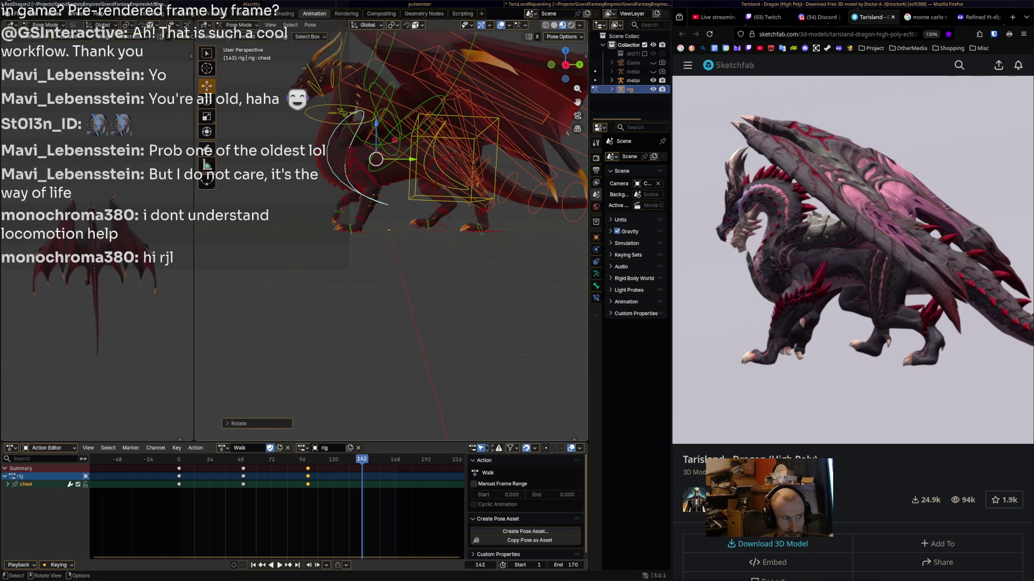
{"action": "key", "text": "i"}
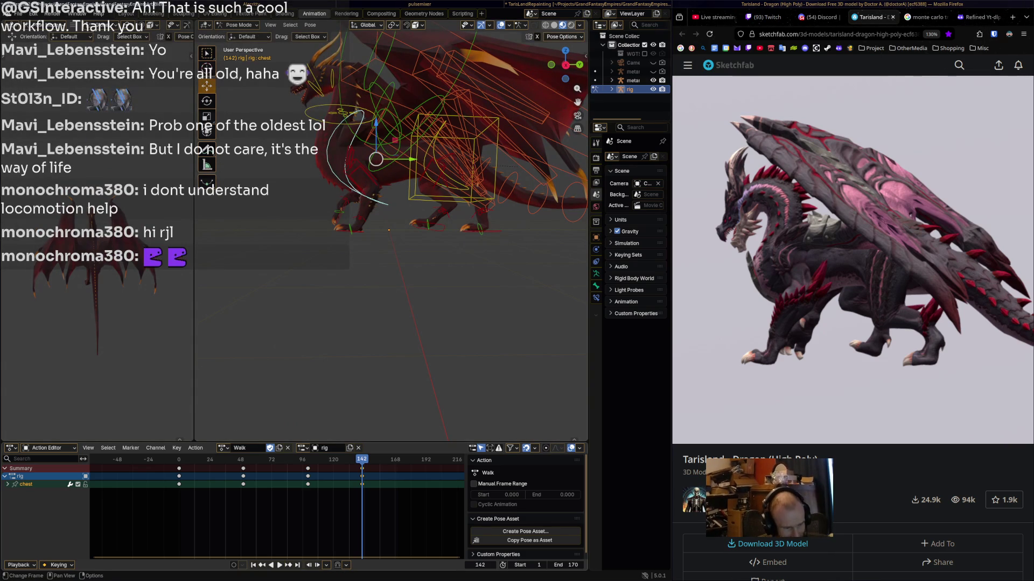
- Copy the frame-0 chest keys to frame 171 and play the looping Walk
{"action": "left_click_drag", "start_coordinate": [362, 459], "coordinate": [397, 459]}
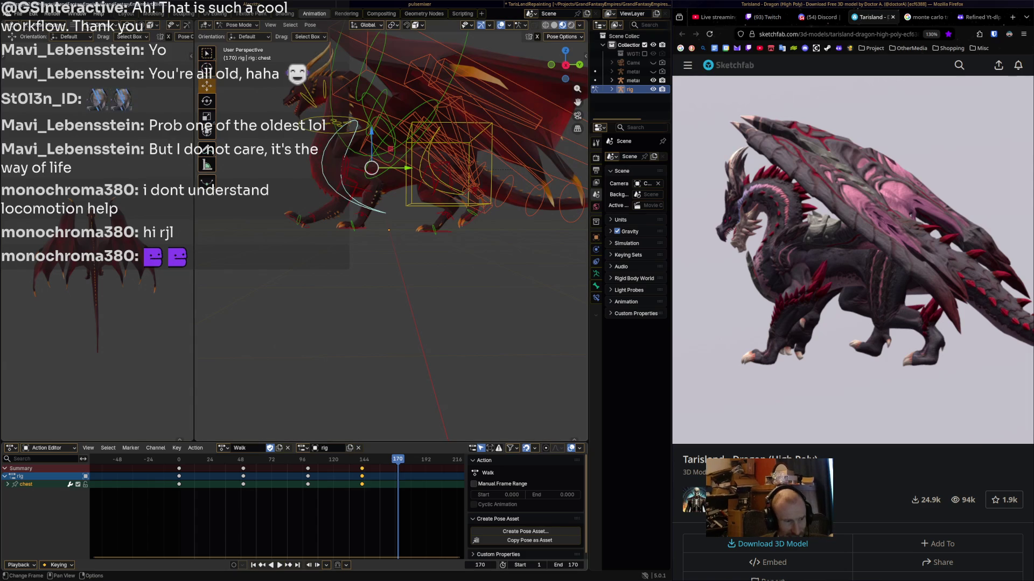
{"action": "left_click", "coordinate": [179, 468]}
{"action": "right_click", "coordinate": [179, 469]}
{"action": "key", "text": "Escape"}
{"action": "left_click_drag", "start_coordinate": [398, 460], "coordinate": [399, 459]}
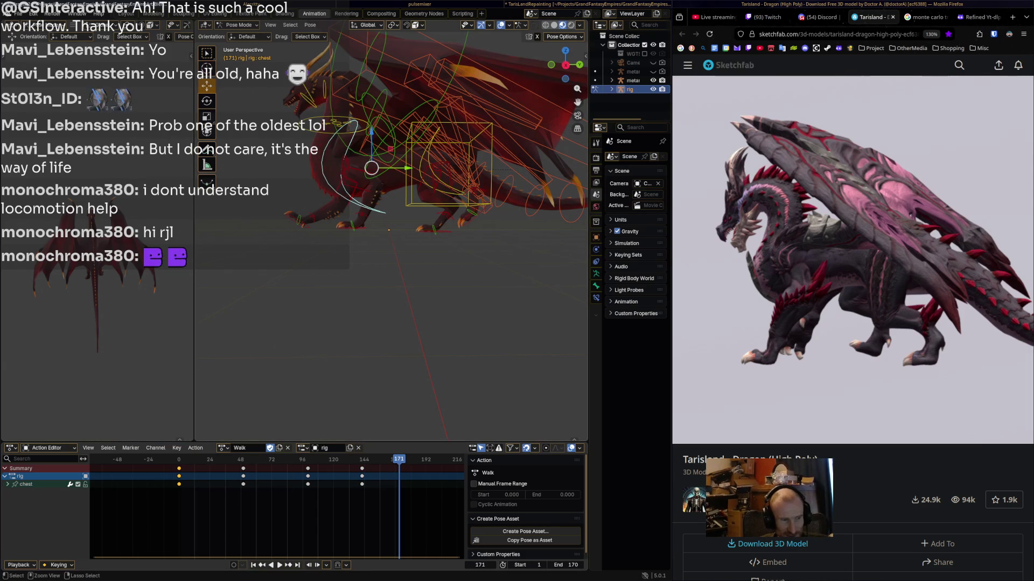
{"action": "key", "text": "ctrl+v"}
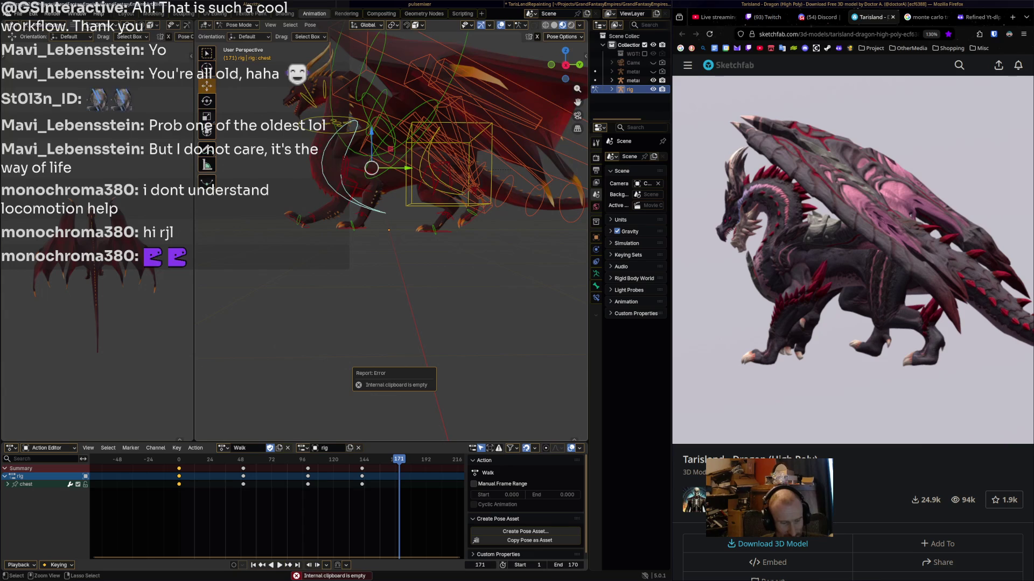
{"action": "right_click", "coordinate": [140, 455]}
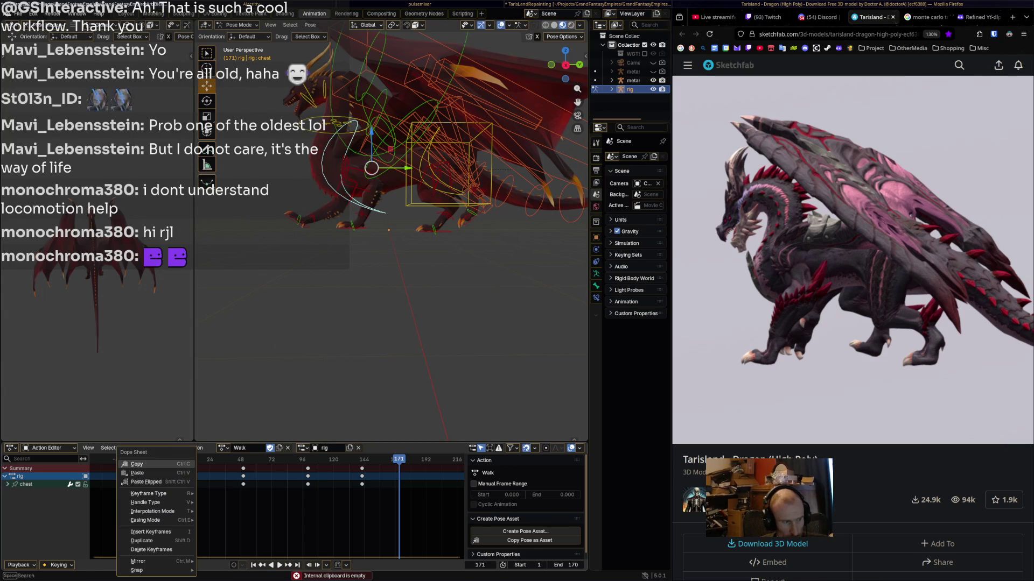
{"action": "right_click", "coordinate": [372, 463]}
{"action": "left_click", "coordinate": [371, 464]}
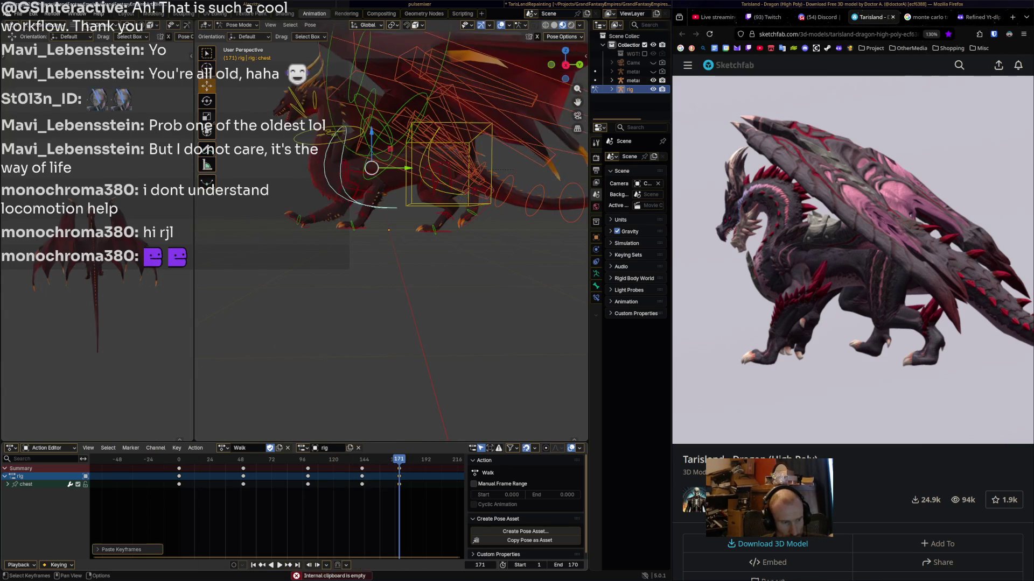
{"action": "key", "text": "space"}
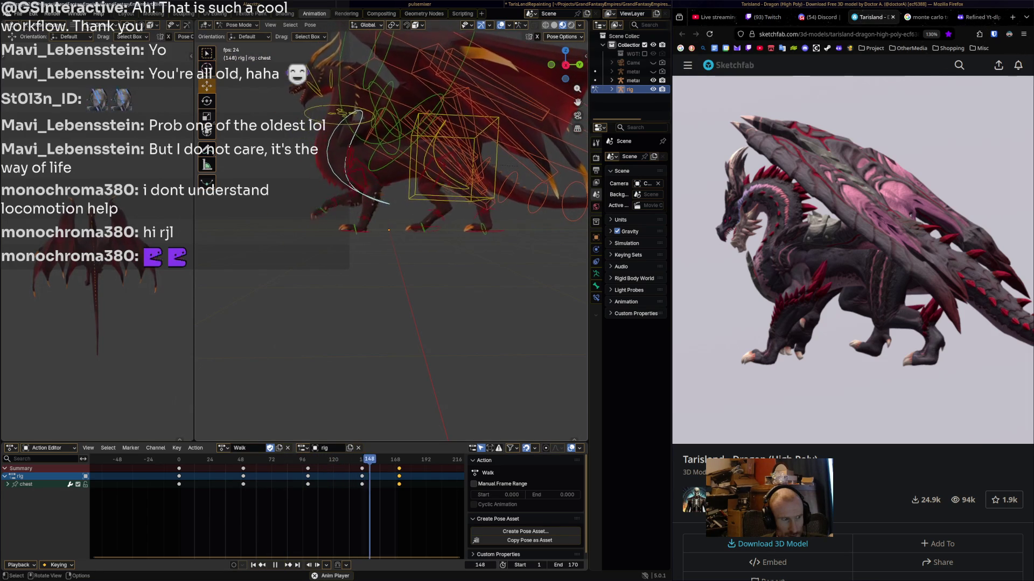
{"action": "key", "text": "space"}
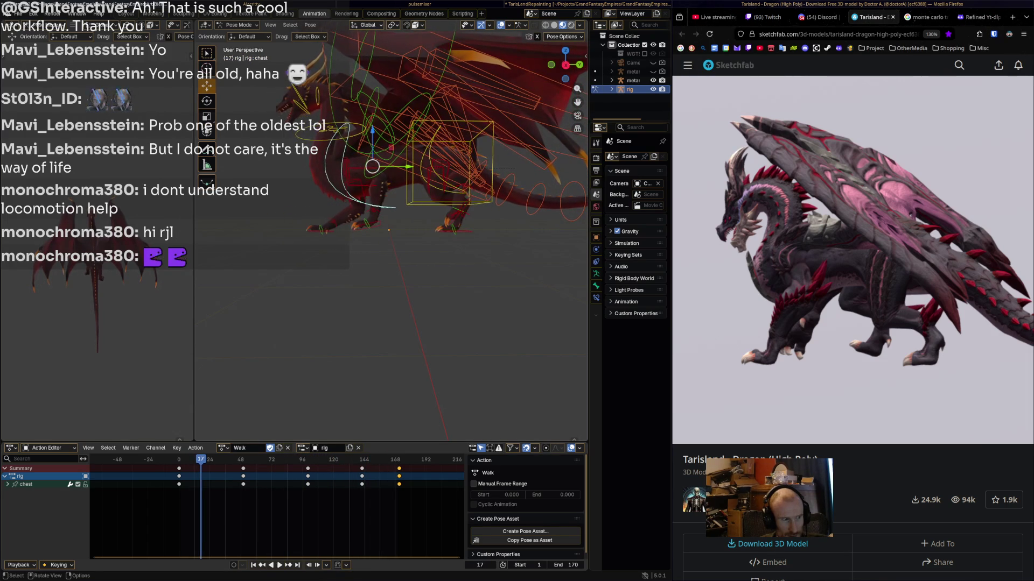
- Move the right front foot IK bone along Y and key its new position at frame 10
{"action": "left_click", "coordinate": [318, 229]}
{"action": "middle_click_drag", "start_coordinate": [388, 269], "coordinate": [367, 269]}
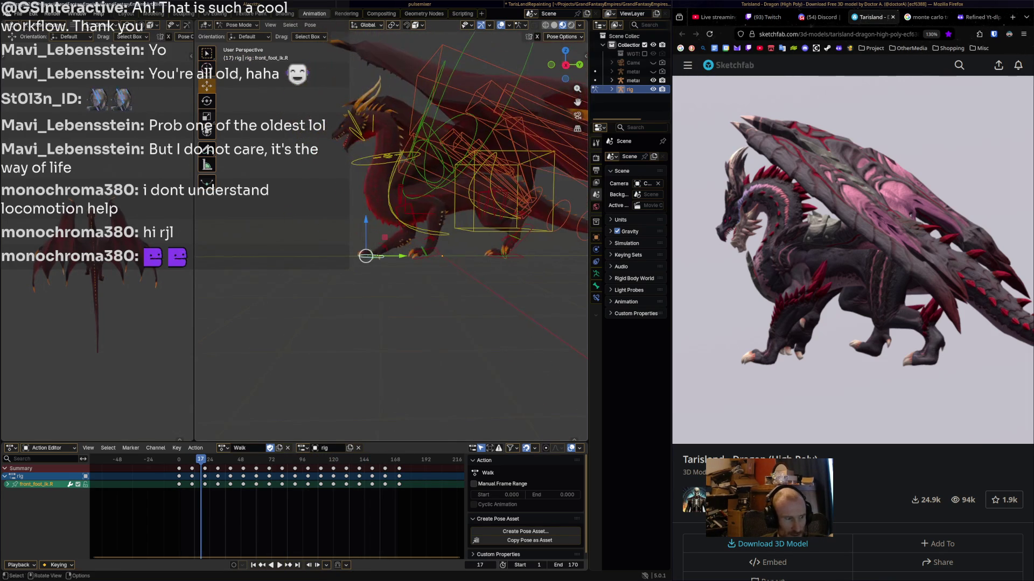
{"action": "key", "text": "space"}
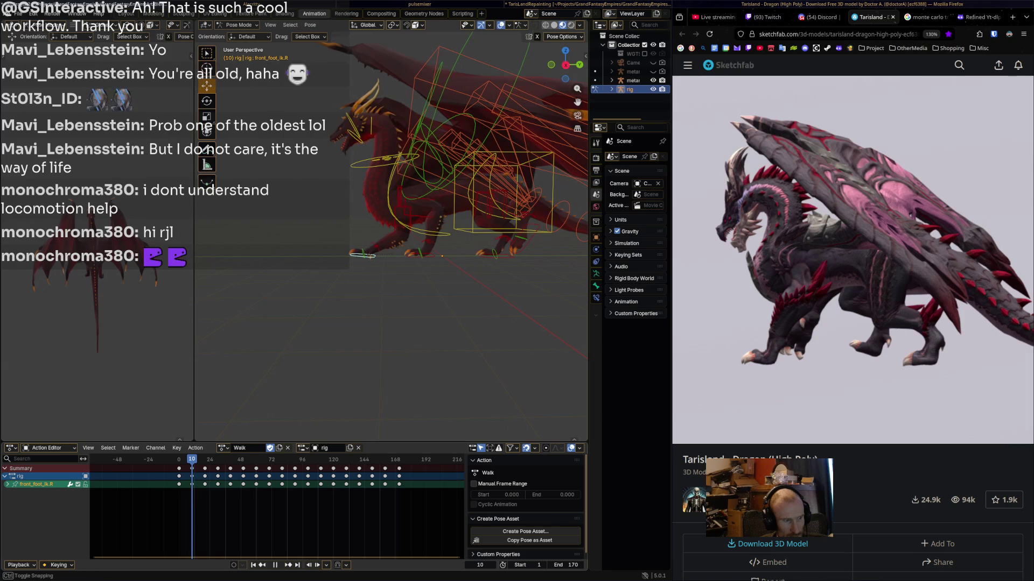
{"action": "key", "text": "g"}
{"action": "key", "text": "y"}
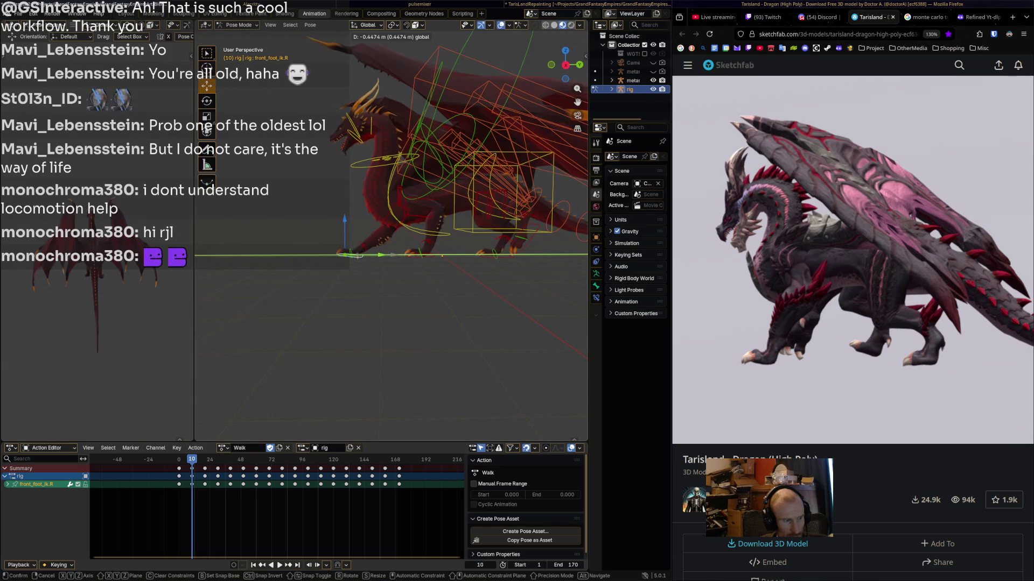
{"action": "key", "text": "Return"}
{"action": "key", "text": "i"}
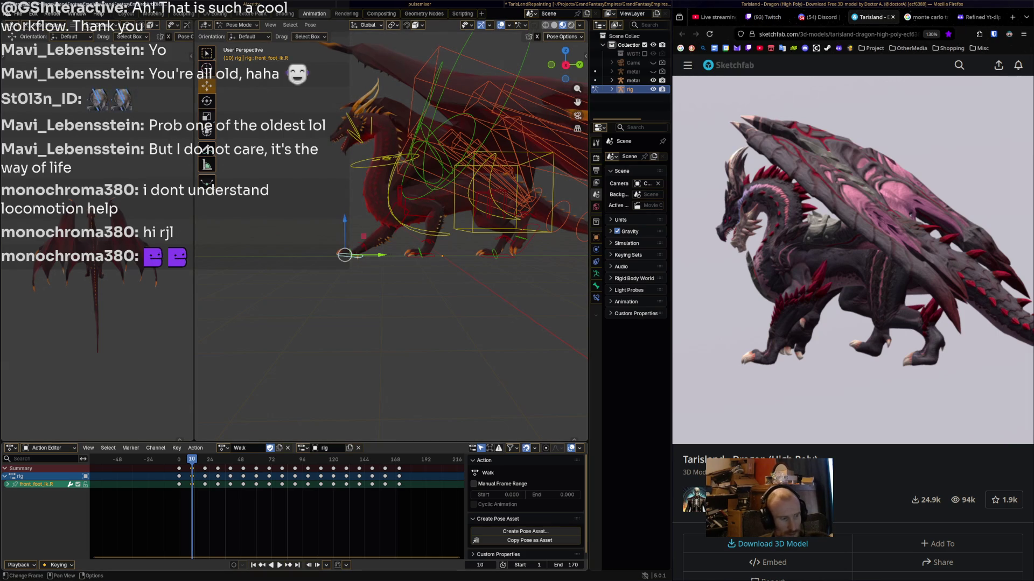
{"action": "key", "text": "space"}
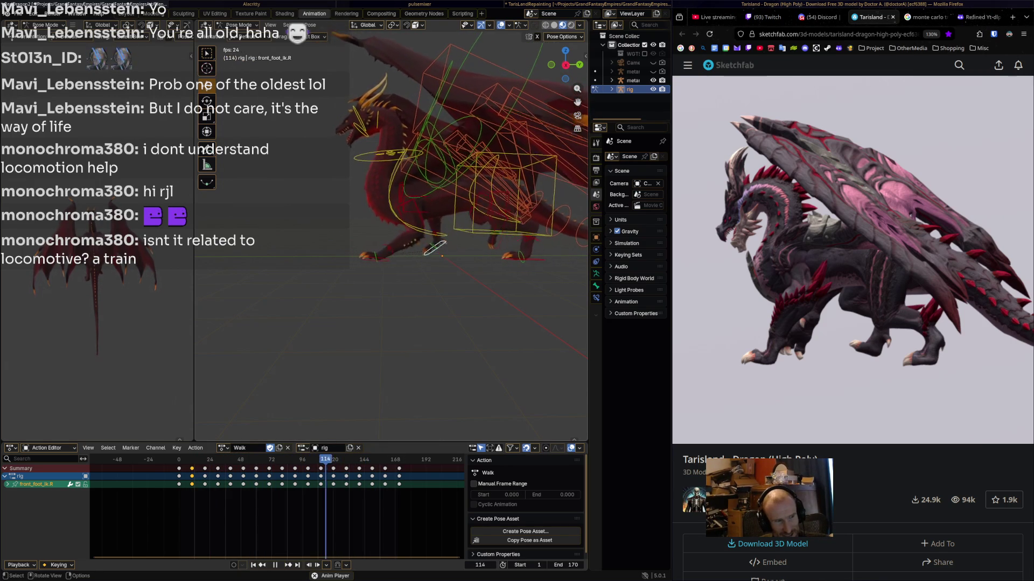
- Select the hips bone and compare the Walk playback against the Sketchfab reference walk
{"action": "middle_click_drag", "start_coordinate": [409, 215], "coordinate": [371, 216]}
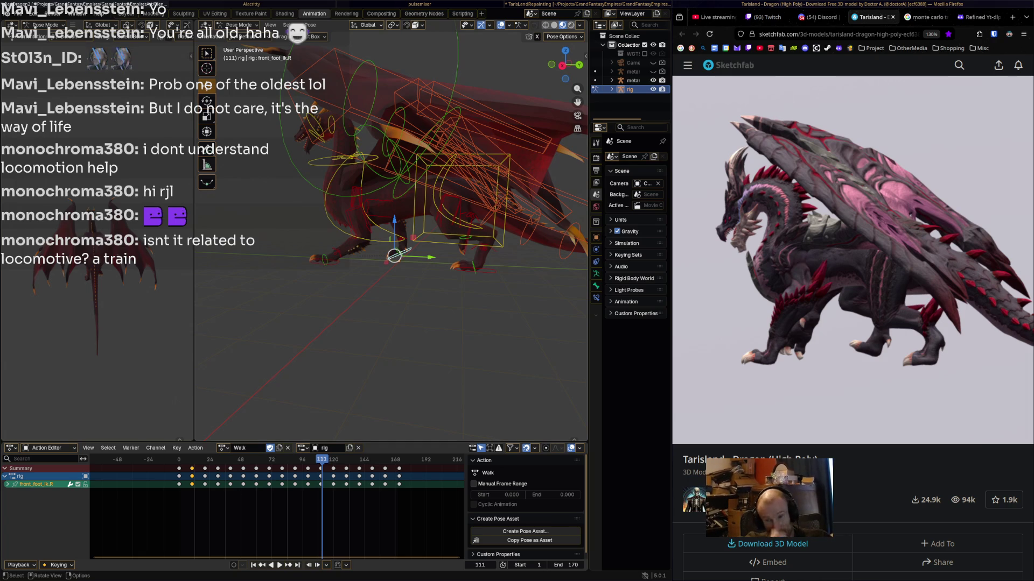
{"action": "middle_click_drag", "start_coordinate": [377, 242], "coordinate": [393, 242]}
{"action": "left_click", "coordinate": [386, 195]}
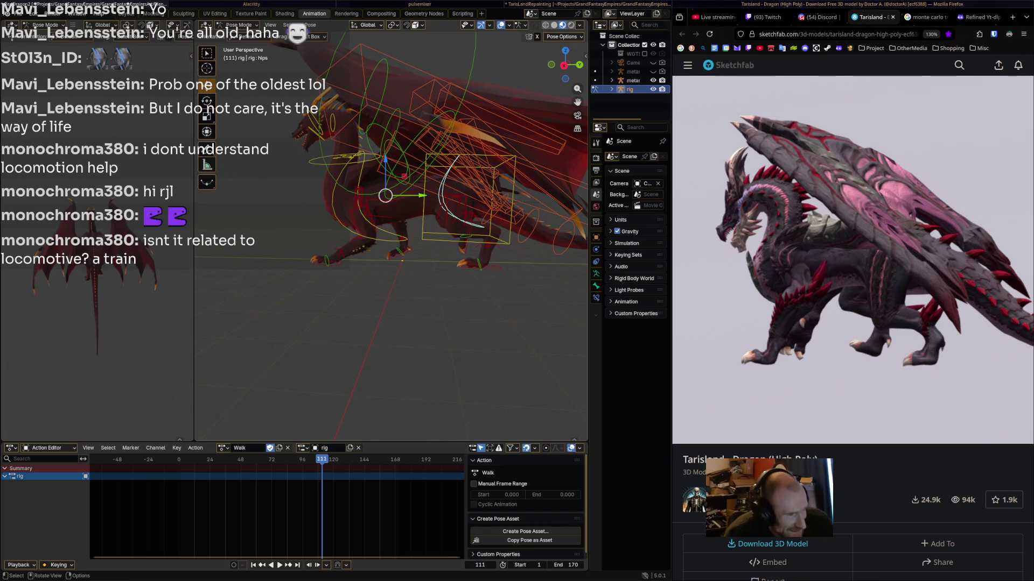
{"action": "middle_click_drag", "start_coordinate": [455, 161], "coordinate": [436, 158]}
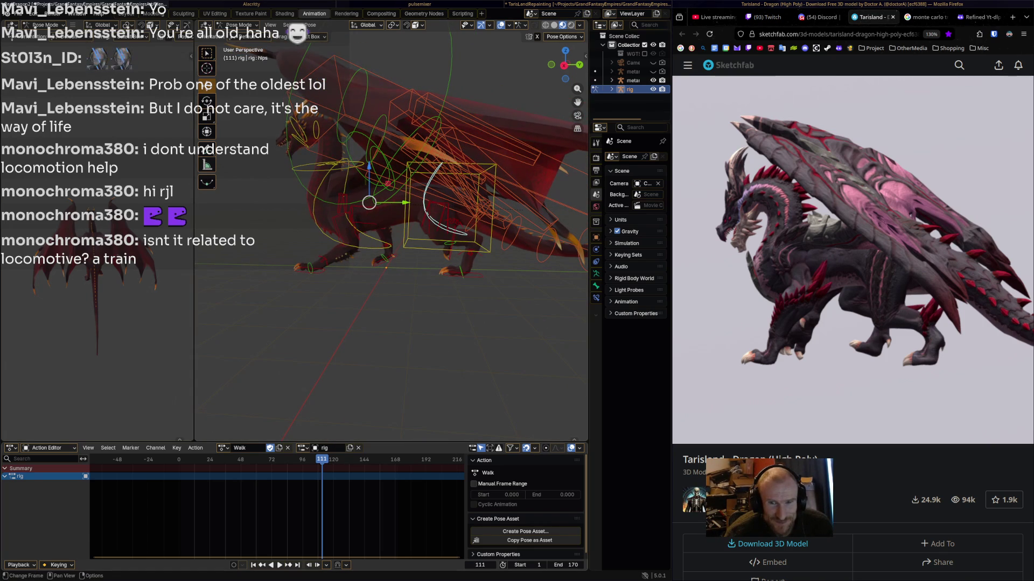
{"action": "key", "text": "space"}
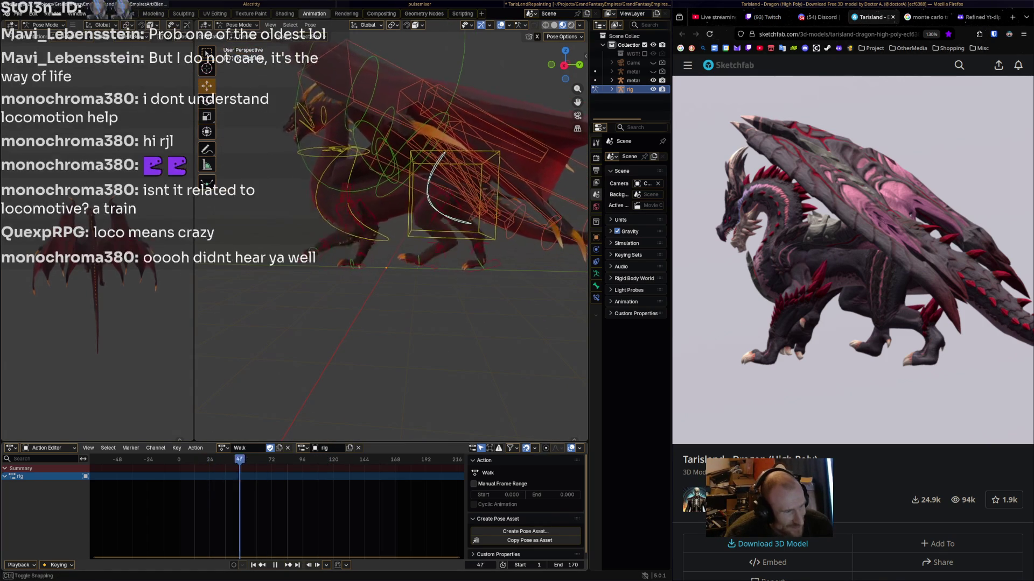
{"action": "key", "text": "space"}
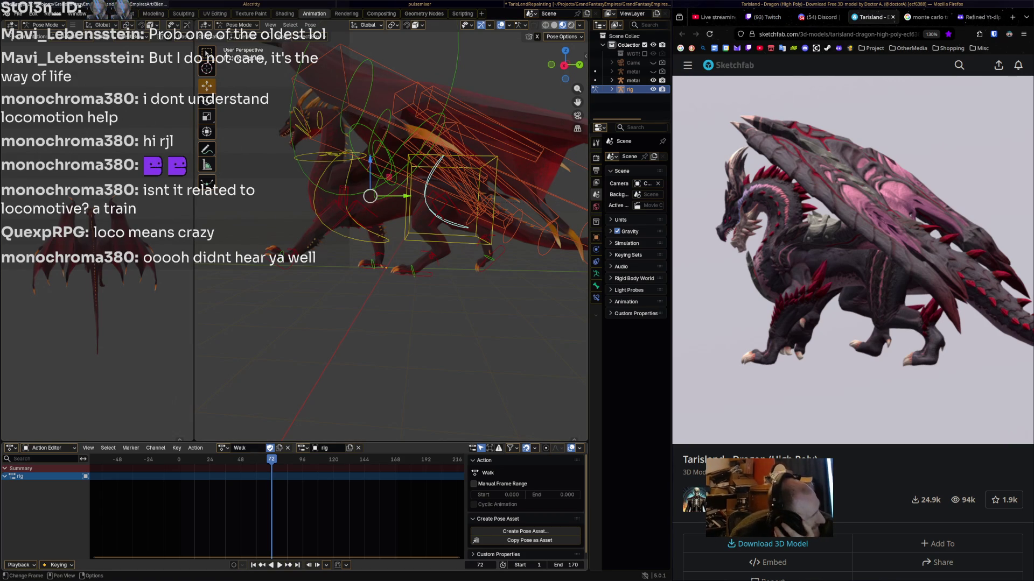
{"action": "mouse_move", "coordinate": [930, 415]}
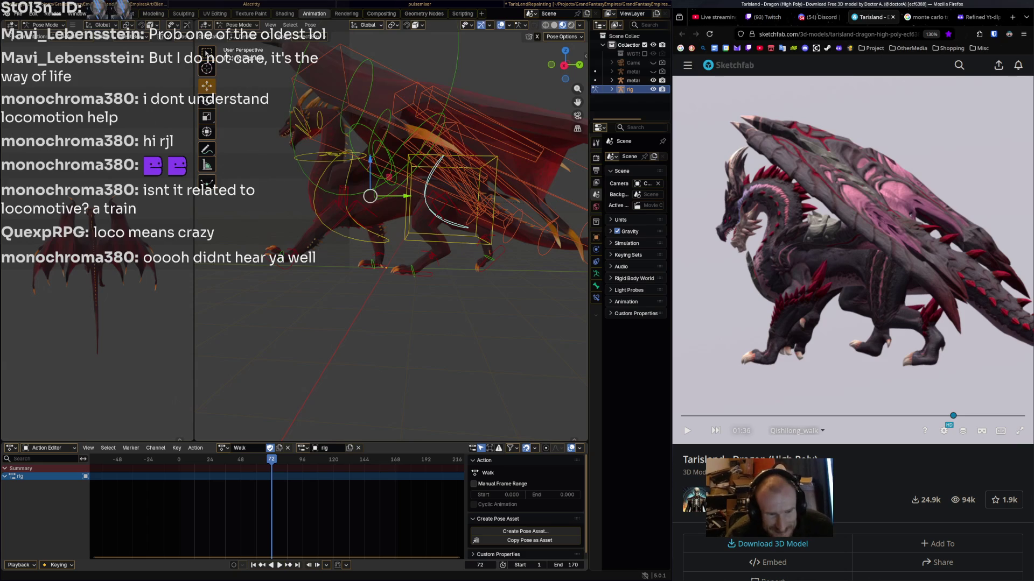
{"action": "mouse_move", "coordinate": [932, 416]}
{"action": "left_mouse_down"}
{"action": "mouse_move", "coordinate": [849, 416]}
{"action": "mouse_move", "coordinate": [946, 416]}
{"action": "mouse_move", "coordinate": [682, 416]}
{"action": "left_mouse_up"}
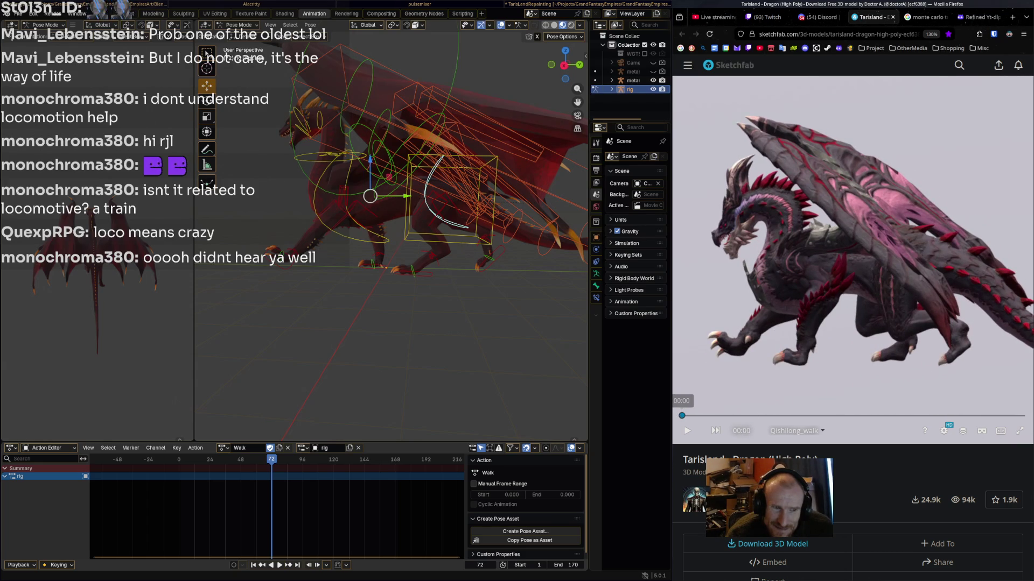
{"action": "left_click_drag", "start_coordinate": [682, 415], "coordinate": [762, 415]}
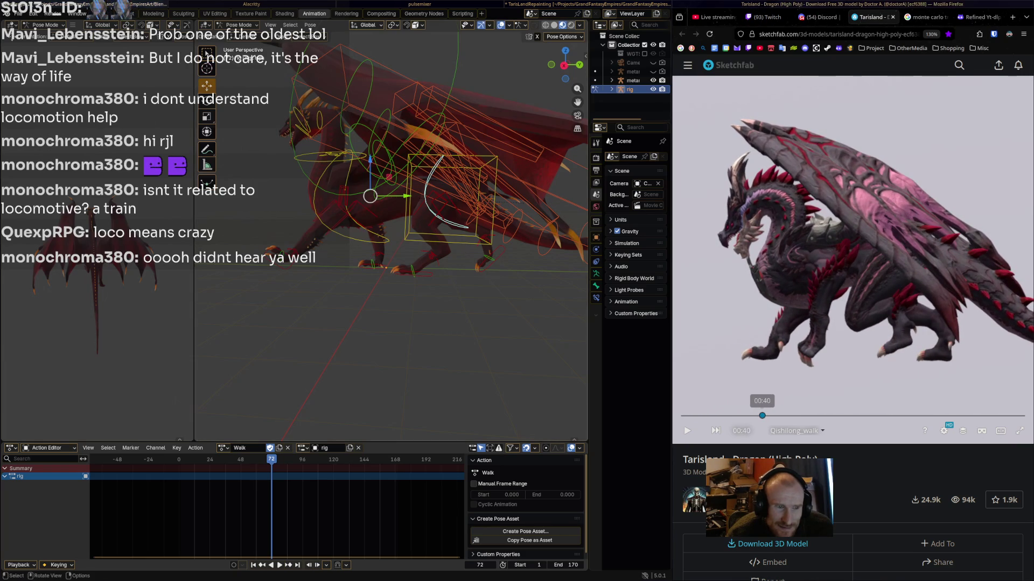
- Key the hips pose at frame 0, then rotate the hips and key them at frame 50
{"action": "key", "text": "shift+ctrl+space"}
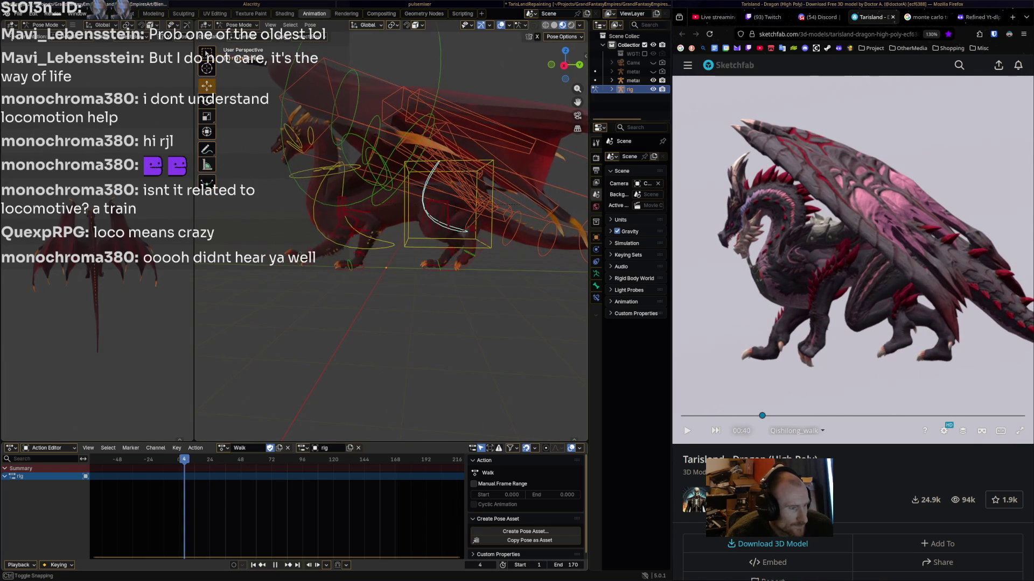
{"action": "left_click_drag", "start_coordinate": [173, 459], "coordinate": [179, 459]}
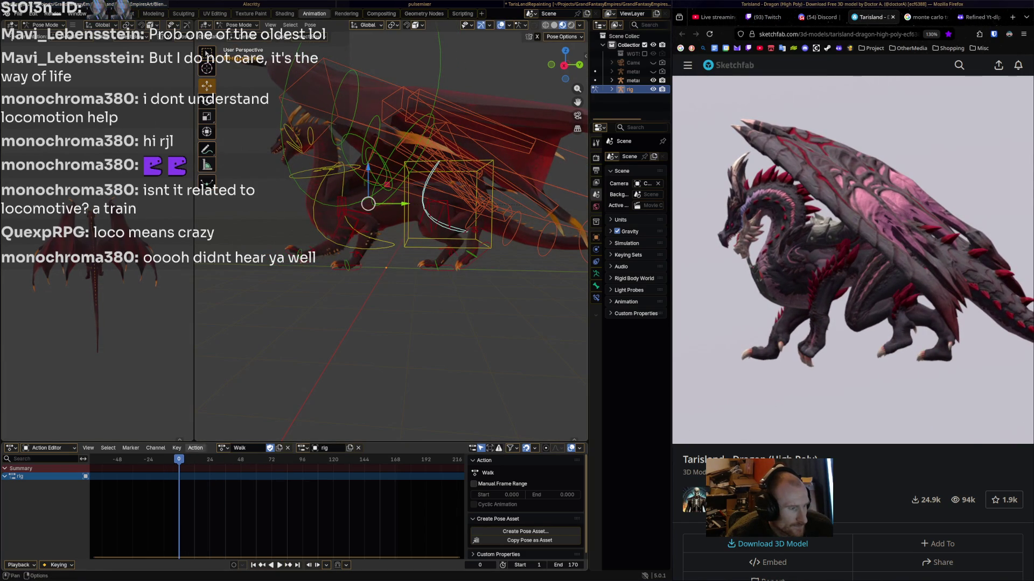
{"action": "key", "text": "i"}
{"action": "key", "text": "space"}
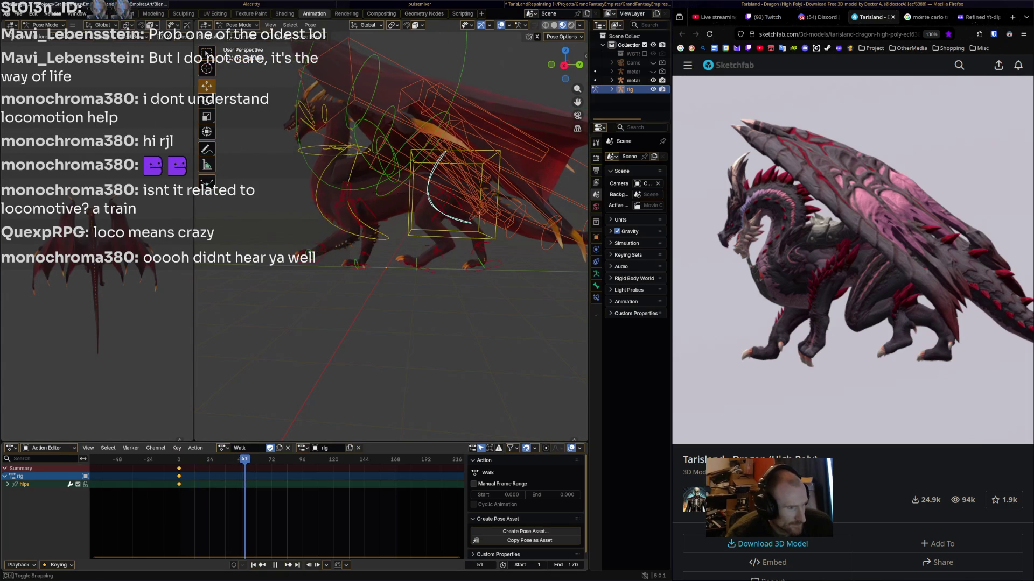
{"action": "key", "text": "space"}
{"action": "key", "text": "r"}
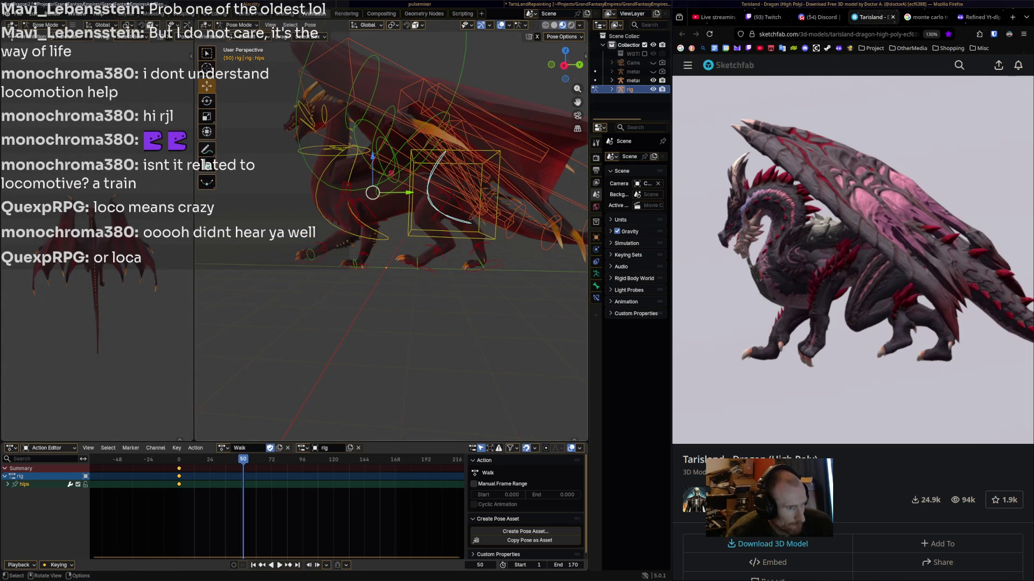
{"action": "left_click", "coordinate": [481, 282]}
{"action": "key", "text": "i"}
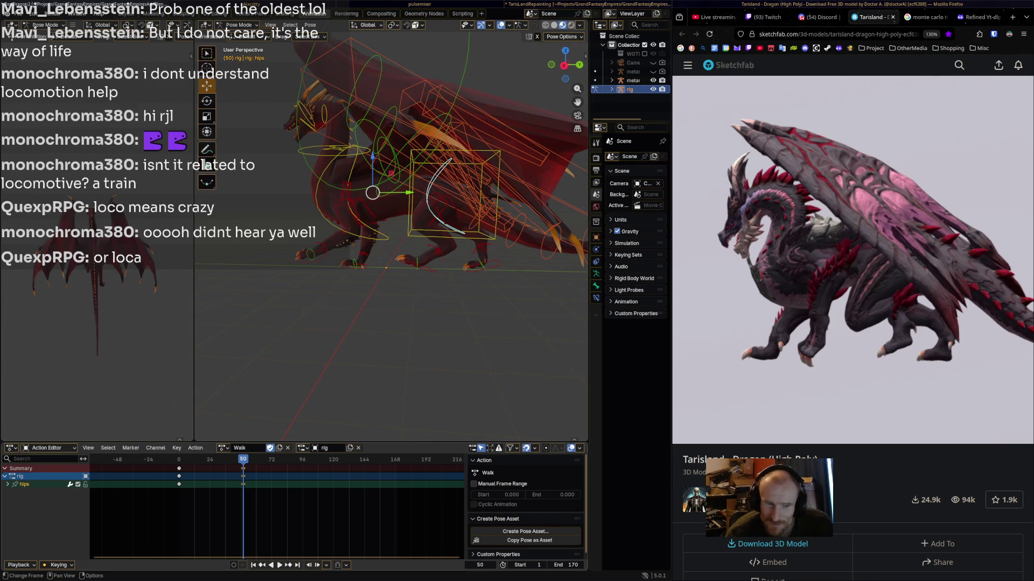
- Rotate the hips the opposite way and key the pose at frame 94
{"action": "key", "text": "space"}
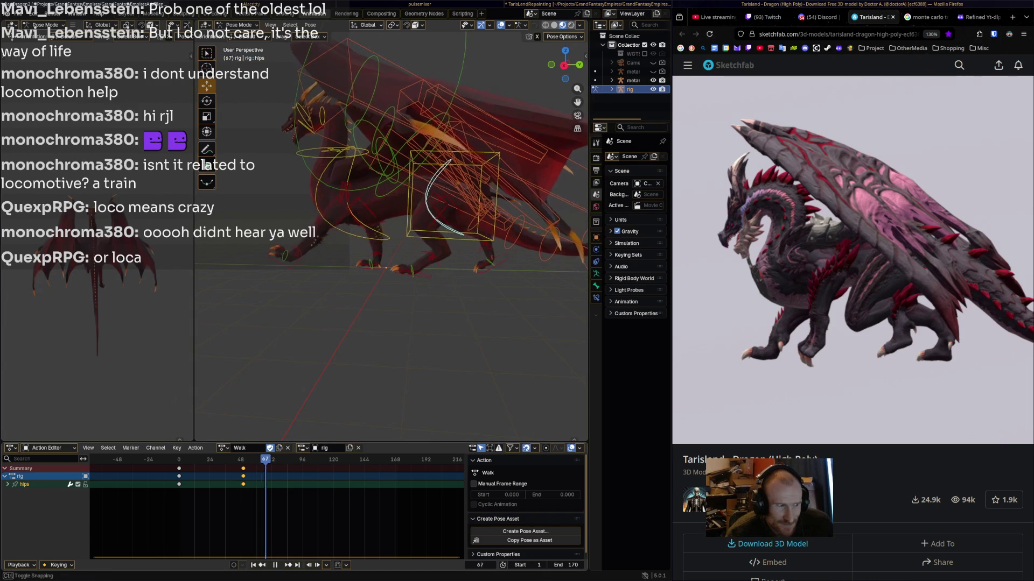
{"action": "key", "text": "space"}
{"action": "key", "text": "r"}
{"action": "key", "text": "Return"}
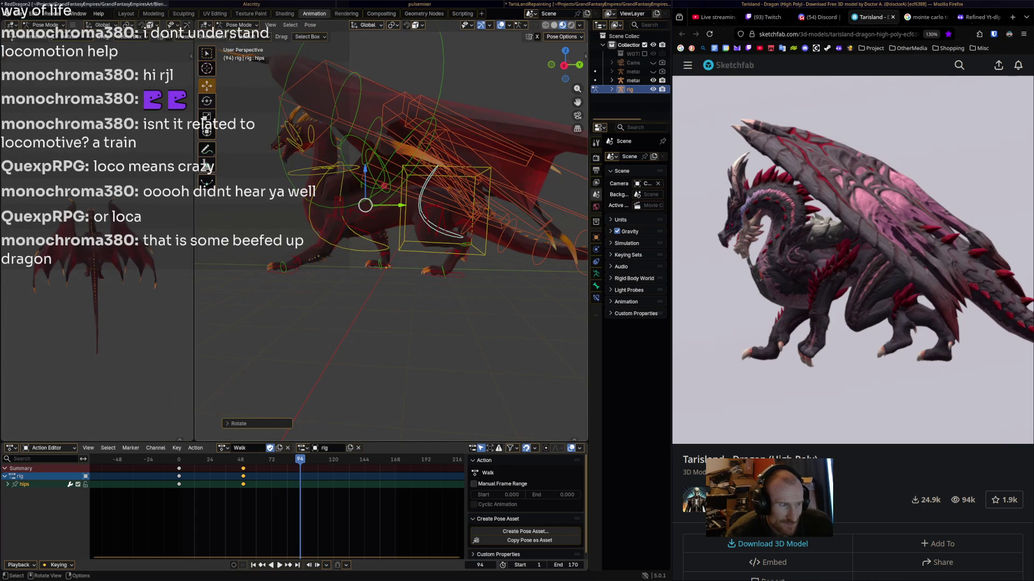
{"action": "key", "text": "i"}
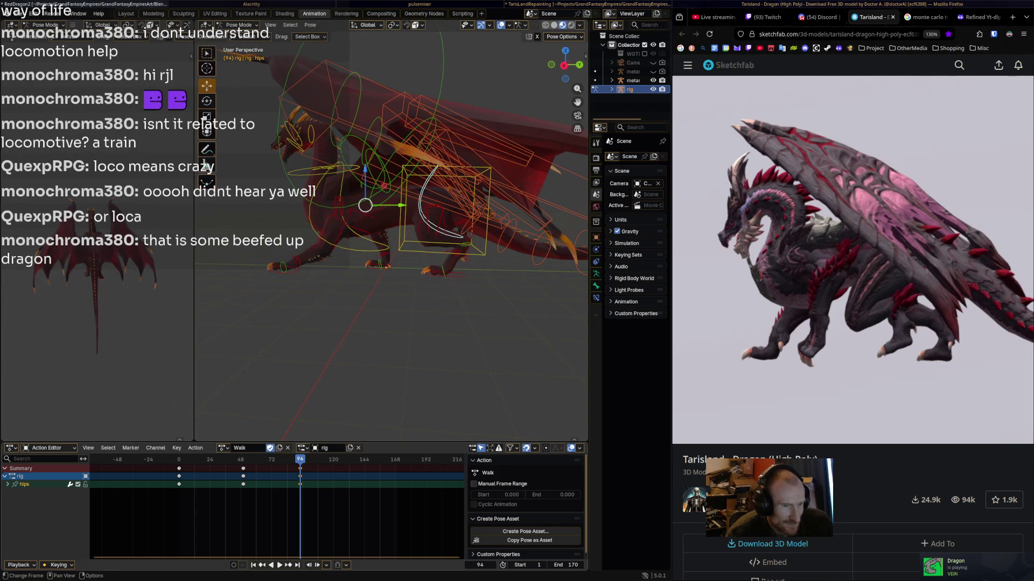
- Rotate the hips again and key the pose at frame 137
{"action": "mouse_move", "coordinate": [851, 323]}
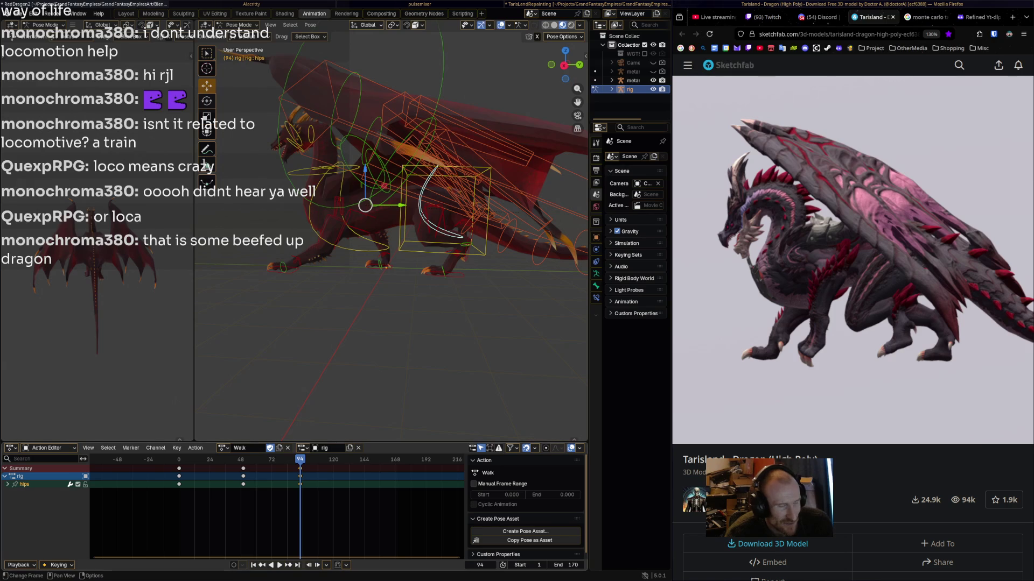
{"action": "key", "text": "space"}
{"action": "key", "text": "space"}
{"action": "key", "text": "r"}
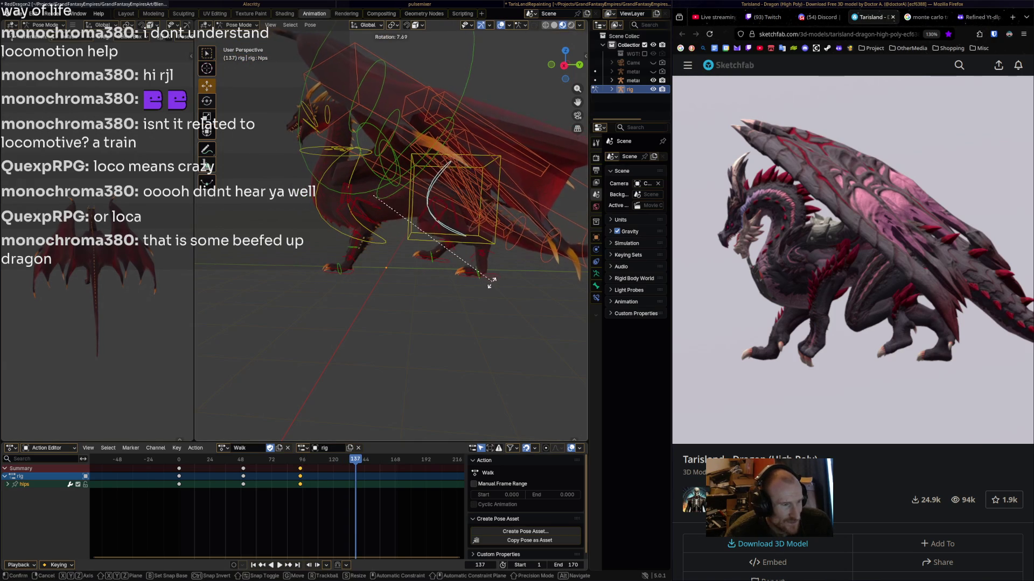
{"action": "left_click", "coordinate": [489, 278]}
{"action": "key", "text": "i"}
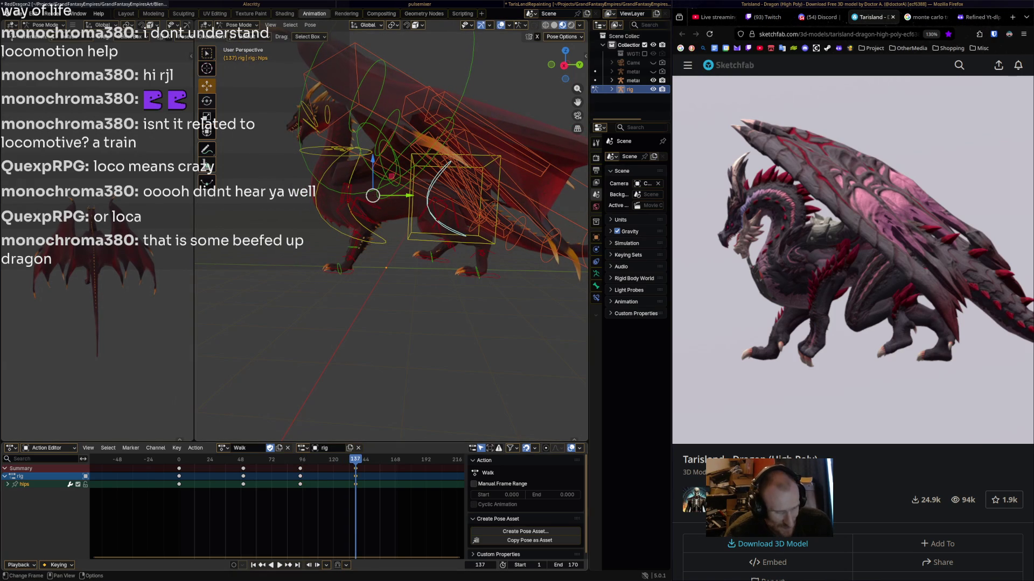
{"action": "right_click", "coordinate": [121, 463]}
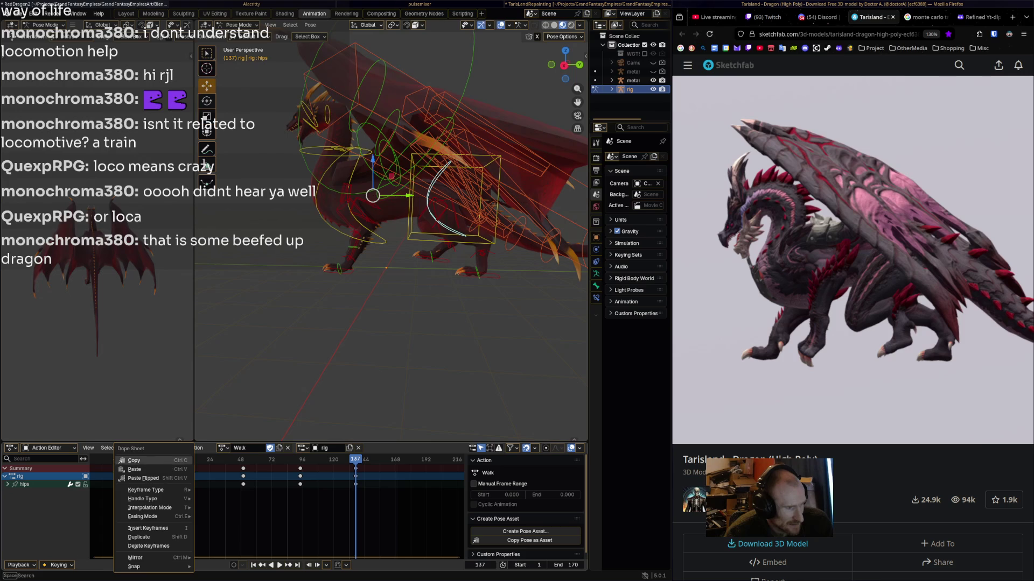
- Paste the frame-0 hips keys just past the end frame and delete the stray keys at frame 144
{"action": "left_click", "coordinate": [140, 473]}
{"action": "key", "text": "space"}
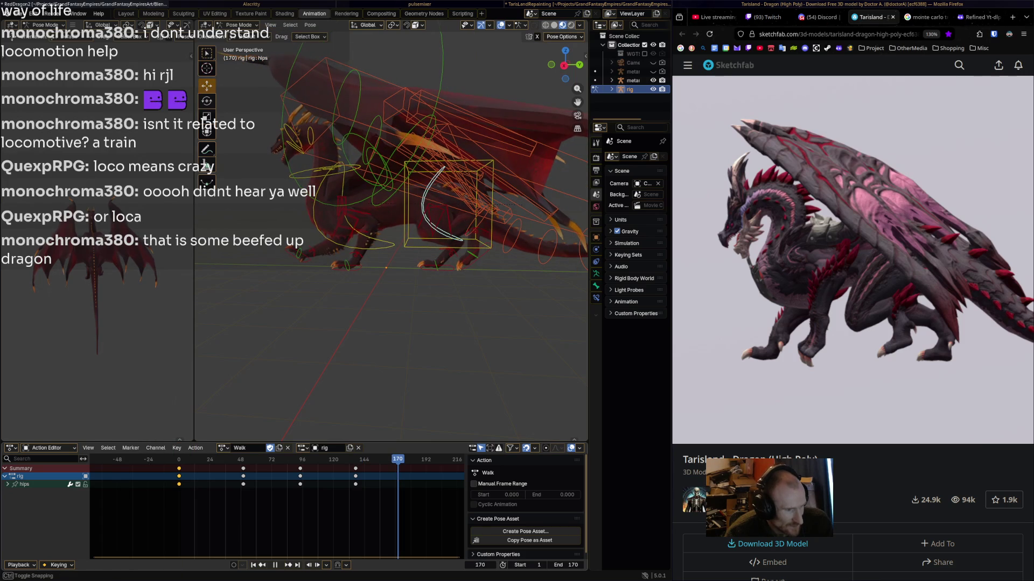
{"action": "key", "text": "space"}
{"action": "key", "text": "Right"}
{"action": "key", "text": "ctrl+v"}
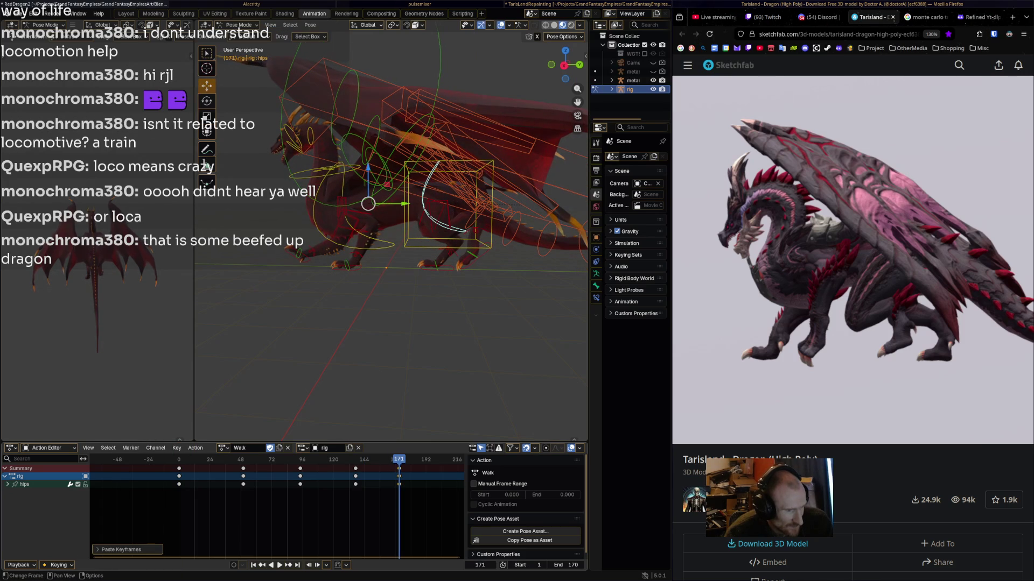
{"action": "left_click", "coordinate": [355, 469]}
{"action": "key", "text": "x"}
{"action": "left_click", "coordinate": [331, 482]}
- Replay the looping walk from the start and reselect the hips bone
{"action": "key", "text": "a"}
{"action": "key", "text": "x"}
{"action": "key", "text": "Return"}
{"action": "key", "text": "shift+Left"}
{"action": "key", "text": "space"}
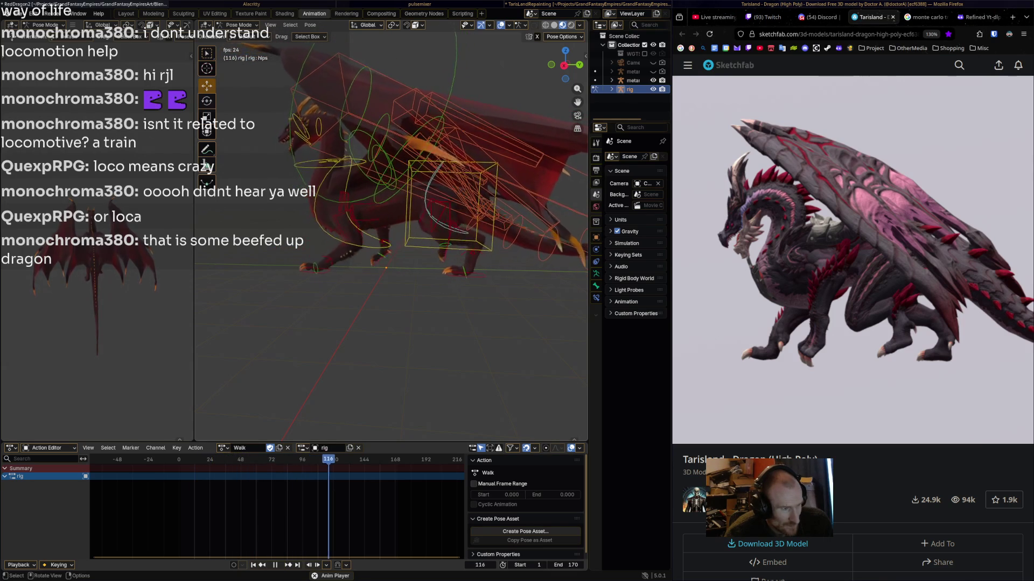
{"action": "key", "text": "space"}
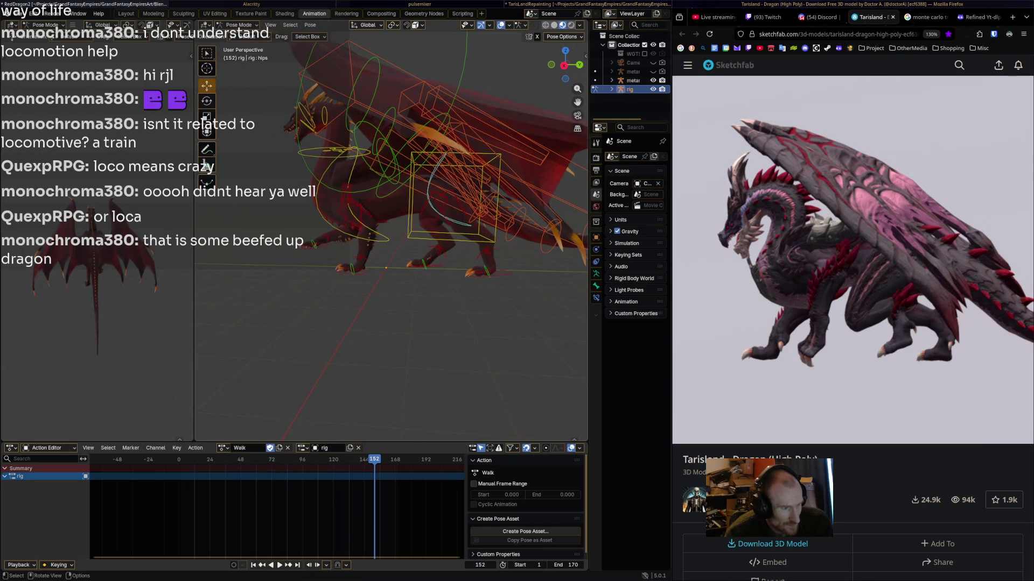
{"action": "left_click", "coordinate": [431, 194]}
{"action": "key", "text": "space"}
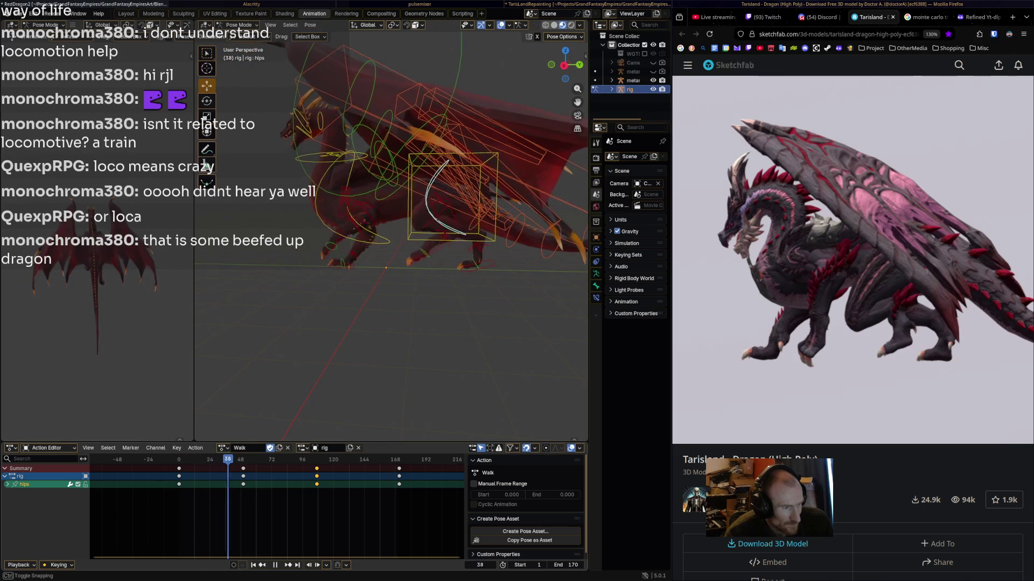
- Rework the hips rotation at frames 50 and 107, then replay the loop to review it
{"action": "key", "text": "r"}
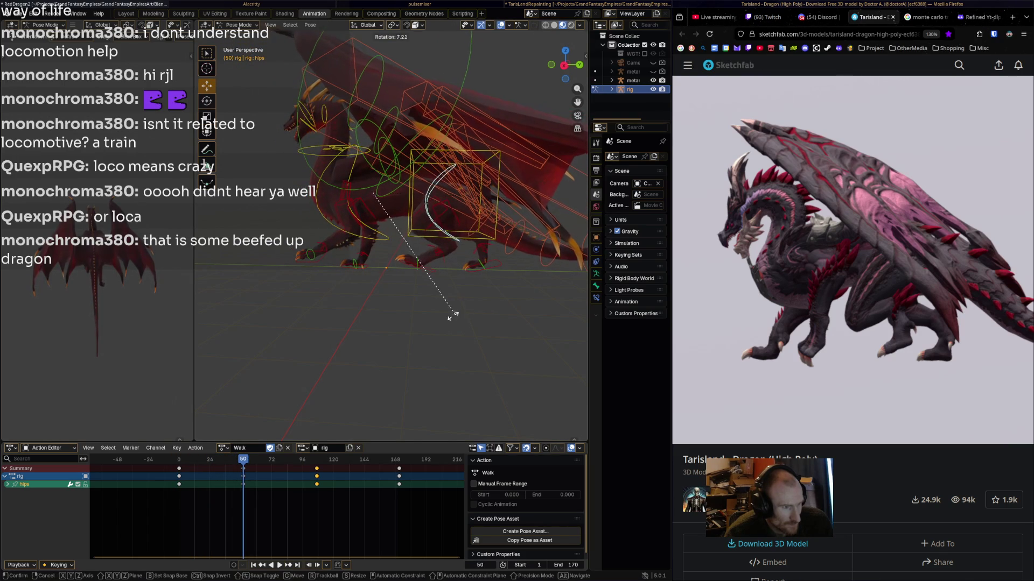
{"action": "left_click", "coordinate": [449, 316]}
{"action": "key", "text": "space"}
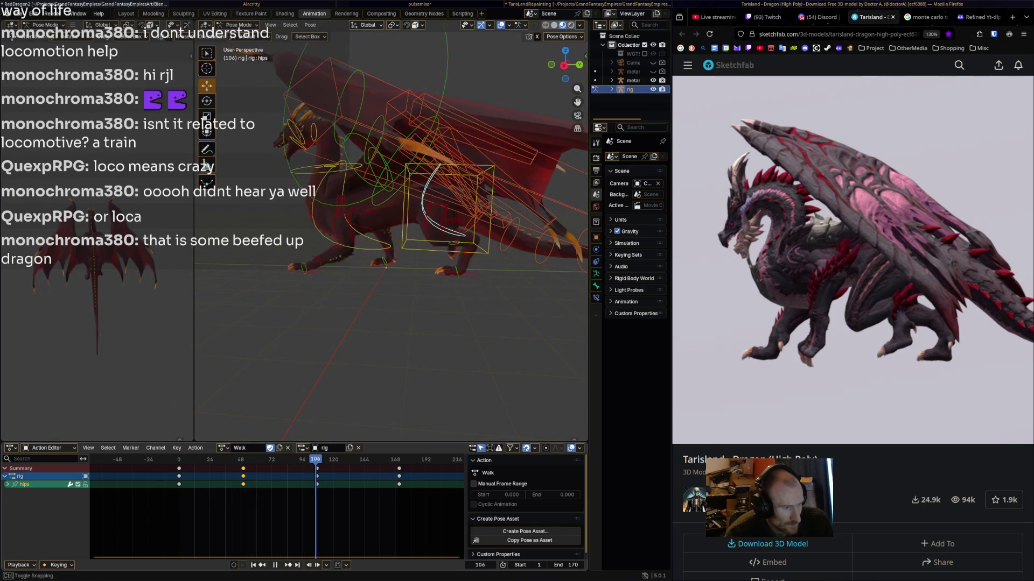
{"action": "key", "text": "r"}
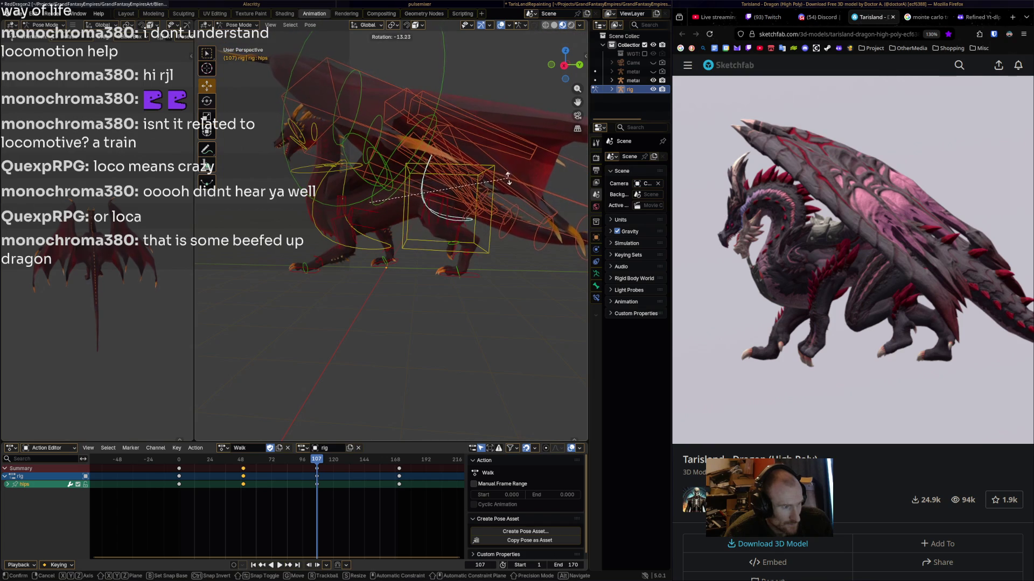
{"action": "left_click", "coordinate": [508, 188]}
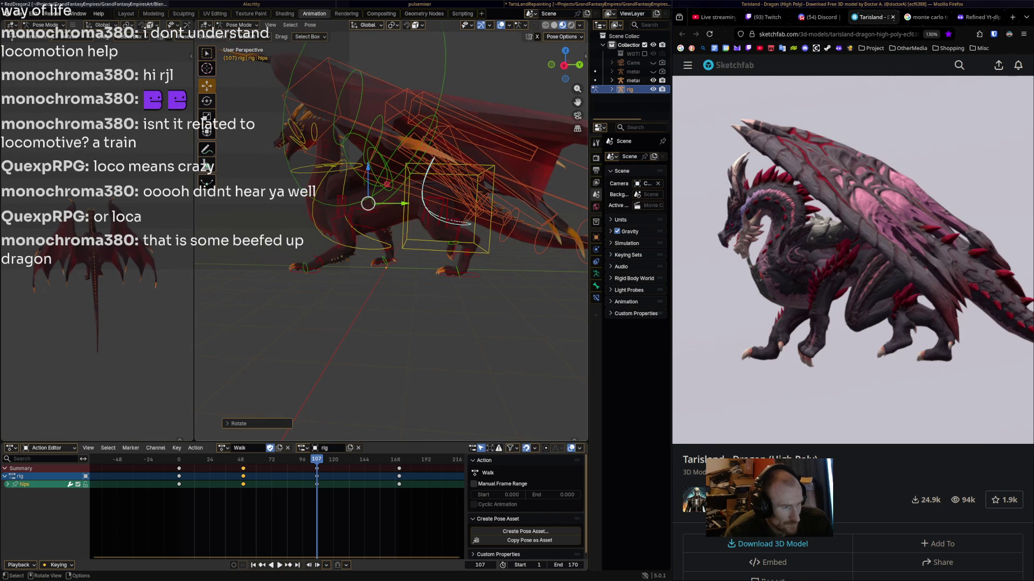
{"action": "key", "text": "space"}
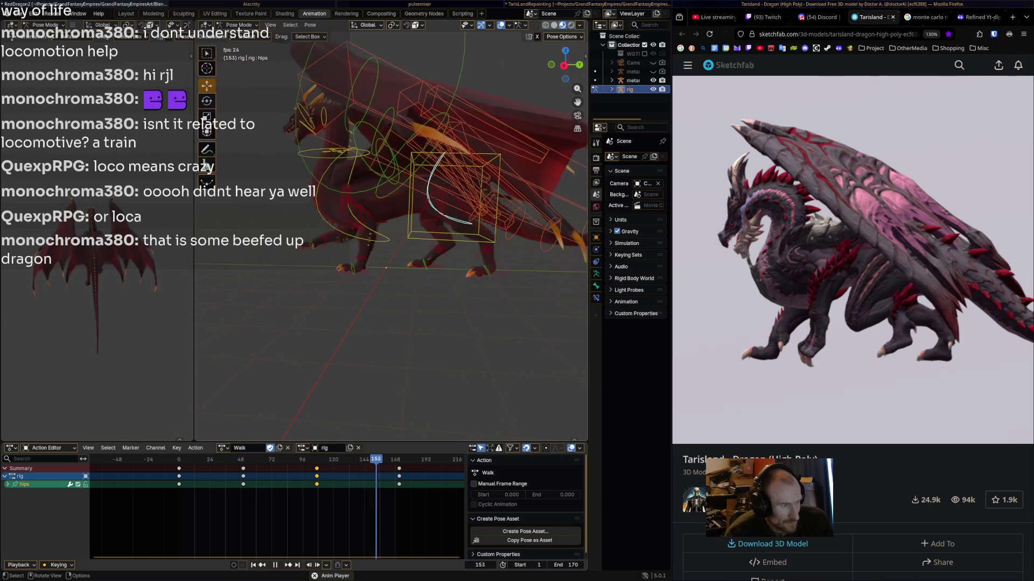
- Turn the view toward the dragon's head, select the neck control and rewind to frame 0
{"action": "key", "text": "space"}
{"action": "key", "text": "space"}
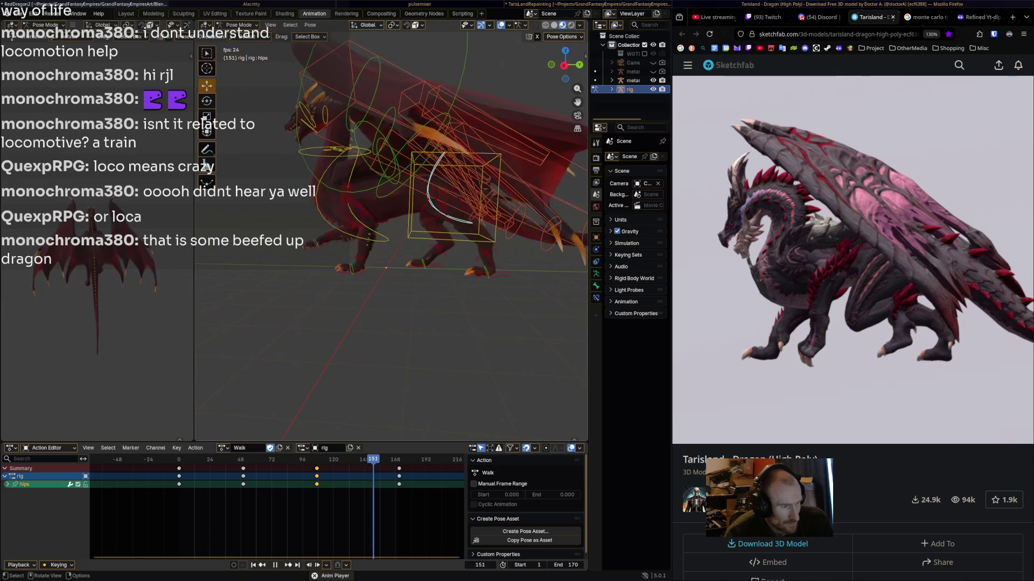
{"action": "key", "text": "space"}
{"action": "middle_click_drag", "start_coordinate": [377, 199], "coordinate": [382, 201]}
{"action": "scroll", "coordinate": [377, 199], "scroll_direction": "down", "scroll_amount": 3}
{"action": "scroll", "coordinate": [301, 226], "scroll_direction": "up", "scroll_amount": 3}
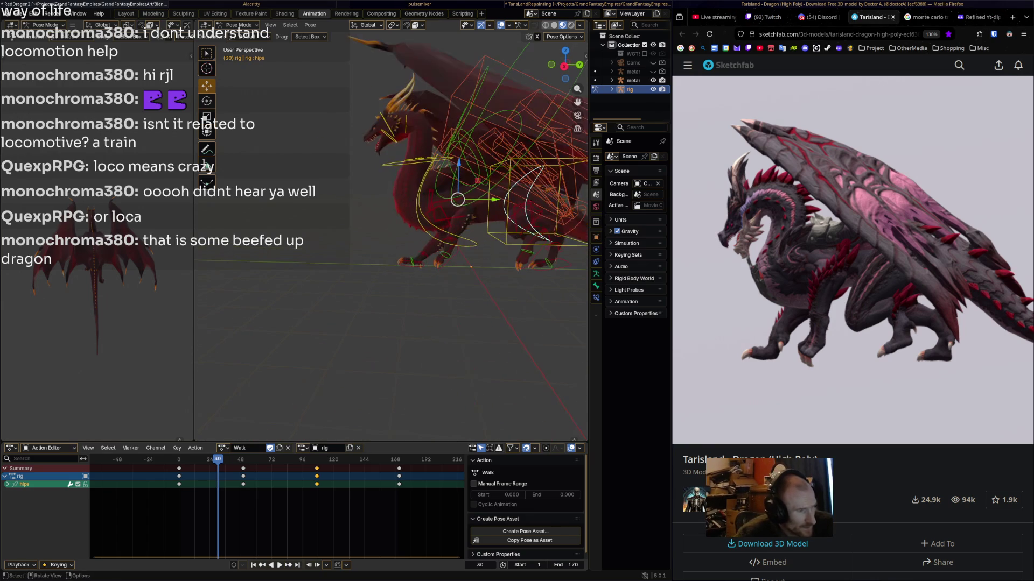
{"action": "left_click_drag", "start_coordinate": [377, 199], "coordinate": [353, 214], "text": "shift"}
{"action": "middle_click_drag", "start_coordinate": [353, 214], "coordinate": [351, 214], "text": "shift"}
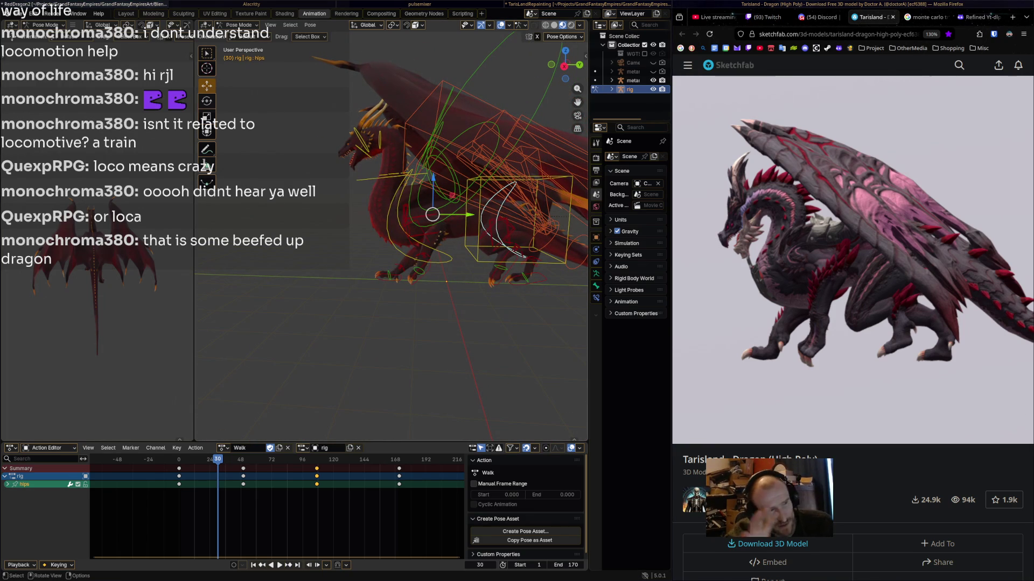
{"action": "middle_click_drag", "start_coordinate": [351, 213], "coordinate": [304, 216]}
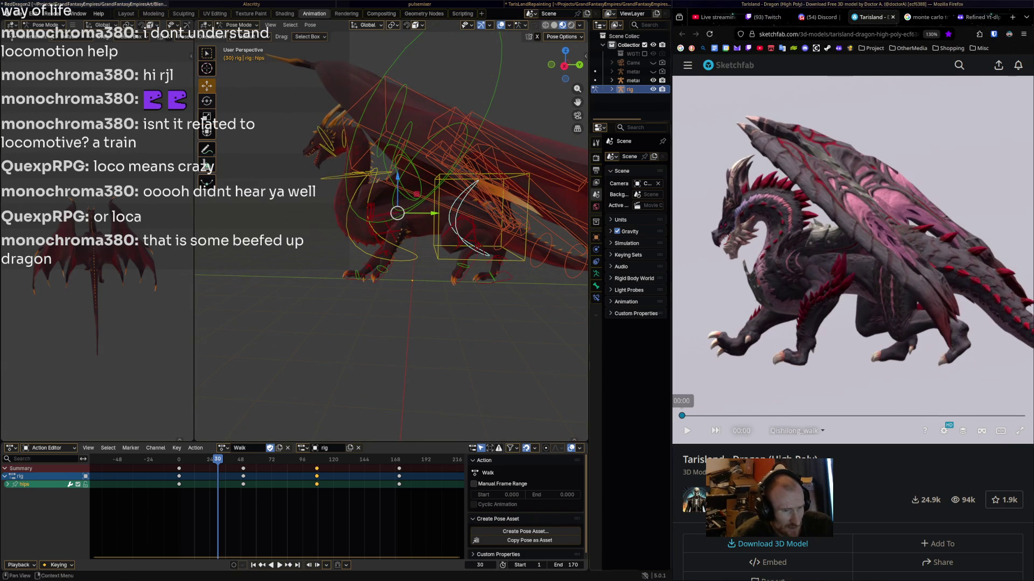
{"action": "middle_click_drag", "start_coordinate": [304, 215], "coordinate": [283, 215]}
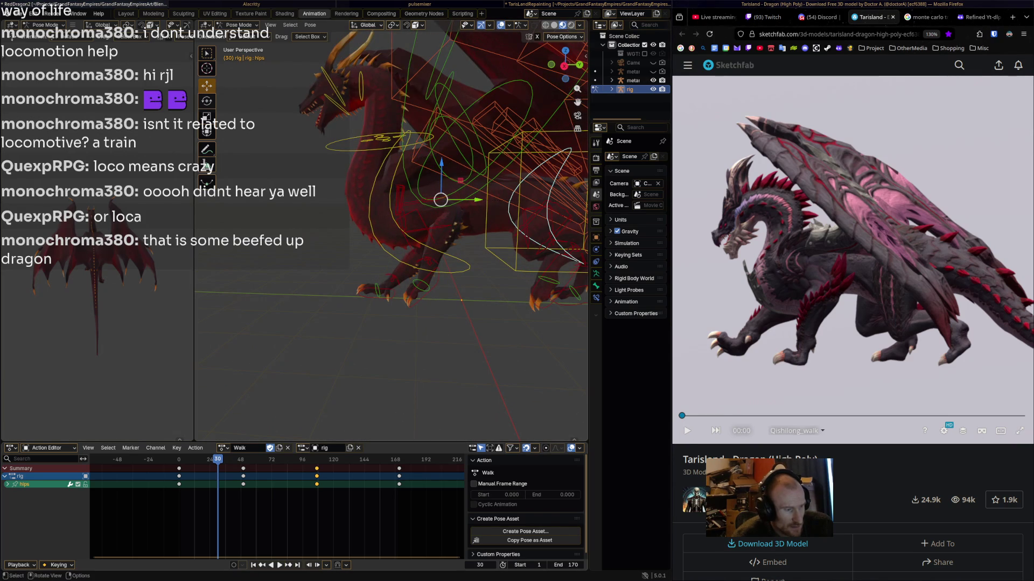
{"action": "left_click", "coordinate": [378, 138]}
{"action": "left_click_drag", "start_coordinate": [218, 459], "coordinate": [179, 459]}
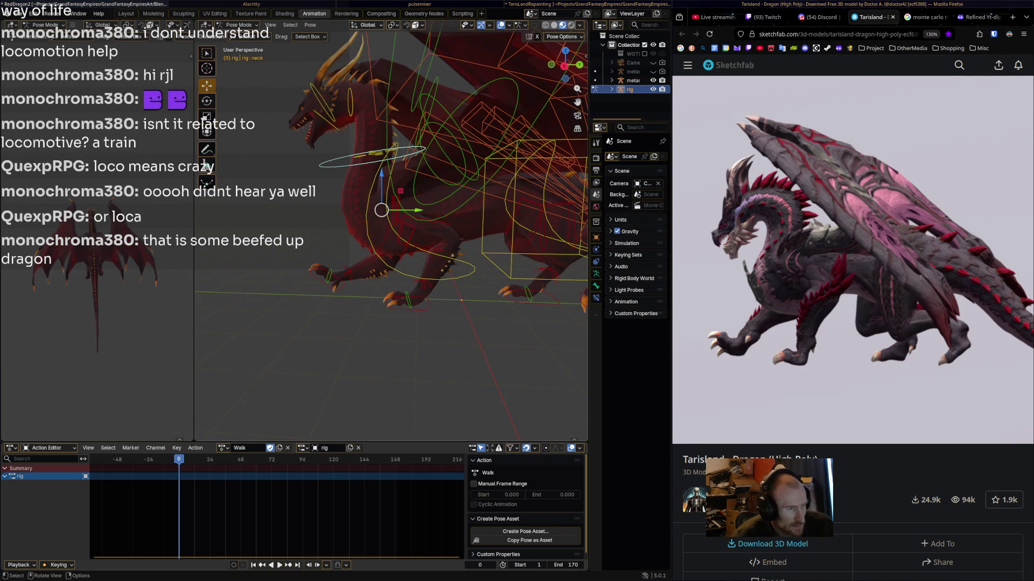
- Key the neck's starting pose at frame 0 and scrub the reference walk to study the neck
{"action": "key", "text": "i"}
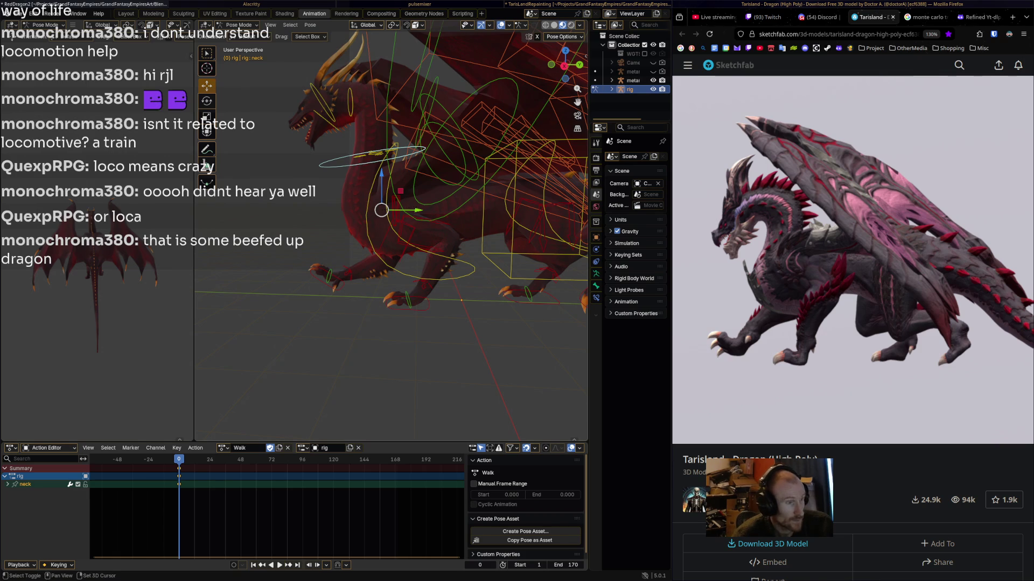
{"action": "middle_click_drag", "start_coordinate": [388, 216], "coordinate": [376, 216], "text": "shift"}
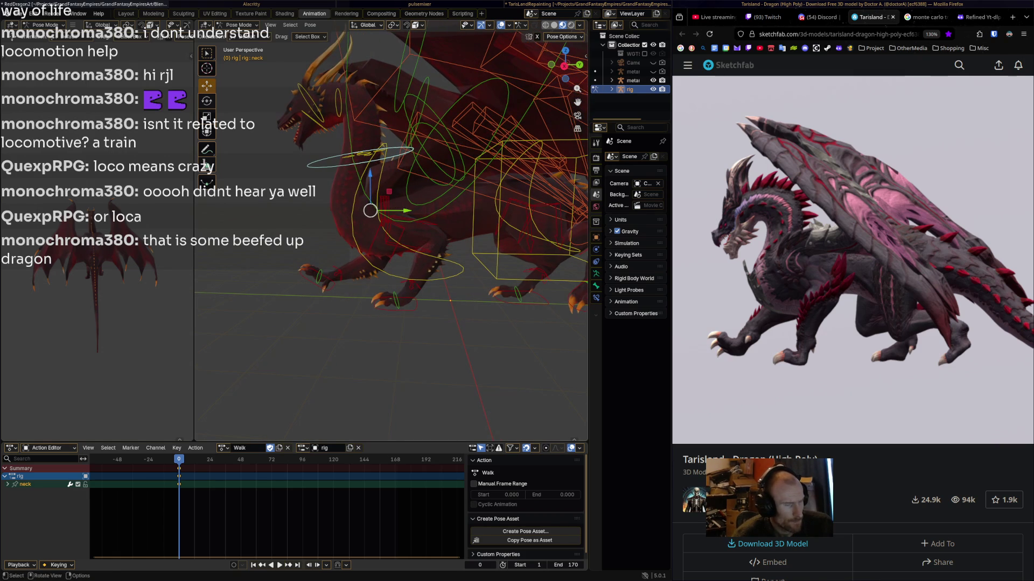
{"action": "left_click_drag", "start_coordinate": [683, 416], "coordinate": [763, 416]}
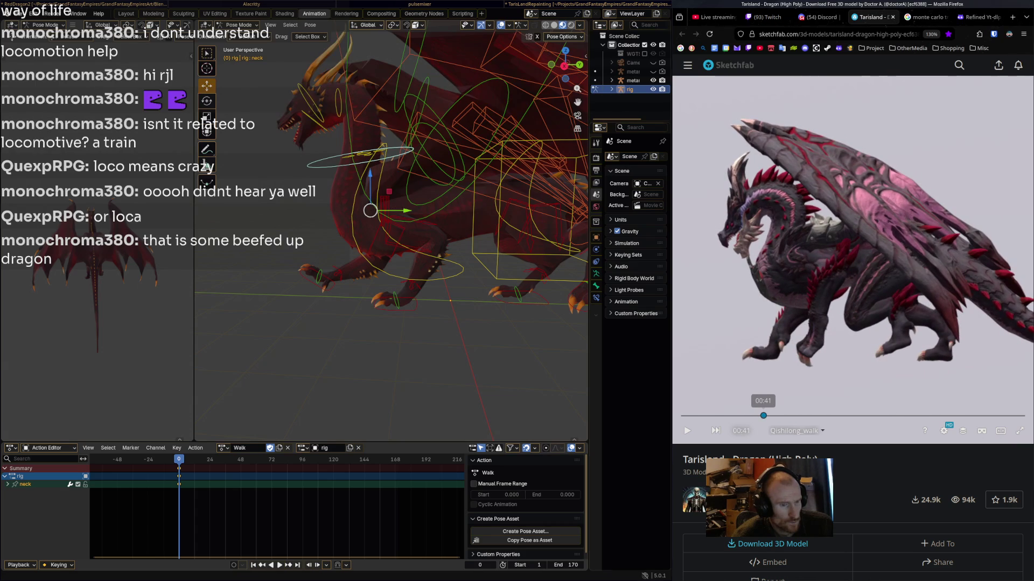
- Rotate the neck and key the new pose at frame 47
{"action": "key", "text": "r"}
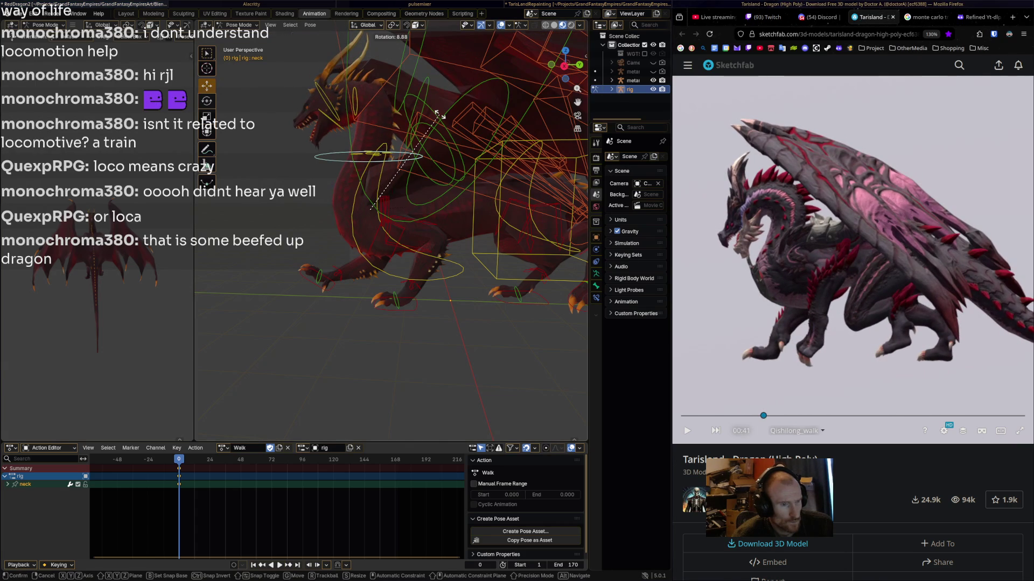
{"action": "left_click", "coordinate": [437, 114]}
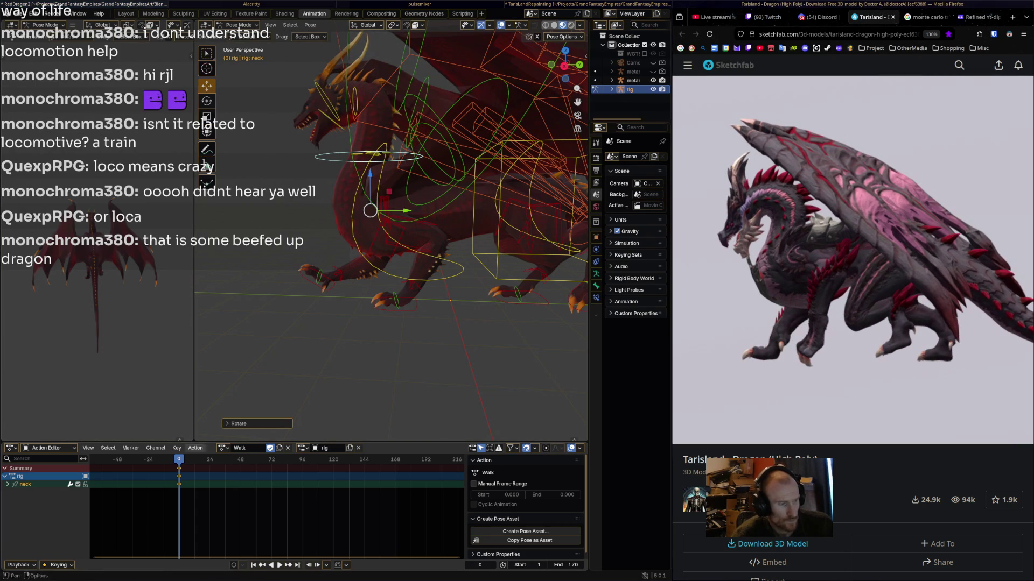
{"action": "key", "text": "space"}
{"action": "key", "text": "space"}
{"action": "left_click", "coordinate": [233, 460]}
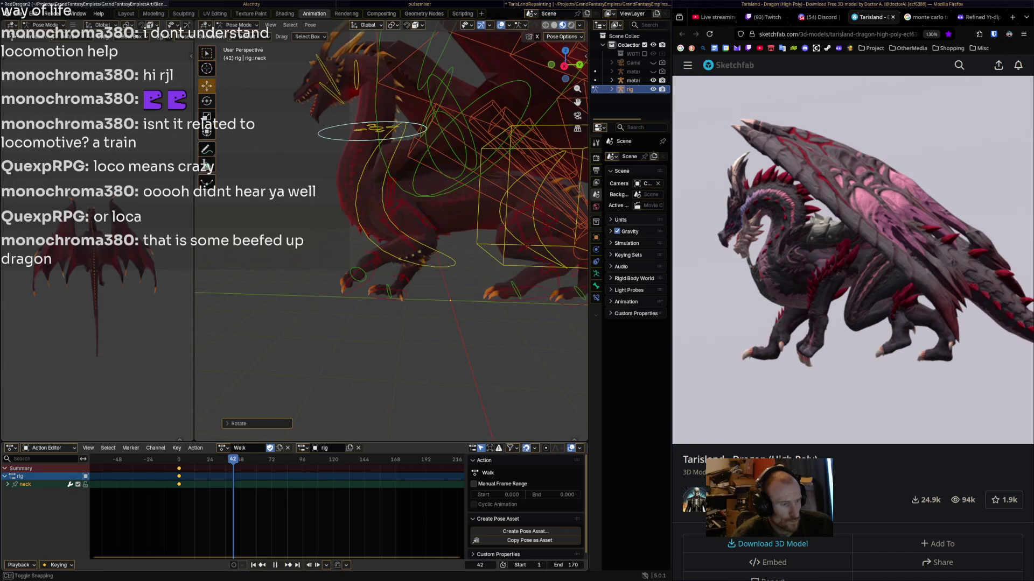
{"action": "key", "text": "space"}
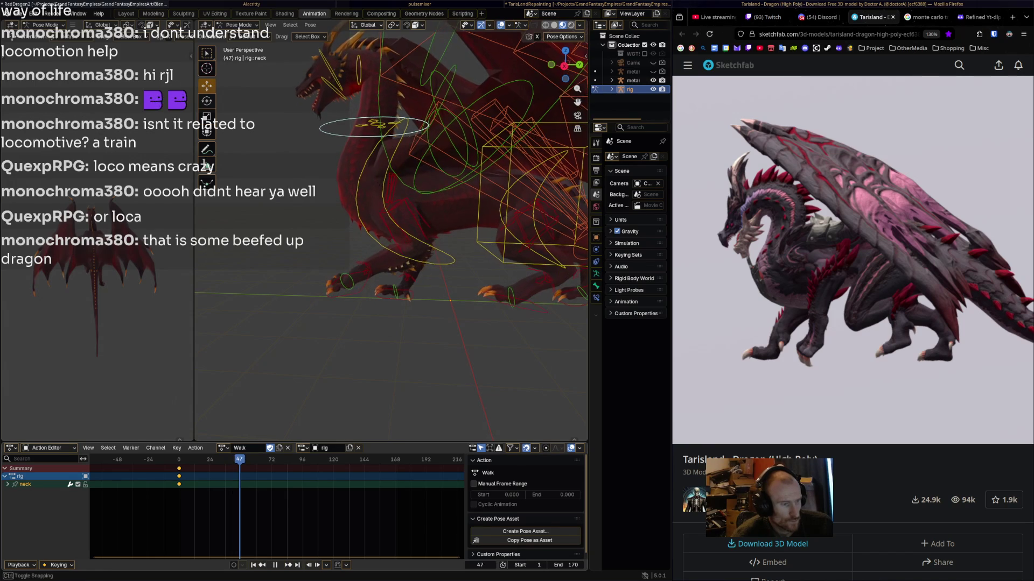
{"action": "key", "text": "r"}
{"action": "key", "text": "Return"}
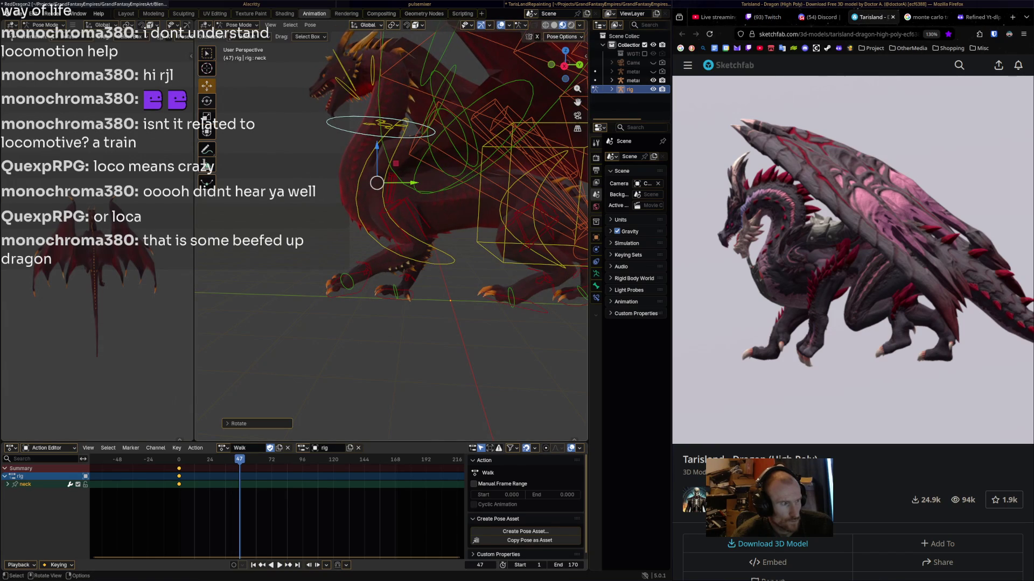
{"action": "key", "text": "i"}
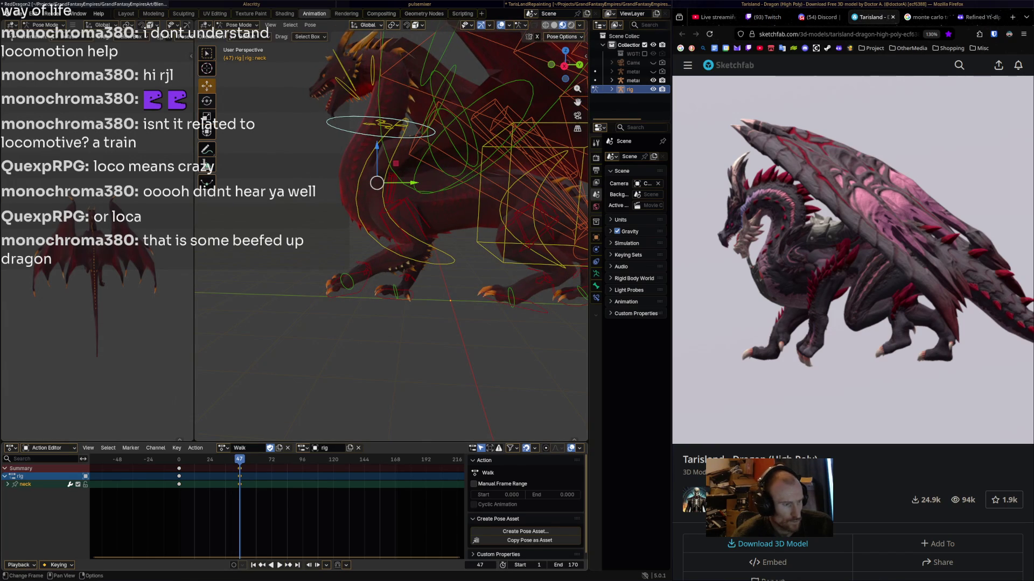
- Rotate the neck and key new poses at frames 90 and 122
{"action": "key", "text": "space"}
{"action": "key", "text": "space"}
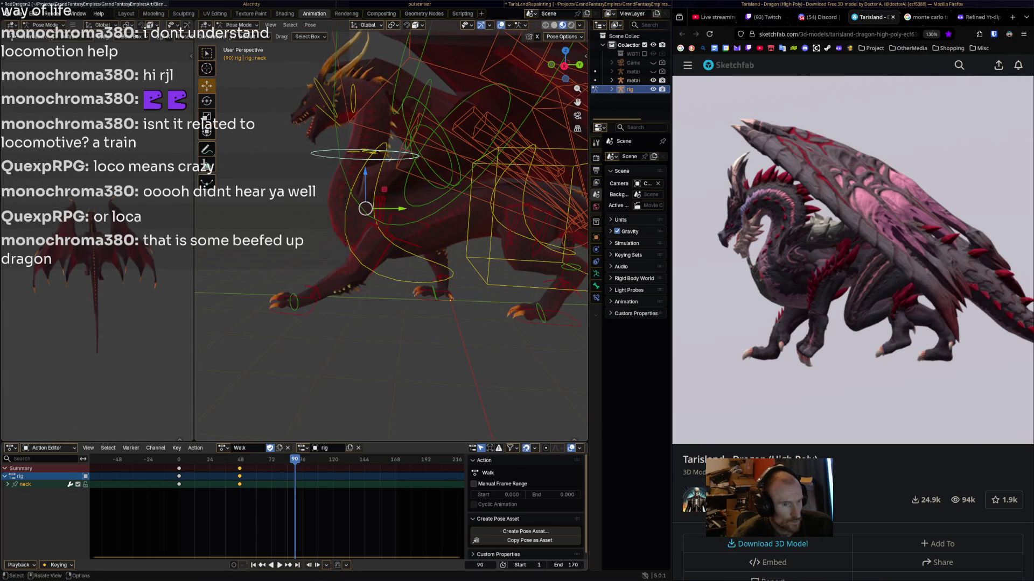
{"action": "key", "text": "r"}
{"action": "key", "text": "Return"}
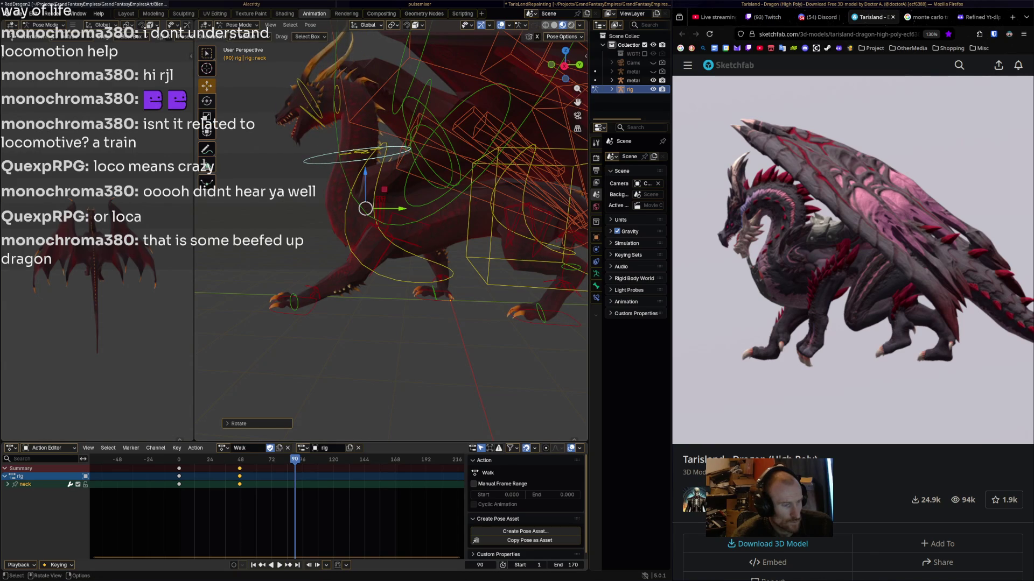
{"action": "key", "text": "i"}
{"action": "key", "text": "space"}
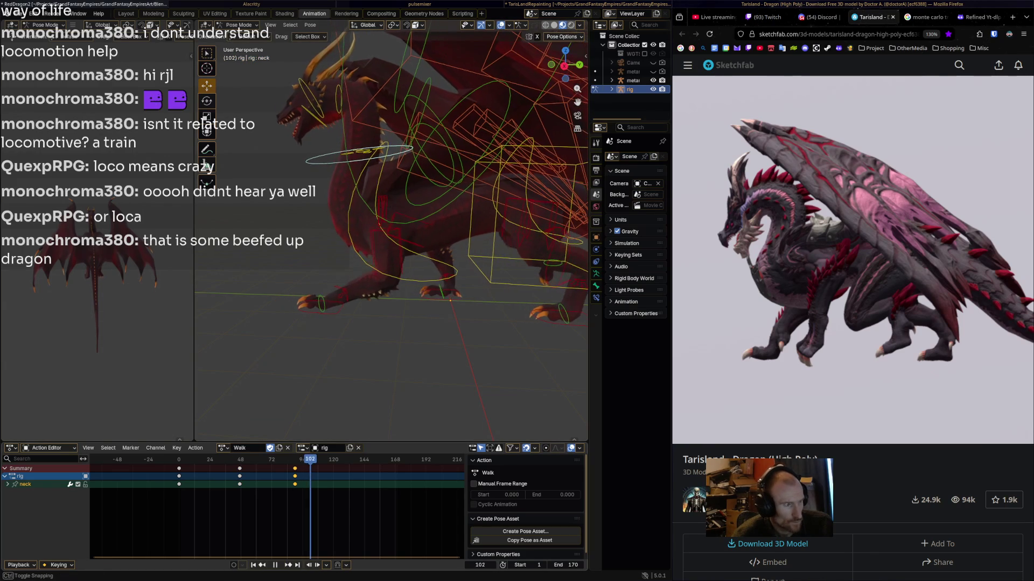
{"action": "key", "text": "space"}
{"action": "key", "text": "r"}
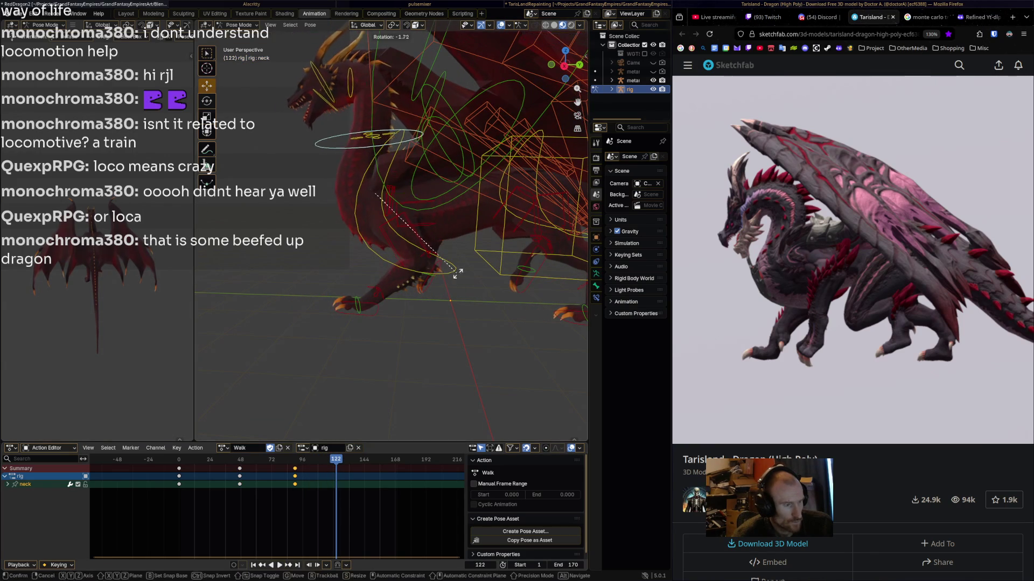
{"action": "key", "text": "Return"}
{"action": "key", "text": "i"}
- Copy the frame-0 neck keys, paste them near the end, and shift the pasted keys earlier
{"action": "key", "text": "space"}
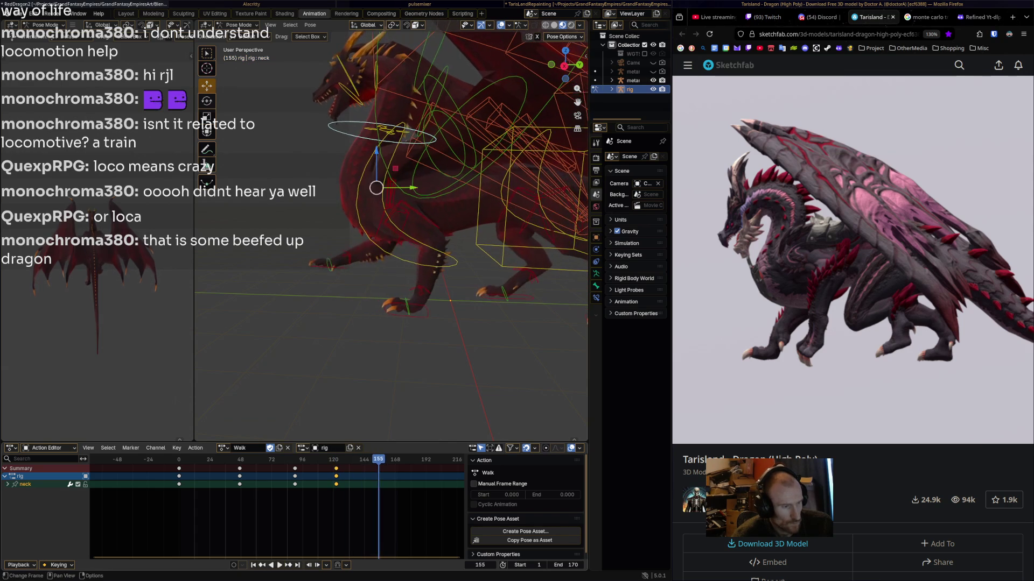
{"action": "left_click", "coordinate": [179, 468]}
{"action": "key", "text": "space"}
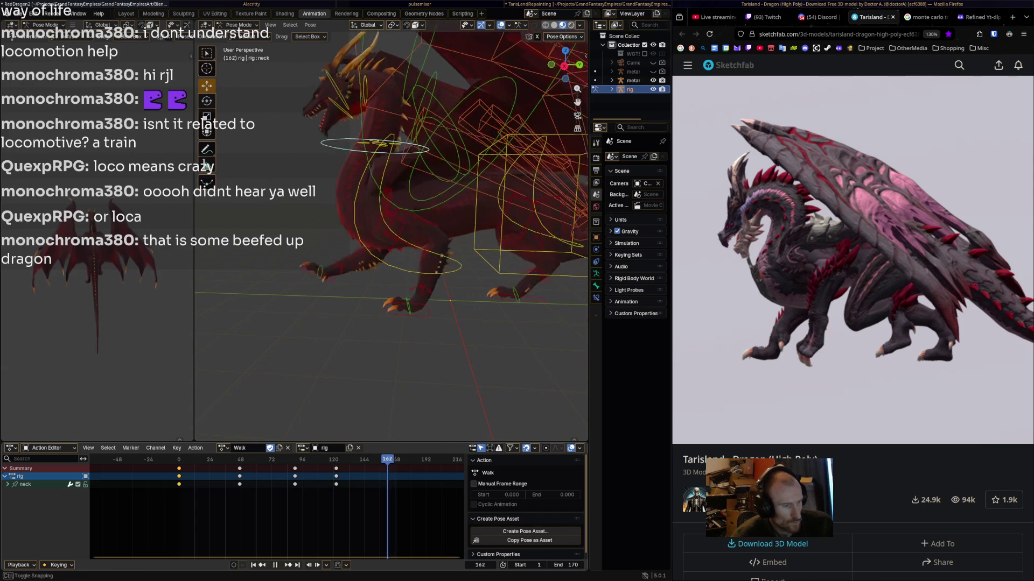
{"action": "key", "text": "space"}
{"action": "key", "text": "ctrl+c"}
{"action": "key", "text": "ctrl+v"}
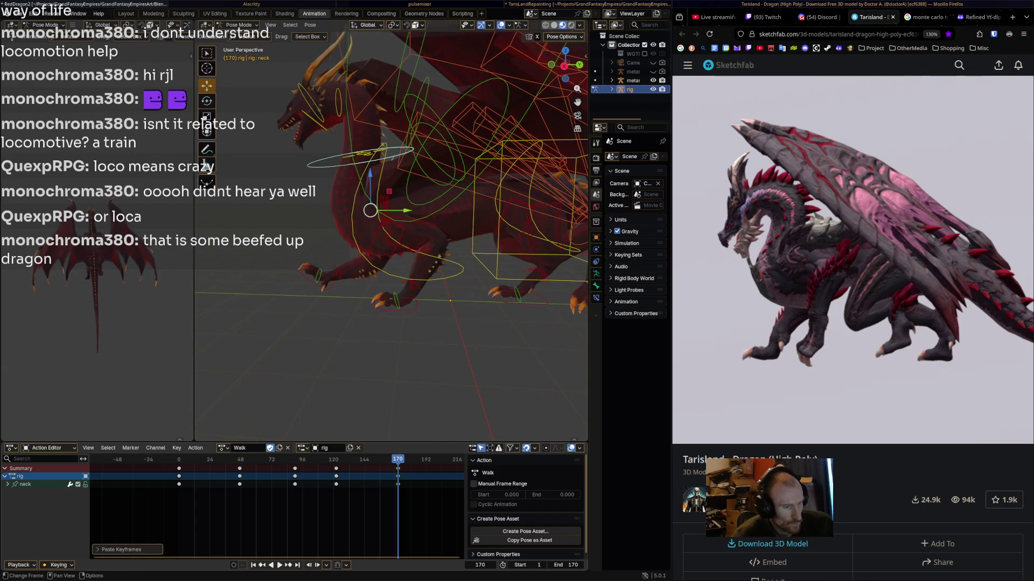
{"action": "key", "text": "Down"}
{"action": "key", "text": "space"}
{"action": "key", "text": "Escape"}
{"action": "key", "text": "g"}
{"action": "key", "text": "Return"}
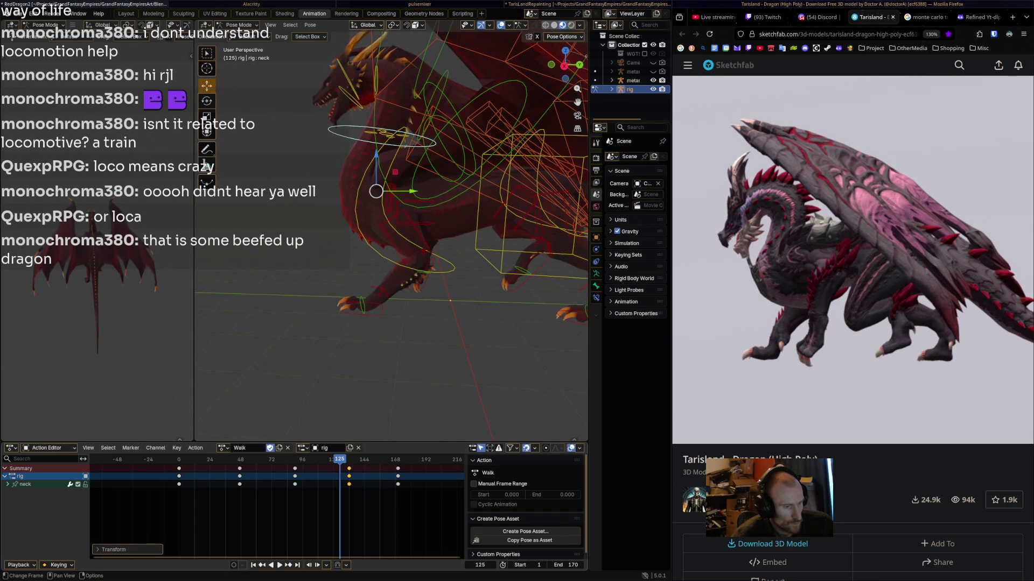
- Key the starting neck pose at frame 170 and replay the loop to check the sway
{"action": "key", "text": "space"}
{"action": "key", "text": "space"}
{"action": "key", "text": "i"}
{"action": "key", "text": "space"}
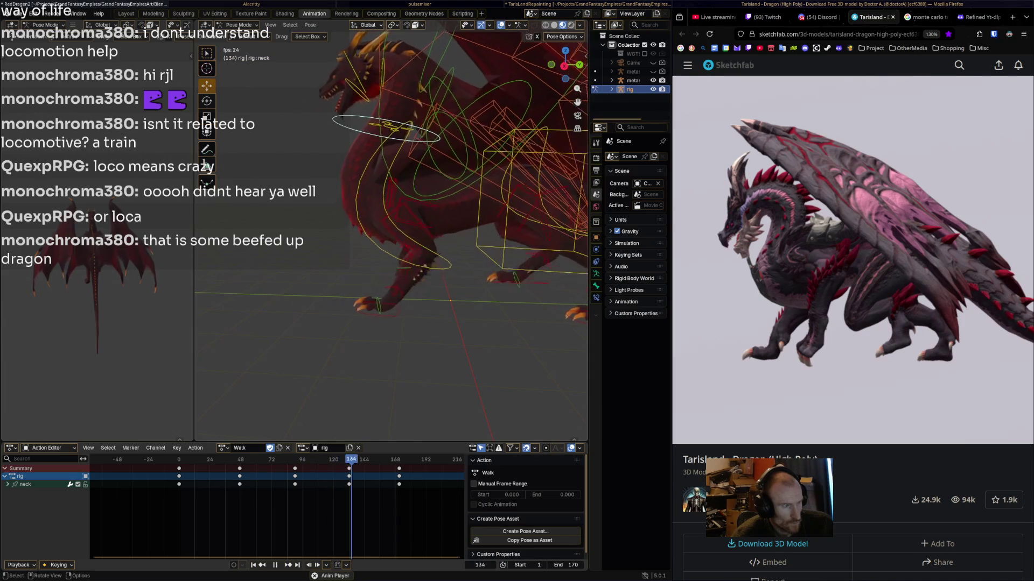
{"action": "key", "text": "space"}
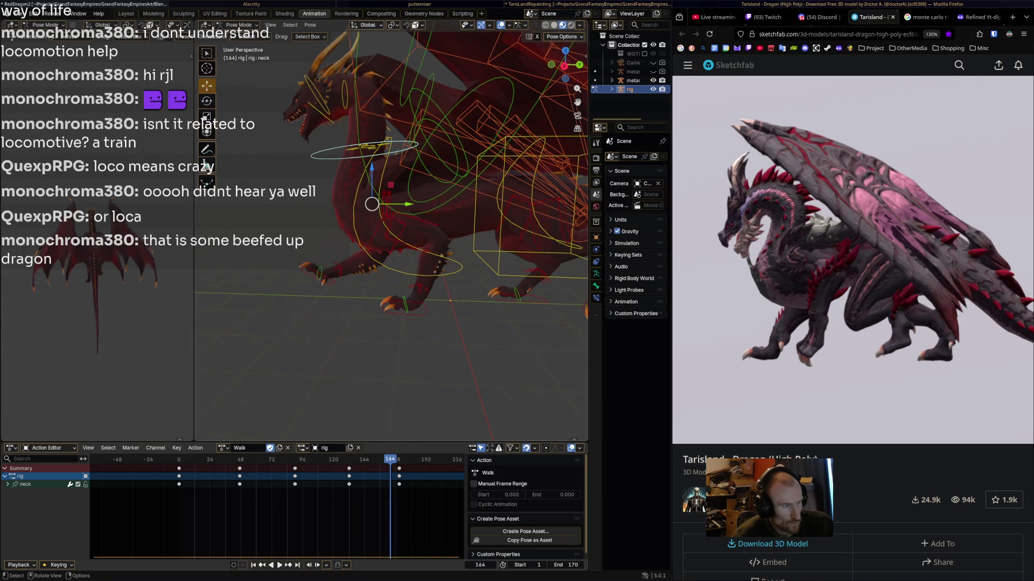
{"action": "key", "text": "space"}
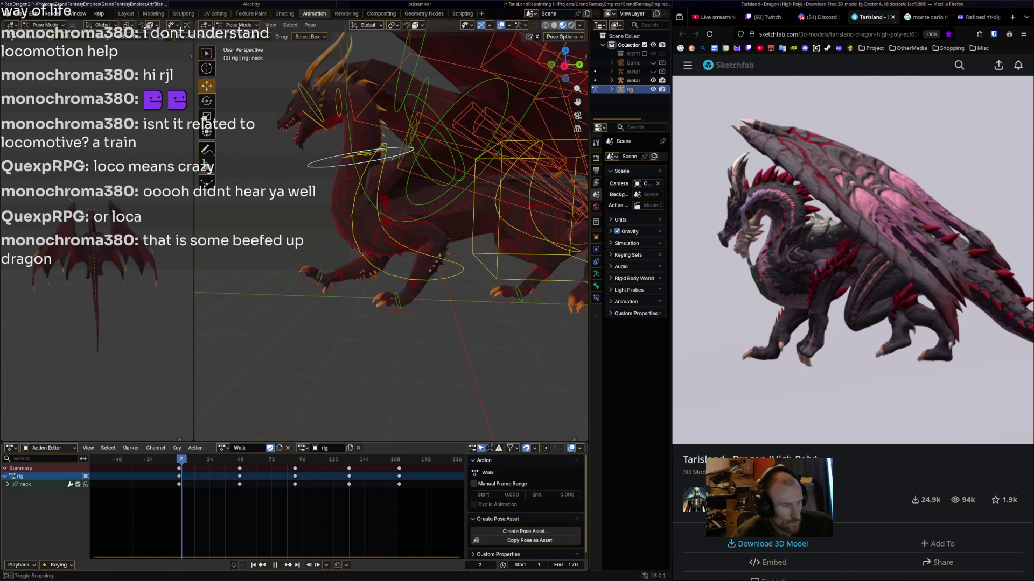
{"action": "key", "text": "space"}
- Select the head control, key its pose at frame 0, then rotate and key it at frame 43
{"action": "left_click", "coordinate": [361, 83]}
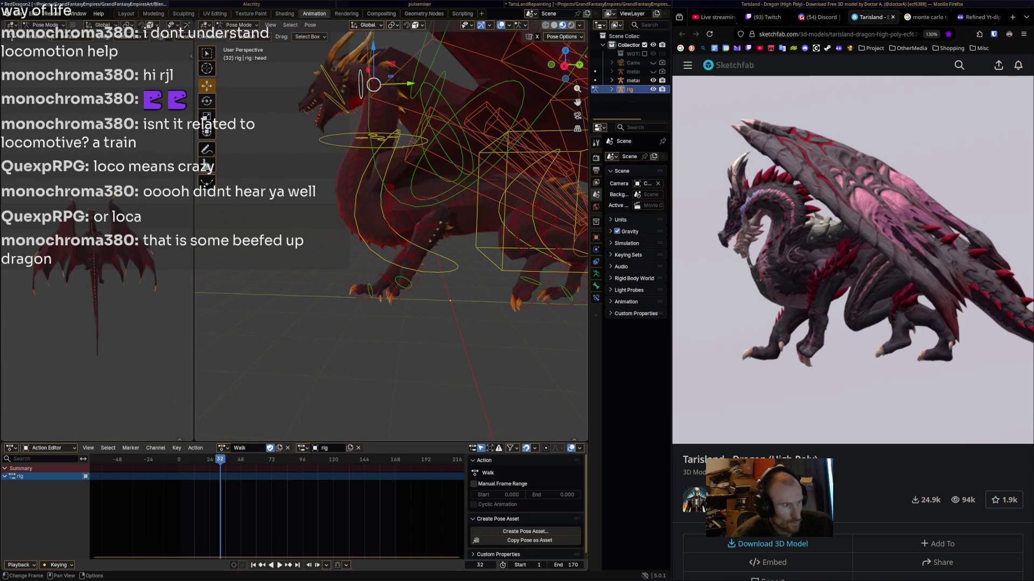
{"action": "key", "text": "shift+Left"}
{"action": "key", "text": "space"}
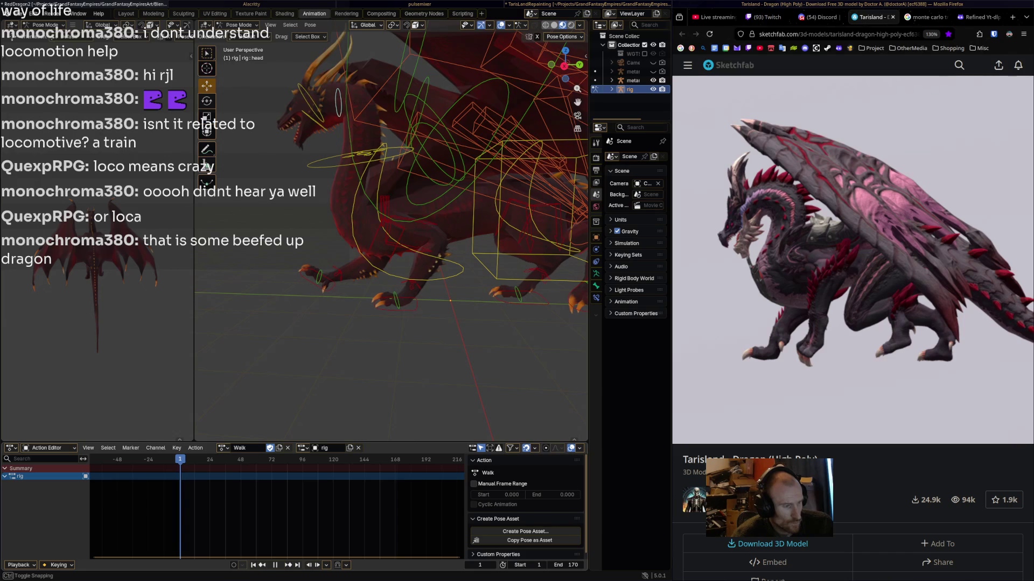
{"action": "key", "text": "i"}
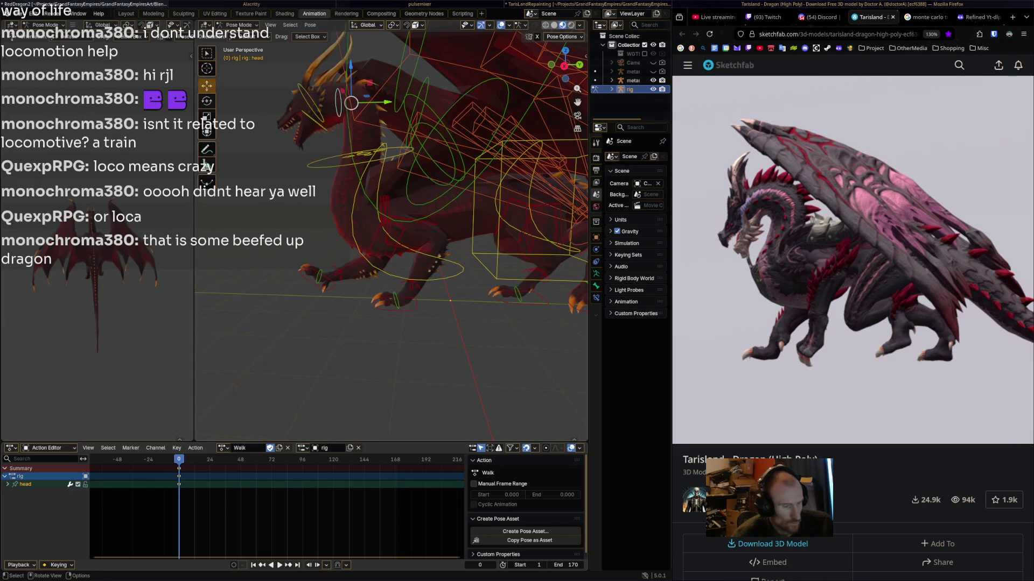
{"action": "key", "text": "space"}
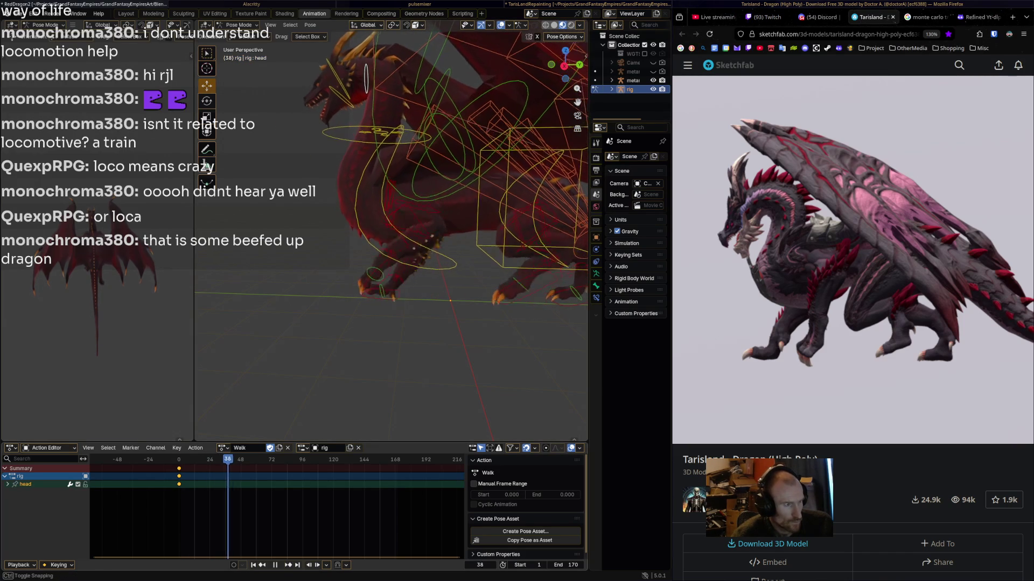
{"action": "key", "text": "space"}
{"action": "key", "text": "r"}
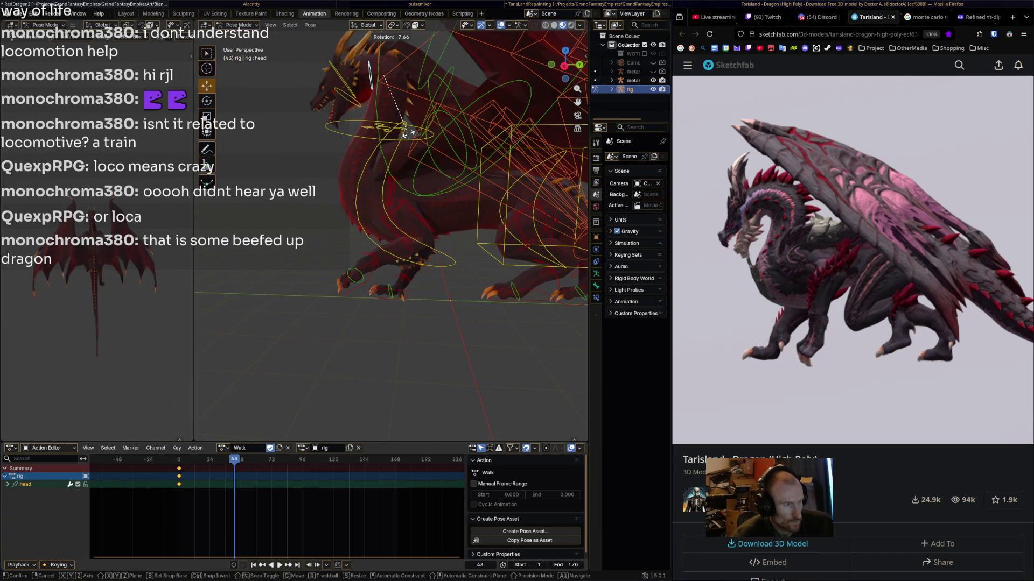
{"action": "left_click", "coordinate": [385, 154]}
{"action": "key", "text": "i"}
- Rotate the head and key new poses at frames 87 and 130
{"action": "key", "text": "space"}
{"action": "key", "text": "space"}
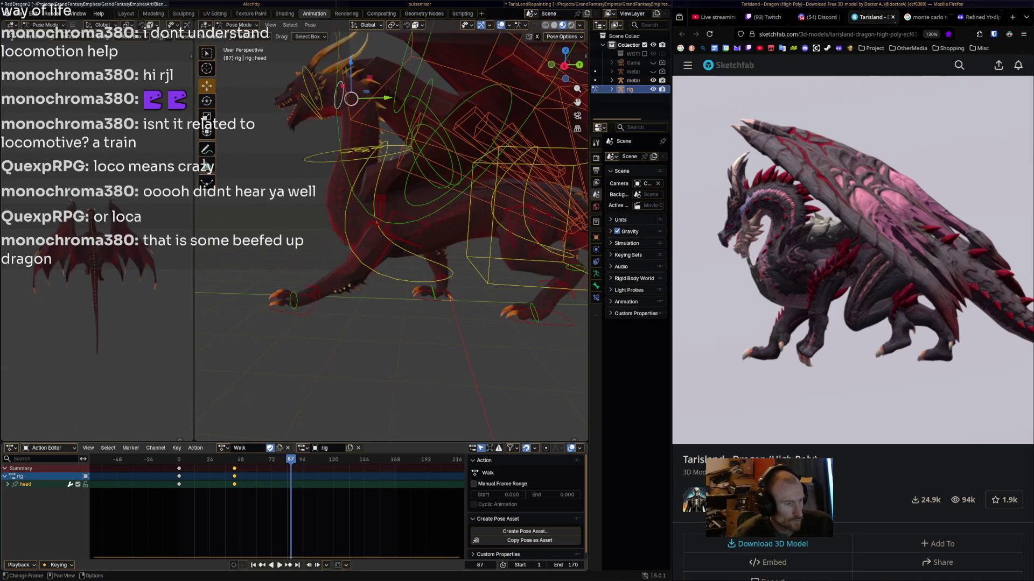
{"action": "key", "text": "r"}
{"action": "left_click", "coordinate": [378, 127]}
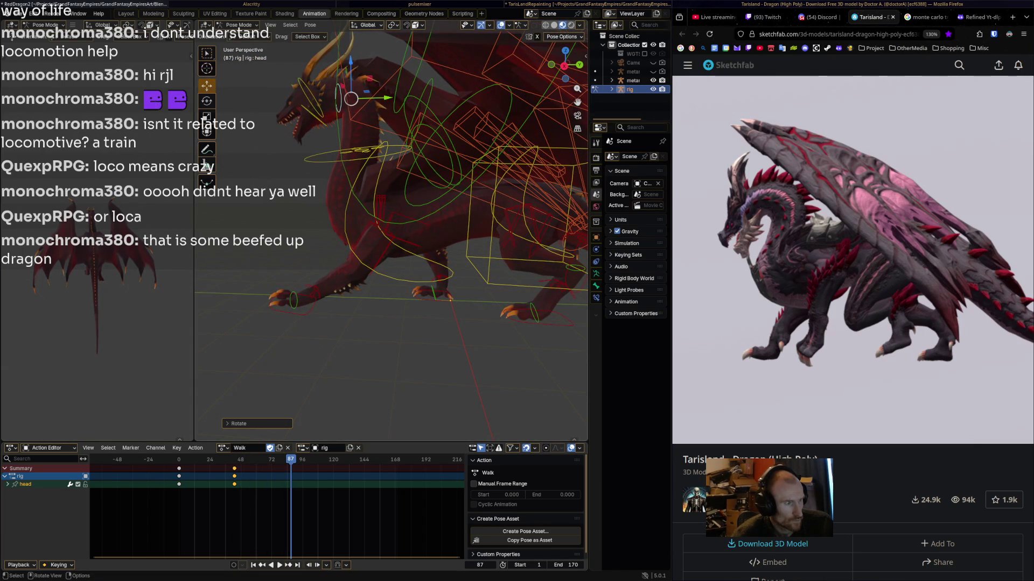
{"action": "key", "text": "i"}
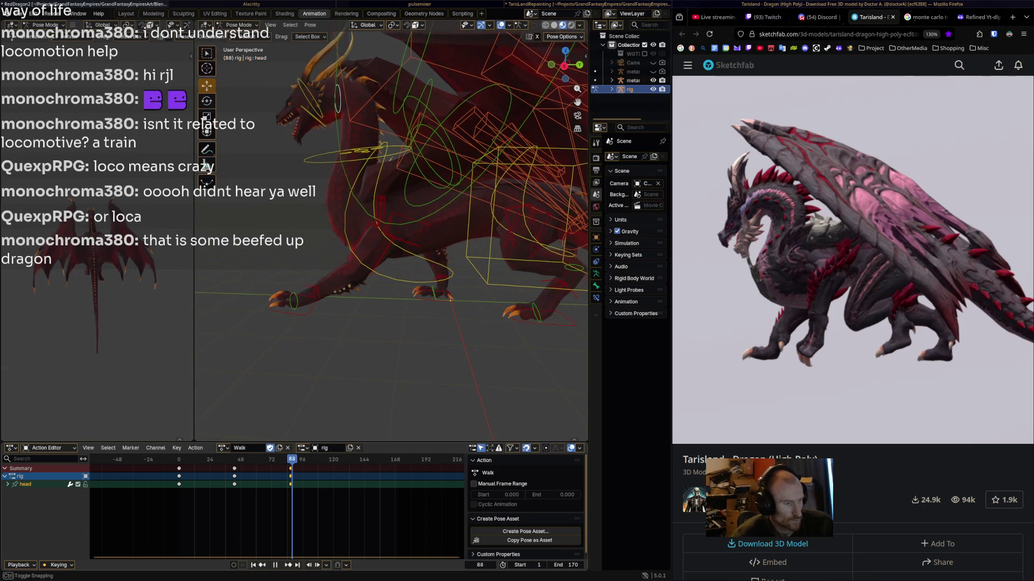
{"action": "key", "text": "space"}
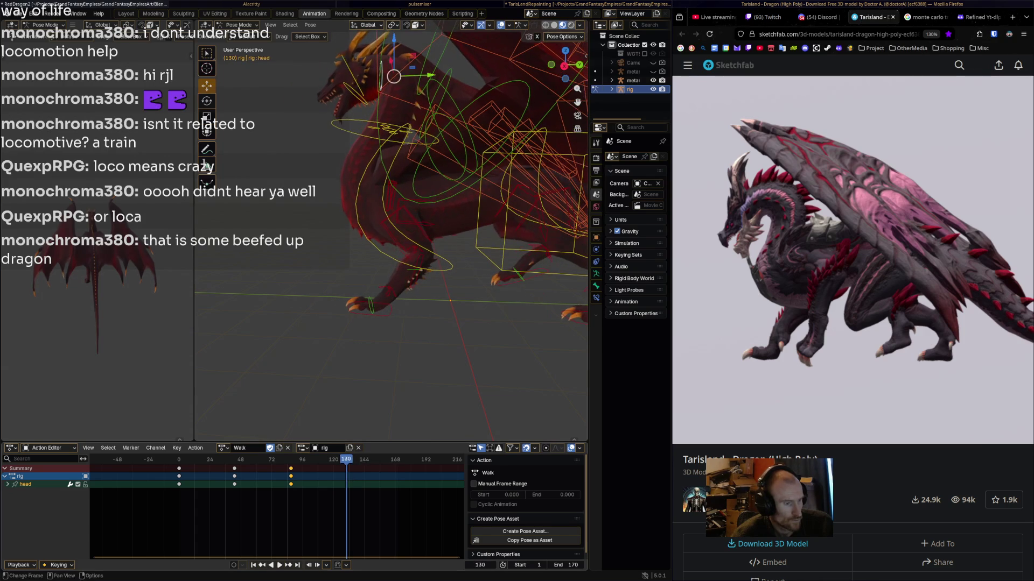
{"action": "key", "text": "space"}
{"action": "key", "text": "r"}
{"action": "left_click", "coordinate": [384, 260]}
{"action": "key", "text": "i"}
- Paste the frame-0 head keys at frame 171 so the head motion loops
{"action": "left_click", "coordinate": [377, 459]}
{"action": "left_click", "coordinate": [179, 476]}
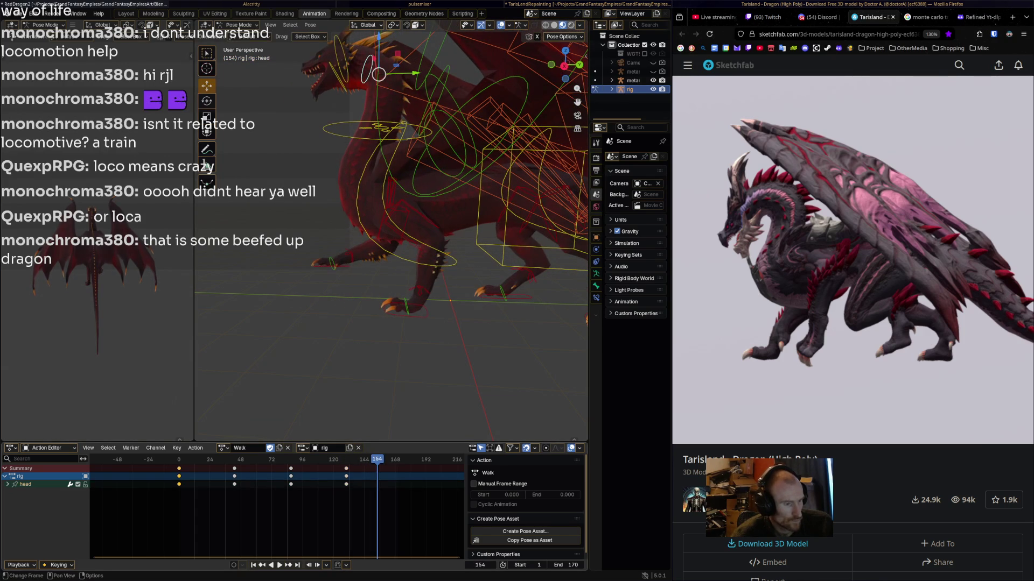
{"action": "key", "text": "space"}
{"action": "key", "text": "space"}
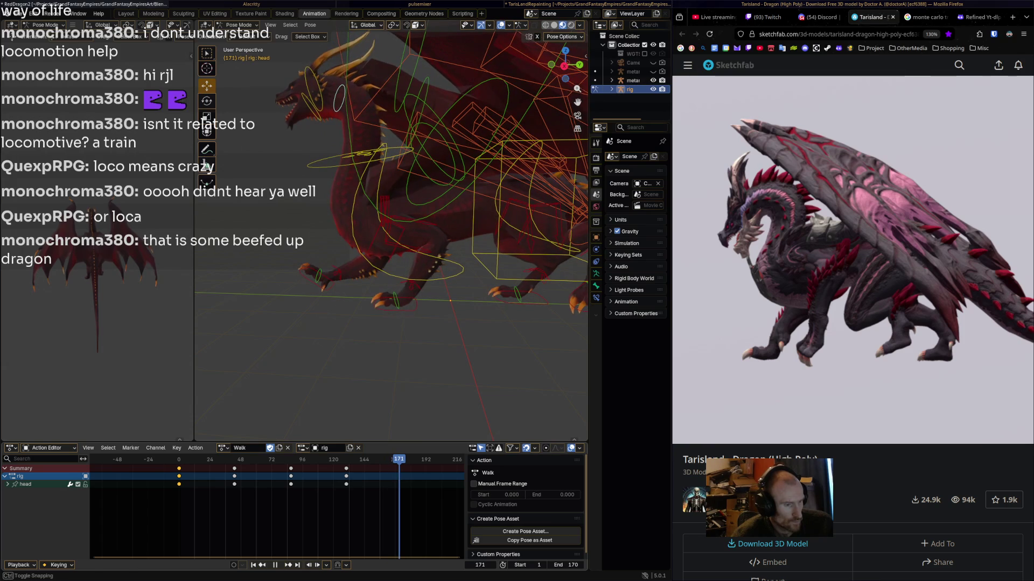
{"action": "key", "text": "ctrl+v"}
{"action": "key", "text": "space"}
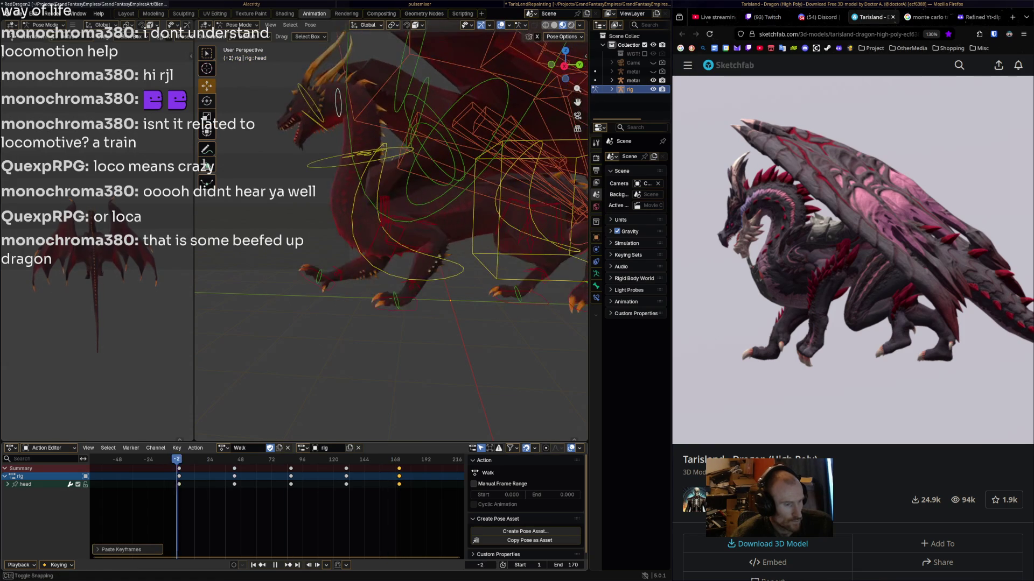
{"action": "mouse_move", "coordinate": [214, 459]}
{"action": "left_mouse_down"}
{"action": "mouse_move", "coordinate": [192, 459]}
{"action": "mouse_move", "coordinate": [234, 459]}
{"action": "left_mouse_up"}
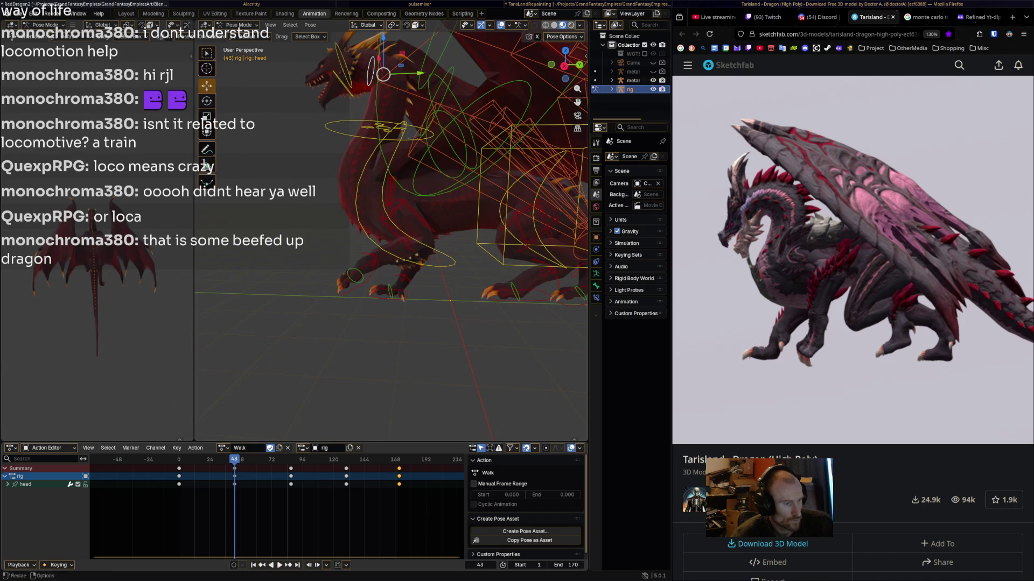
{"action": "left_click", "coordinate": [343, 65]}
- Rotate the HeadUpper and HeadLower bones into a starting head pose
{"action": "key", "text": "r"}
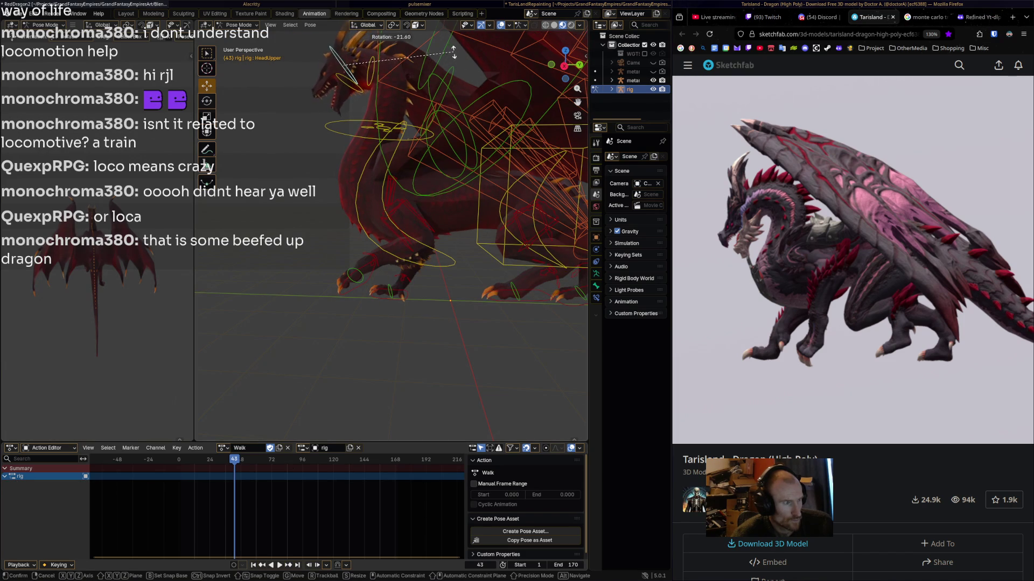
{"action": "key", "text": "Return"}
{"action": "left_click", "coordinate": [349, 78]}
{"action": "key", "text": "r"}
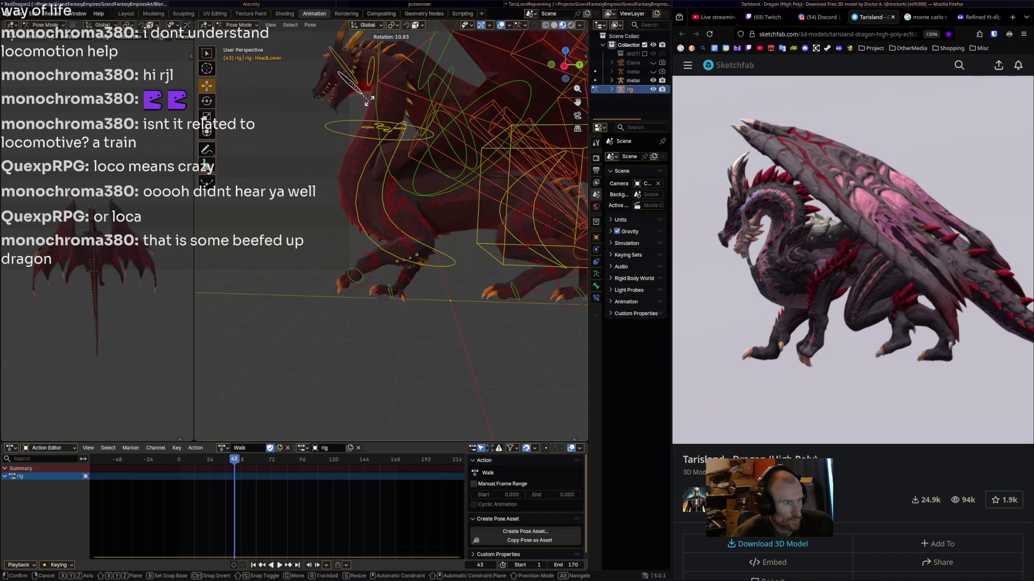
{"action": "key", "text": "Return"}
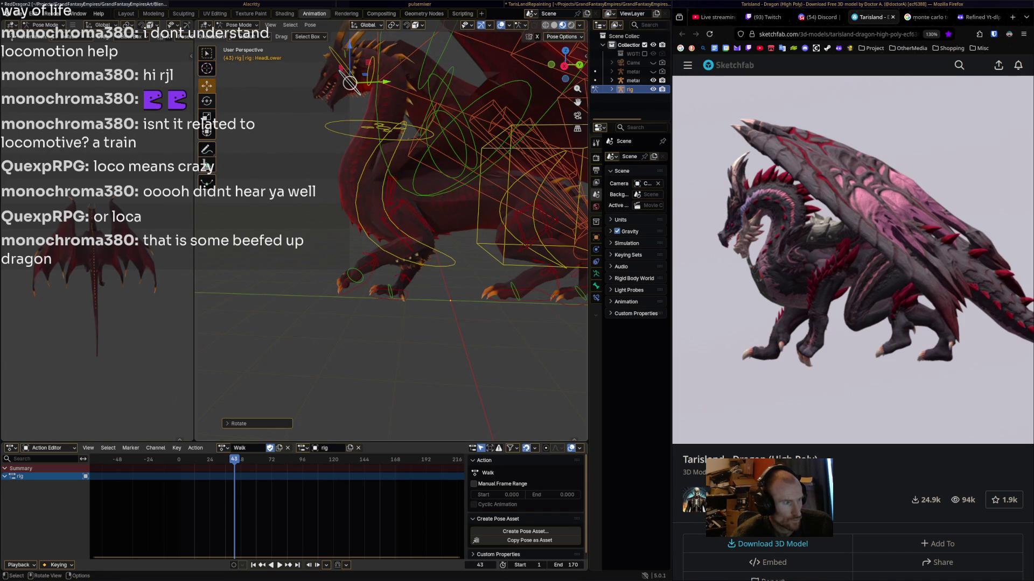
{"action": "left_click", "coordinate": [347, 74]}
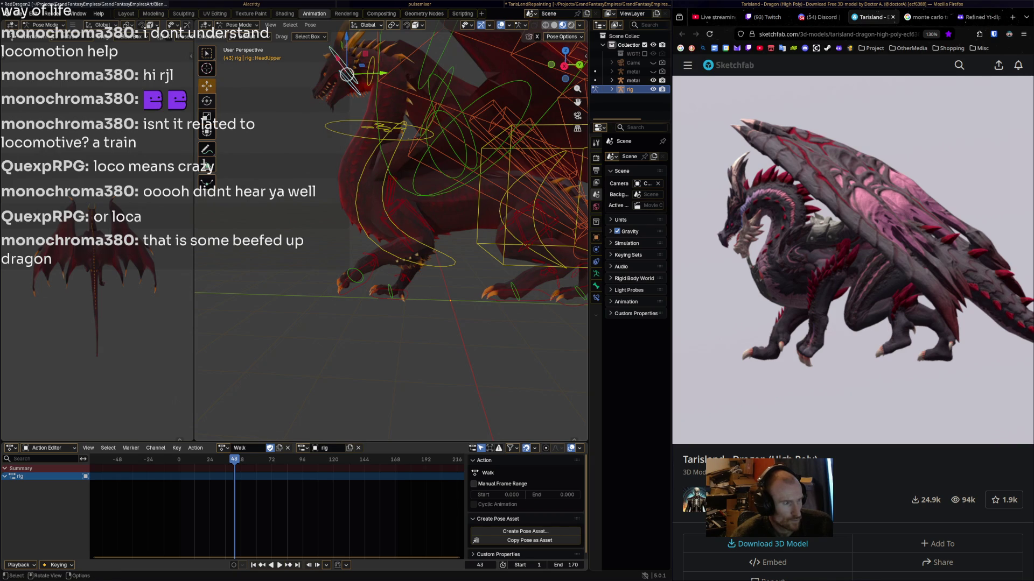
- At frame 0, adjust HeadUpper's rotation and keyframe both head bones
{"action": "key", "text": "ctrl+shift+space"}
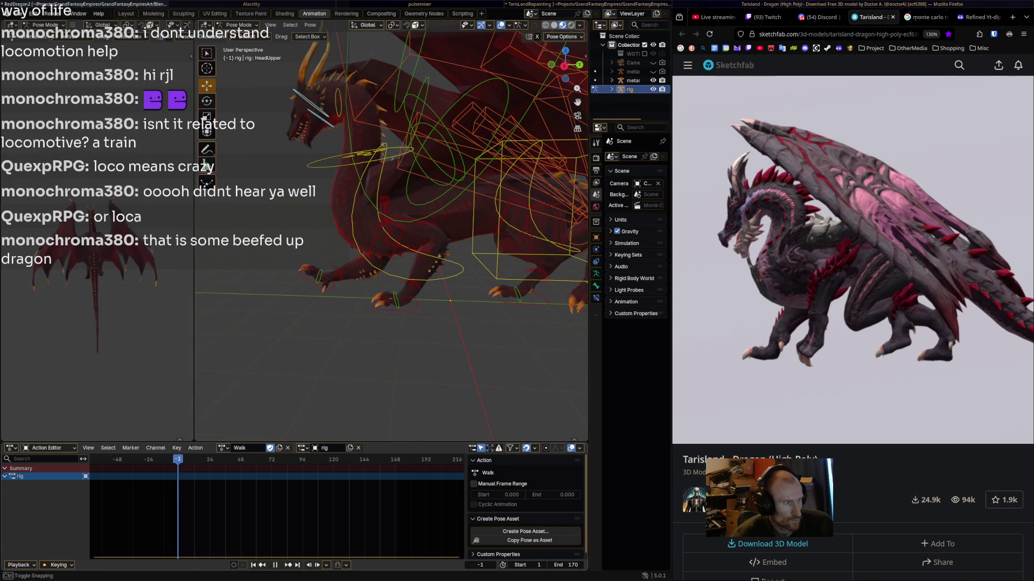
{"action": "key", "text": "Escape"}
{"action": "key", "text": "r"}
{"action": "left_click", "coordinate": [373, 172]}
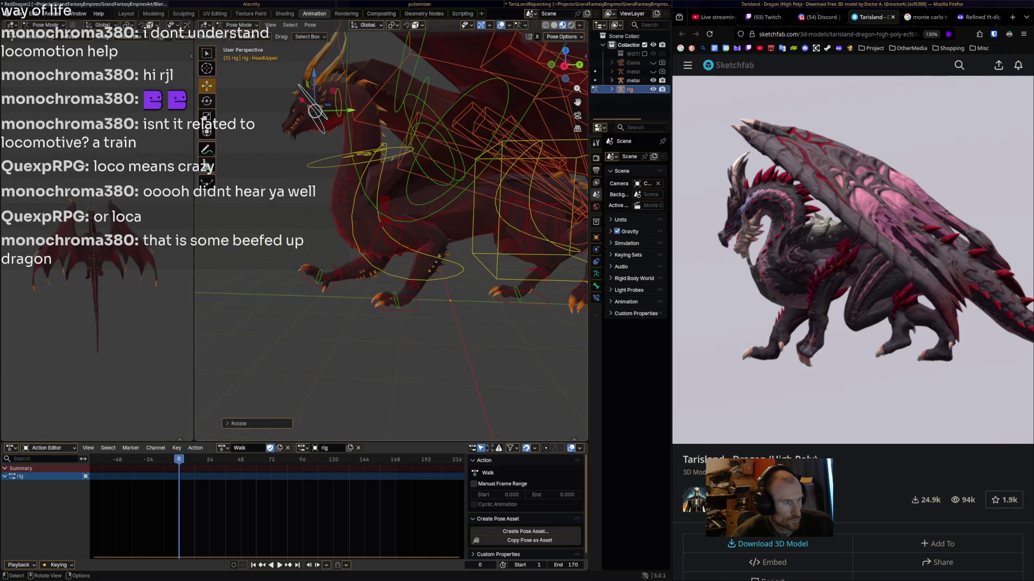
{"action": "key", "text": "i"}
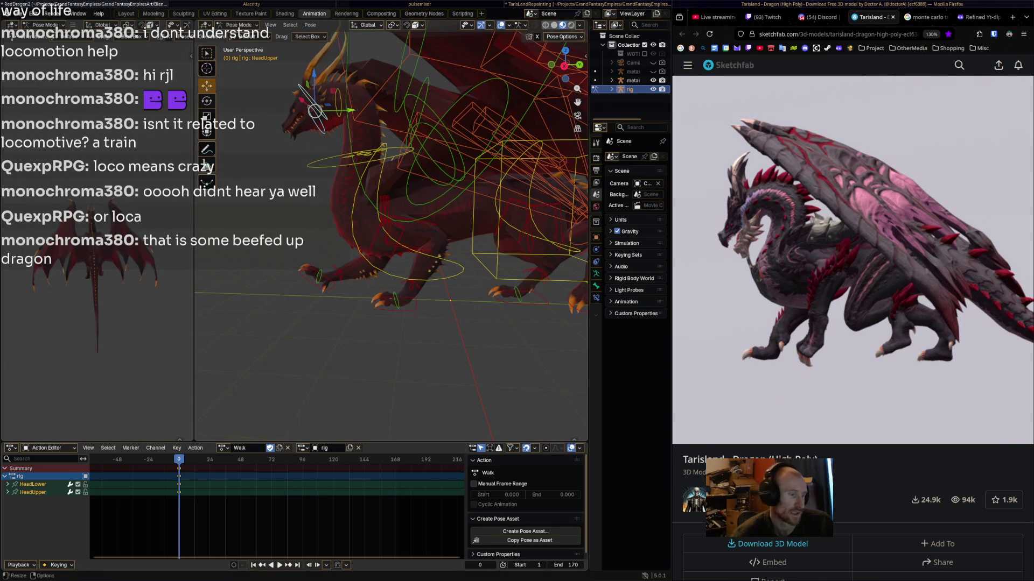
- At frame 46, rotate the head into a new pose and keyframe the head bones
{"action": "key", "text": "space"}
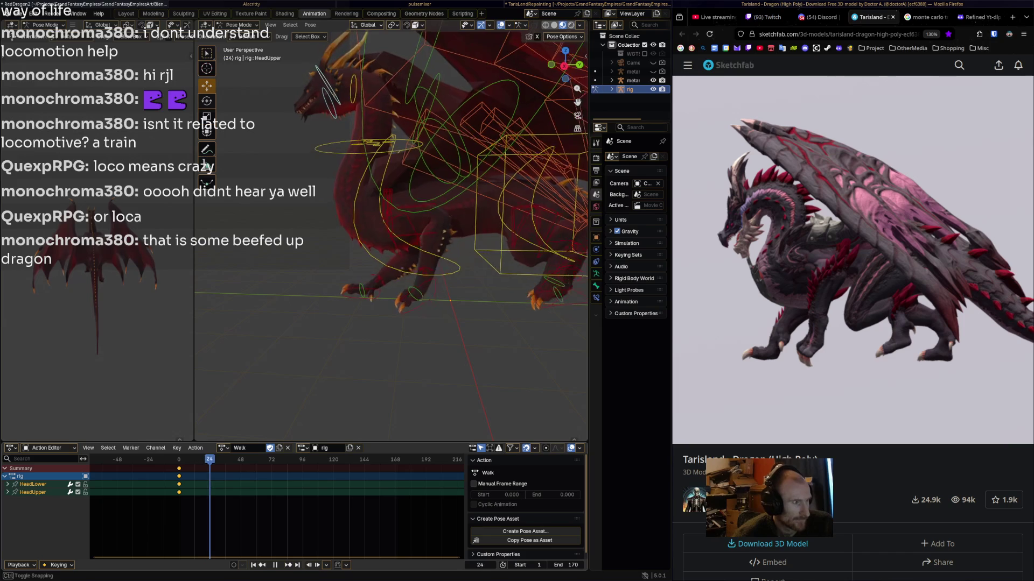
{"action": "key", "text": "space"}
{"action": "key", "text": "r"}
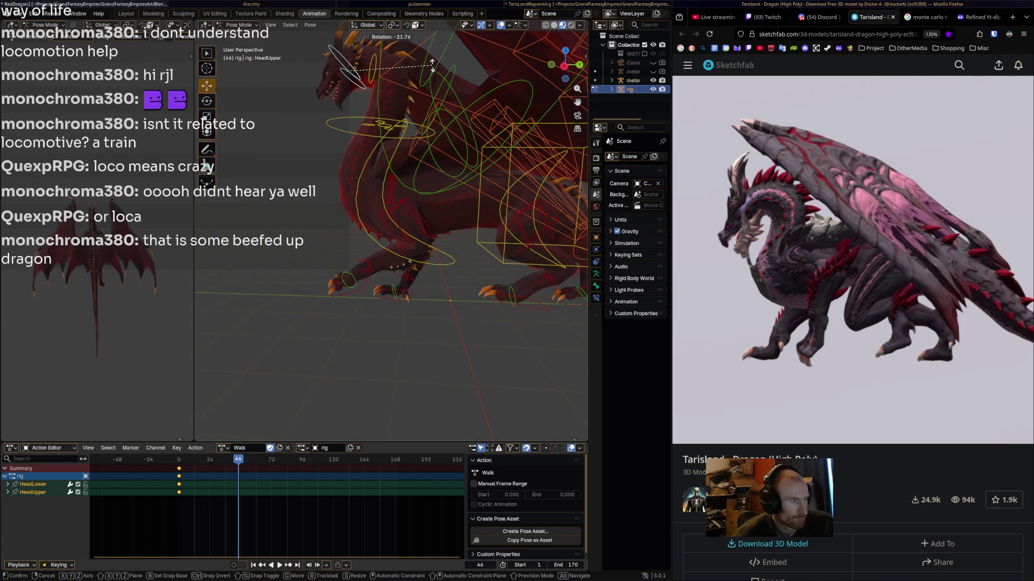
{"action": "left_click", "coordinate": [432, 67]}
{"action": "key", "text": "i"}
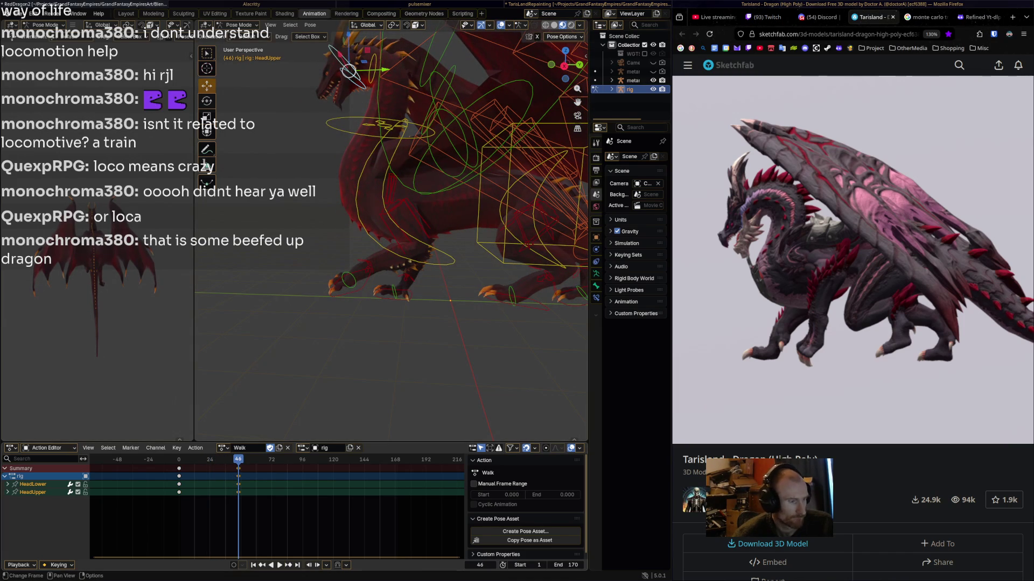
- Review the playback and rotate the head bone into another pose
{"action": "key", "text": "space"}
{"action": "key", "text": "space"}
{"action": "key", "text": "r"}
{"action": "key", "text": "Return"}
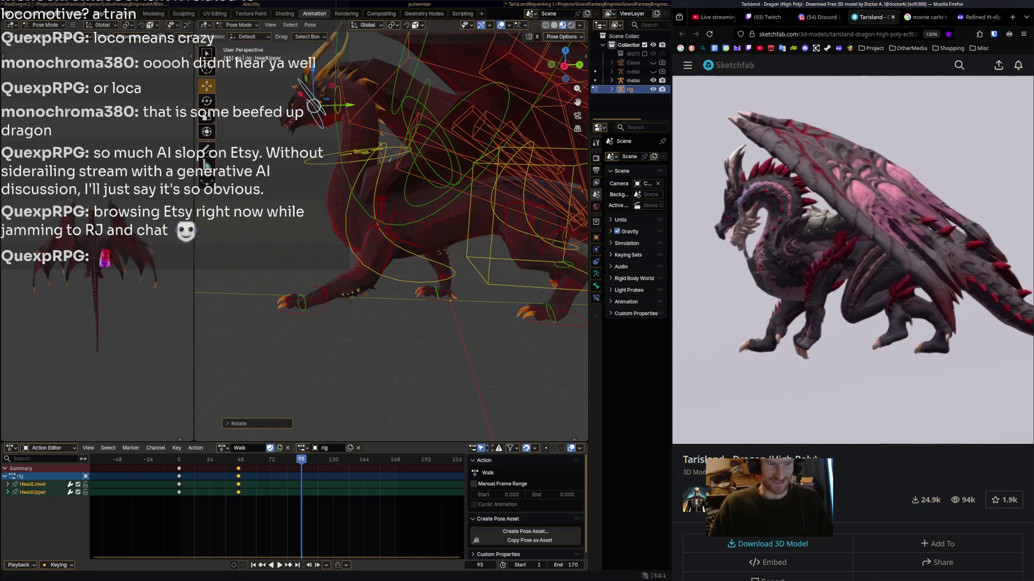
- Zoom to the dragon's head and rotate the head bones into a new pose at frame 95
{"action": "middle_click_drag", "start_coordinate": [376, 215], "coordinate": [312, 188], "text": "shift"}
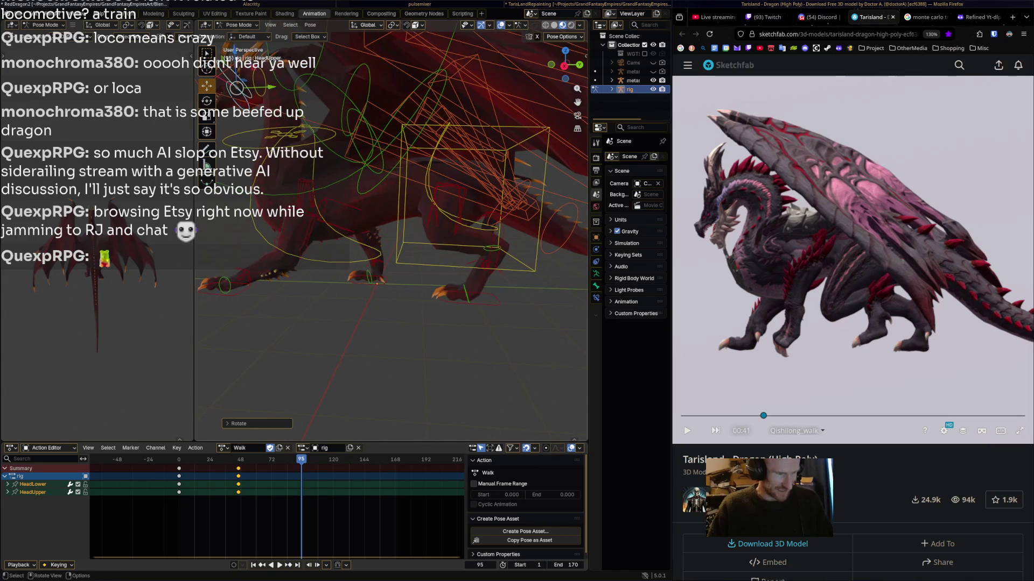
{"action": "middle_click_drag", "start_coordinate": [377, 215], "coordinate": [457, 218]}
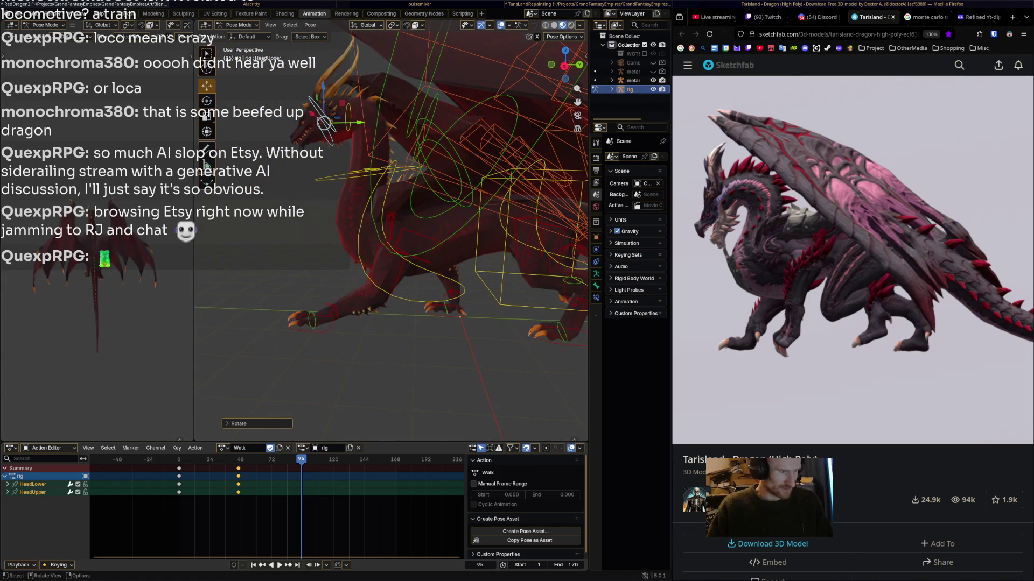
{"action": "key", "text": "r"}
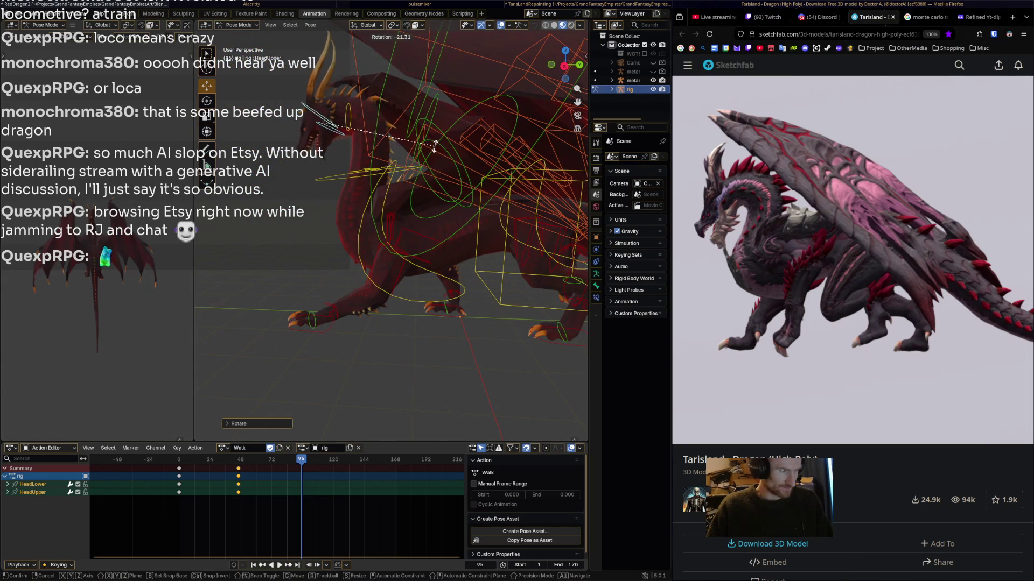
{"action": "key", "text": "Return"}
{"action": "key", "text": "r"}
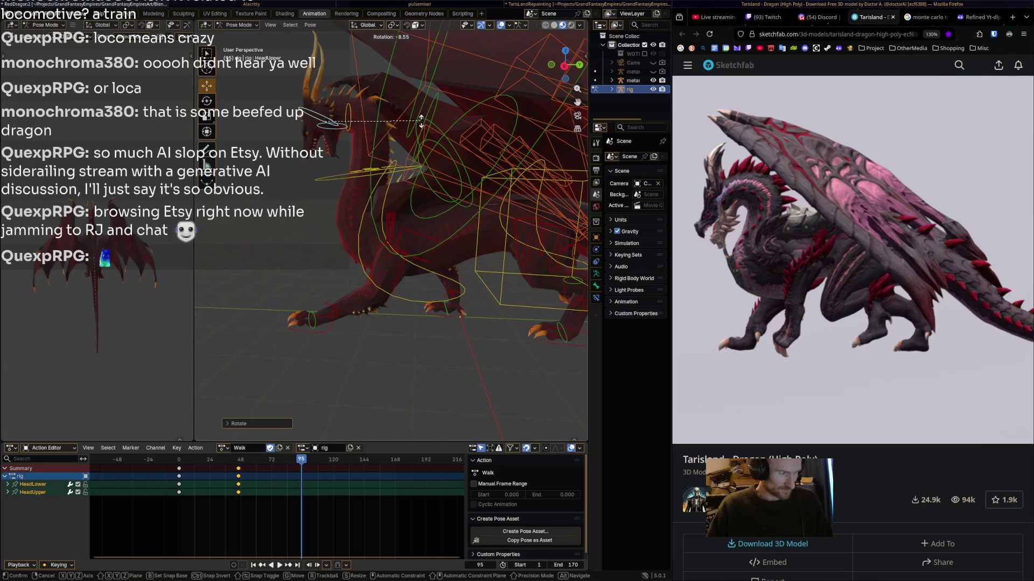
{"action": "key", "text": "Return"}
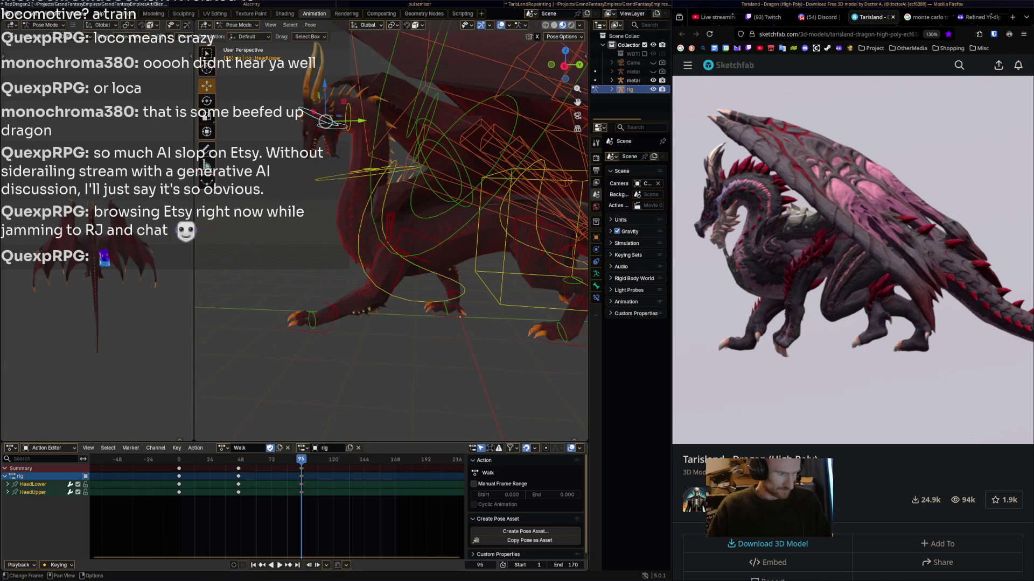
- Paste the frame 0 head keys at frame 171 and play the loop to check it
{"action": "key", "text": "space"}
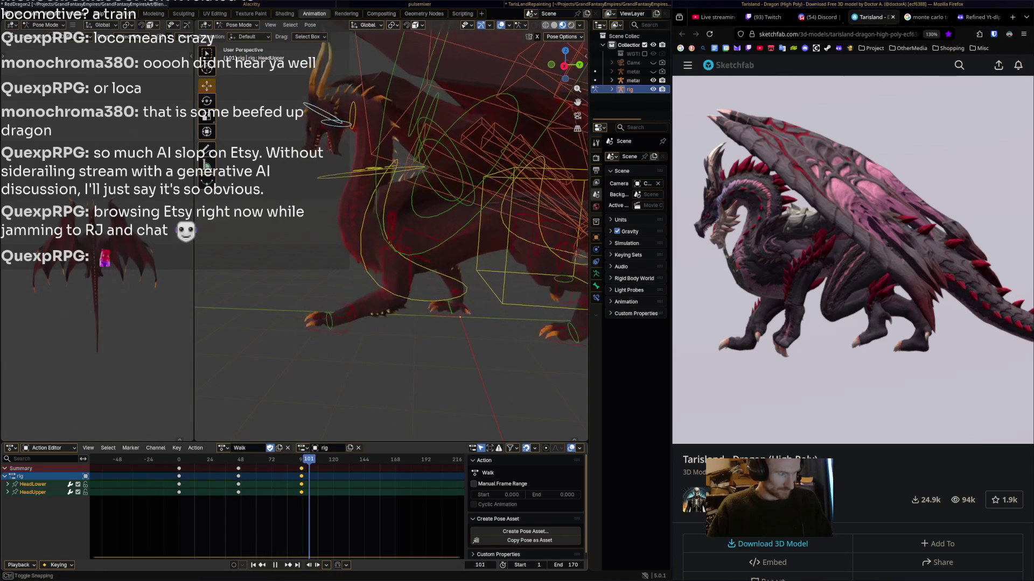
{"action": "key", "text": "space"}
{"action": "left_click", "coordinate": [178, 468]}
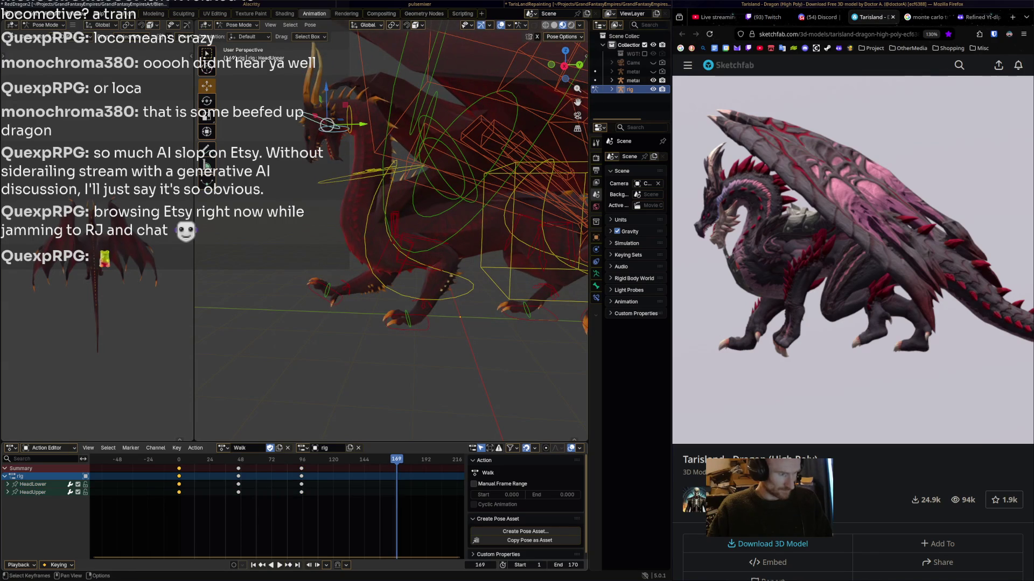
{"action": "key", "text": "Right"}
{"action": "key", "text": "Right"}
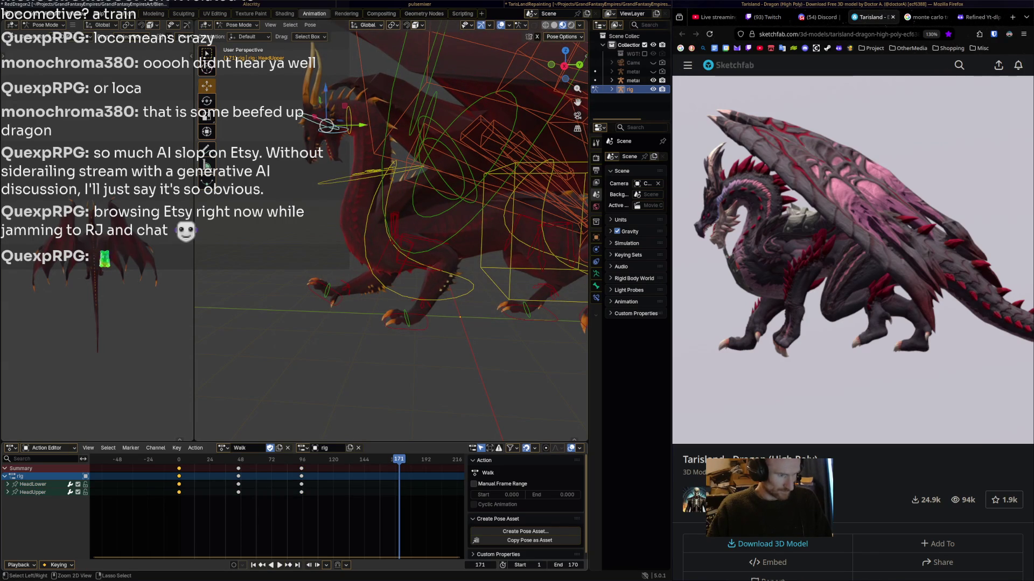
{"action": "key", "text": "ctrl+v"}
{"action": "key", "text": "shift+ctrl+space"}
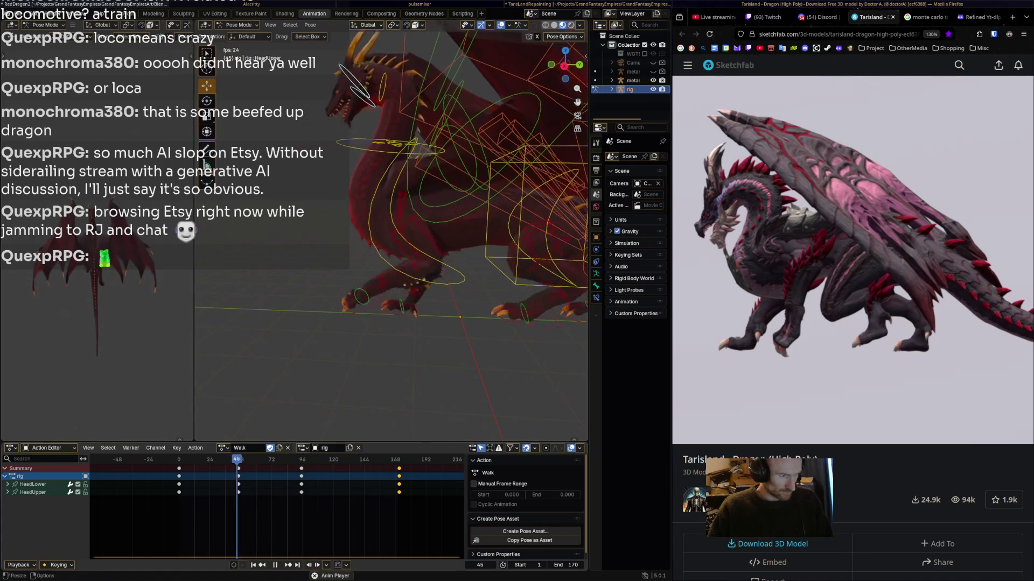
{"action": "key", "text": "space"}
- Scrub the Sketchfab reference walk to about one minute and select the hips bone
{"action": "mouse_move", "coordinate": [460, 316]}
{"action": "middle_mouse_down"}
{"action": "mouse_move", "coordinate": [445, 289]}
{"action": "mouse_move", "coordinate": [456, 322]}
{"action": "middle_mouse_up"}
{"action": "mouse_move", "coordinate": [762, 415]}
{"action": "left_mouse_down"}
{"action": "mouse_move", "coordinate": [953, 415]}
{"action": "mouse_move", "coordinate": [796, 416]}
{"action": "mouse_move", "coordinate": [946, 415]}
{"action": "mouse_move", "coordinate": [821, 416]}
{"action": "mouse_move", "coordinate": [905, 416]}
{"action": "left_mouse_up"}
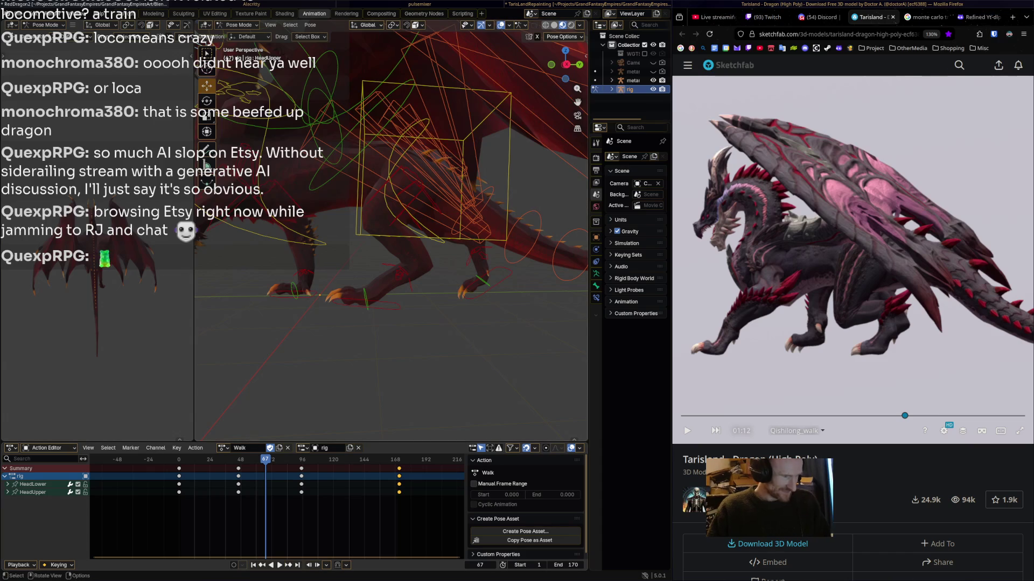
{"action": "left_click", "coordinate": [415, 215]}
{"action": "middle_click_drag", "start_coordinate": [415, 215], "coordinate": [337, 200]}
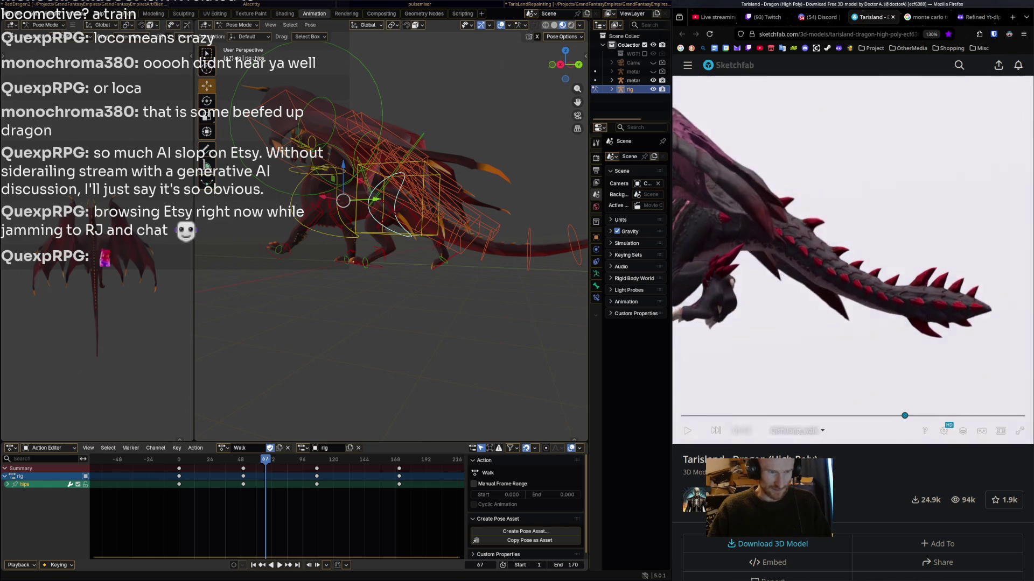
- Orbit to a side view of the tail, select spine.003, and replay the Walk from frame 0
{"action": "mouse_move", "coordinate": [301, 205]}
{"action": "middle_mouse_down"}
{"action": "mouse_move", "coordinate": [194, 221]}
{"action": "mouse_move", "coordinate": [218, 209]}
{"action": "middle_mouse_up"}
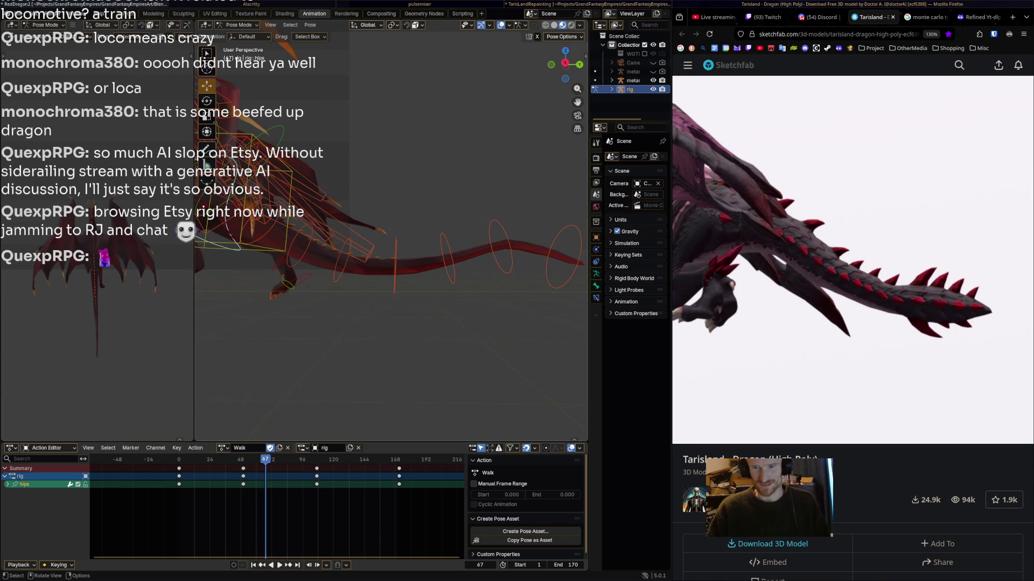
{"action": "middle_click_drag", "start_coordinate": [218, 209], "coordinate": [223, 207]}
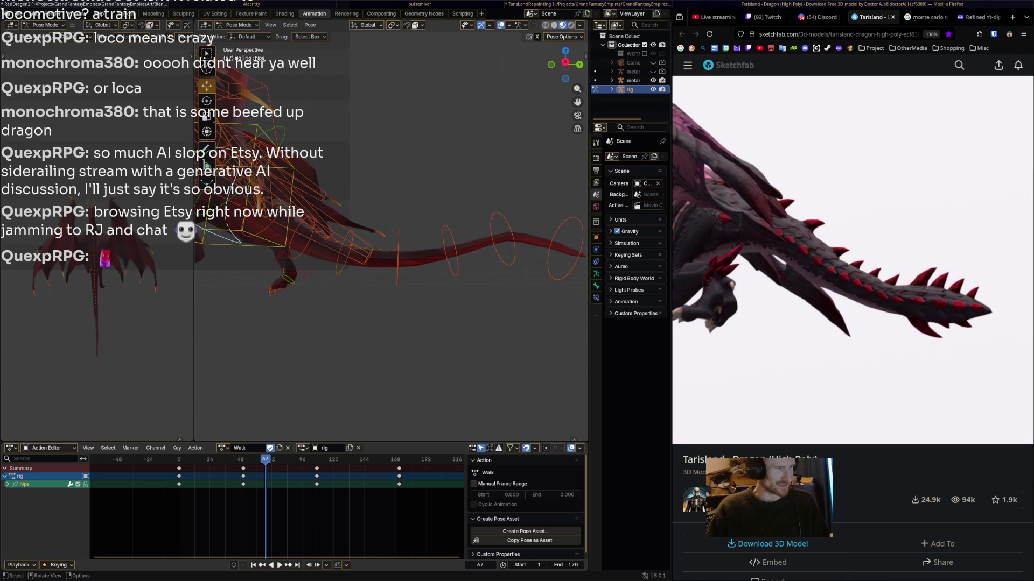
{"action": "left_click", "coordinate": [284, 189]}
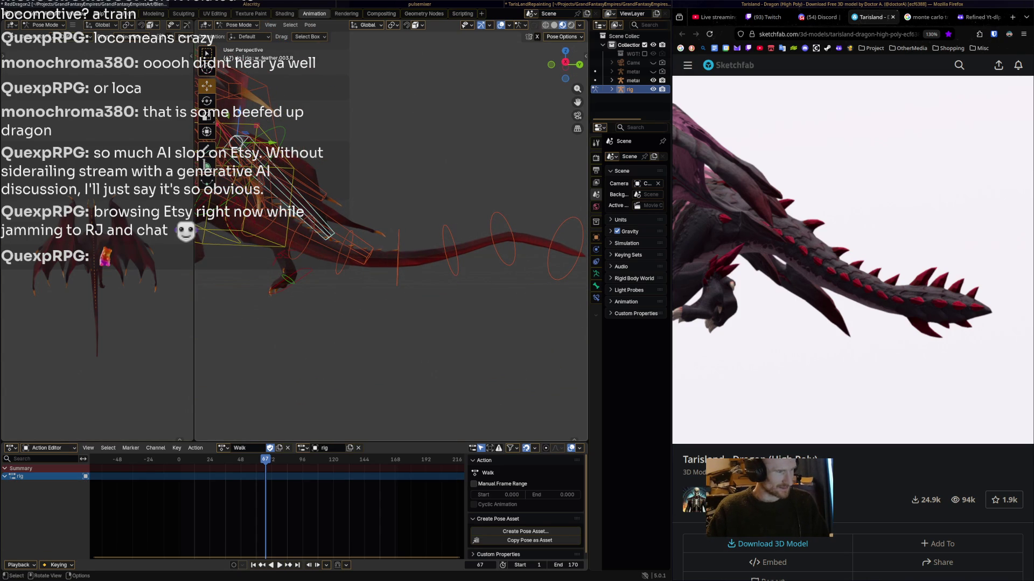
{"action": "left_click", "coordinate": [266, 230]}
{"action": "key", "text": "shift+Left"}
{"action": "key", "text": "space"}
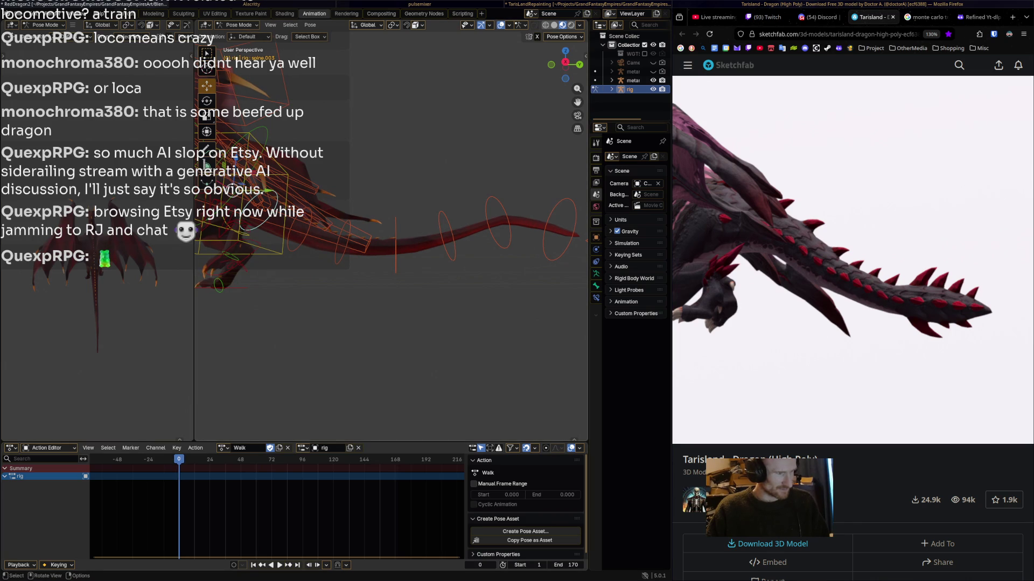
- Scrub the reference to 01:50 and bend the selected tail bone upward to match
{"action": "key", "text": "r"}
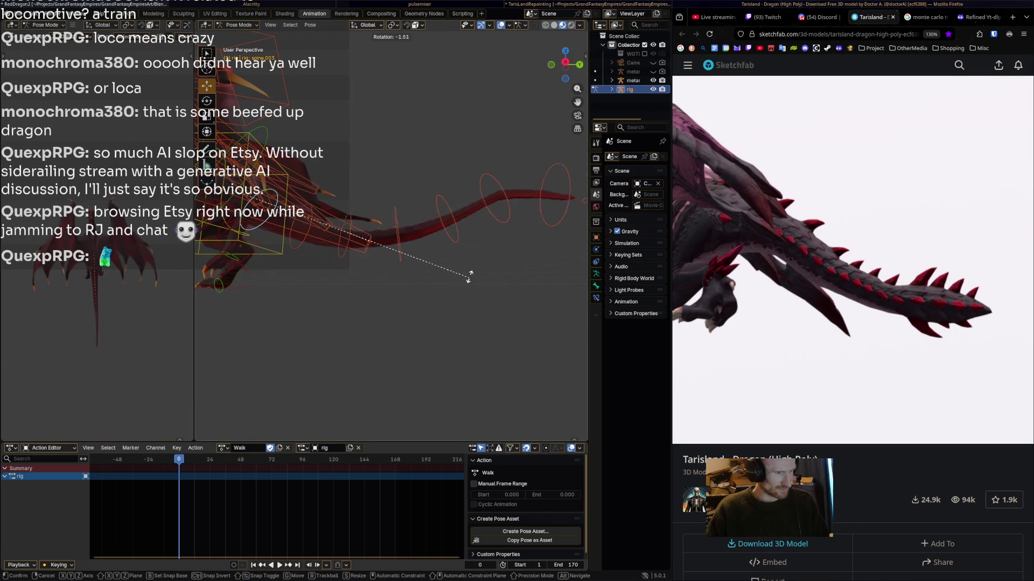
{"action": "left_click", "coordinate": [470, 266]}
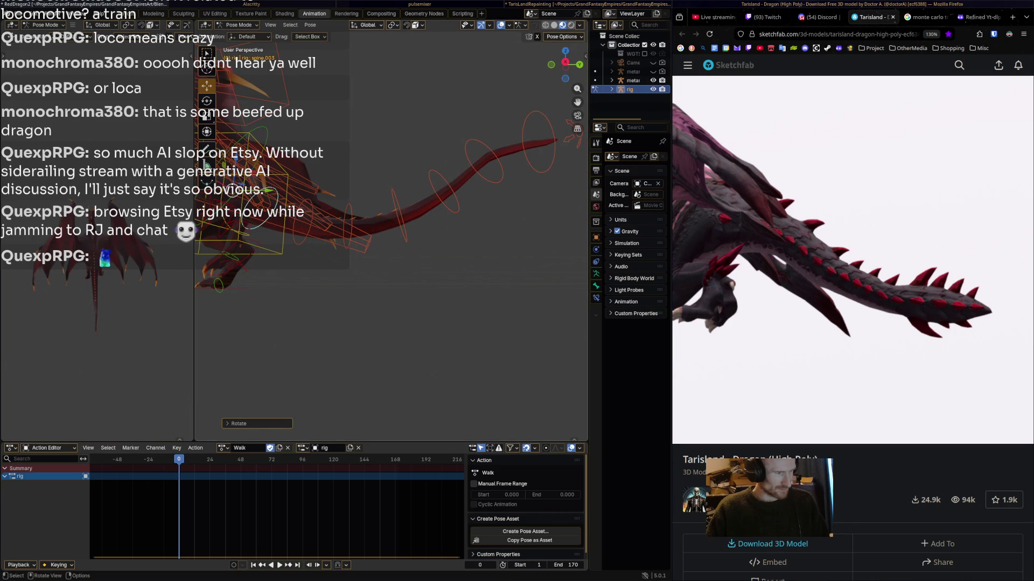
{"action": "key", "text": "ctrl+z"}
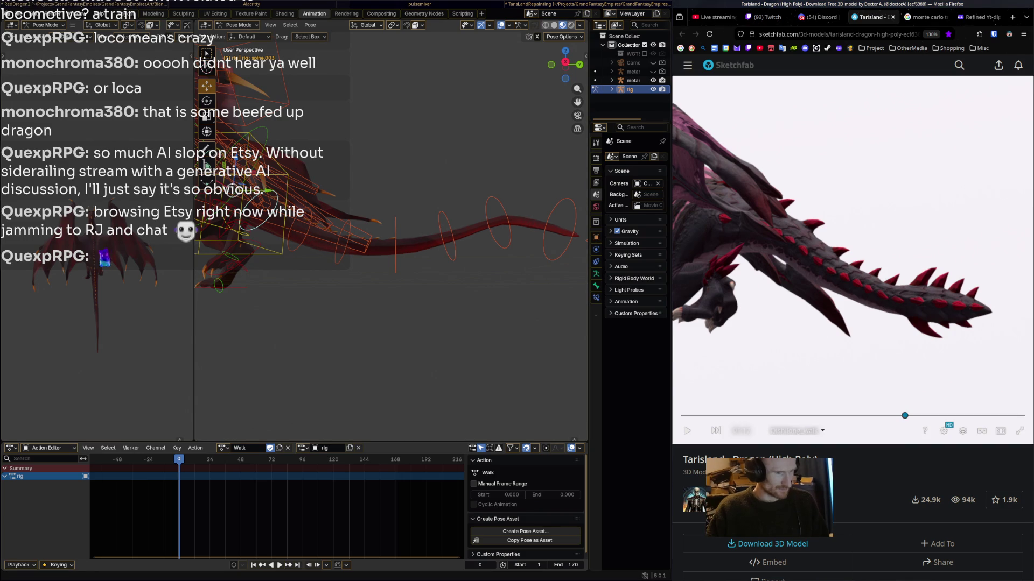
{"action": "left_click", "coordinate": [721, 416]}
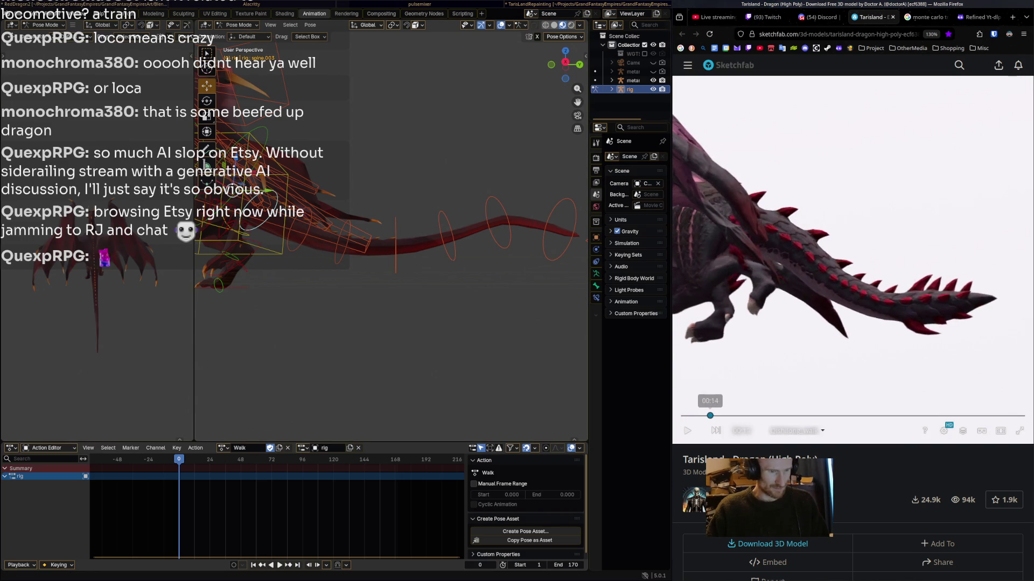
{"action": "left_click_drag", "start_coordinate": [720, 416], "coordinate": [980, 416]}
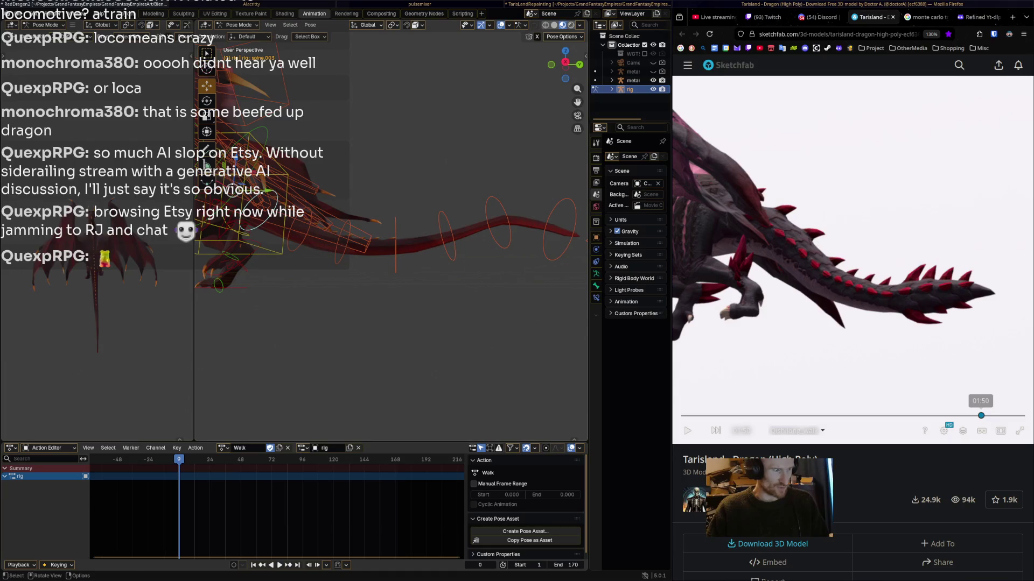
{"action": "key", "text": "r"}
{"action": "left_click", "coordinate": [404, 250]}
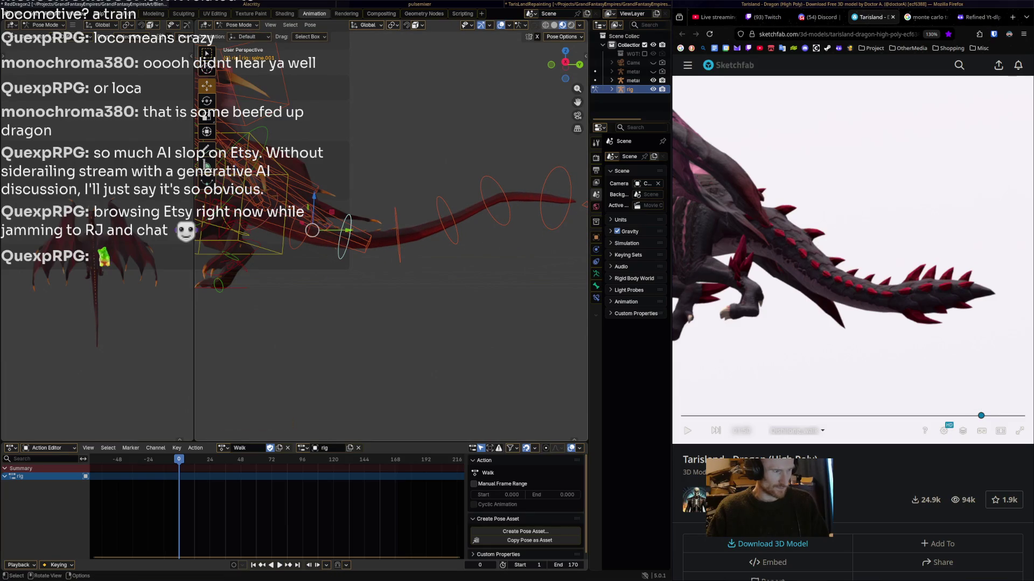
- Rotate spine.001 to give the tail a new curve, then select the base spine bone
{"action": "left_click", "coordinate": [323, 232]}
{"action": "key", "text": "r"}
{"action": "left_click", "coordinate": [350, 254]}
{"action": "left_click", "coordinate": [397, 250]}
{"action": "right_click", "coordinate": [323, 245]}
{"action": "key", "text": "Escape"}
- Try swinging the tail up at spine.002 and down at spine.001, then undo back to straight
{"action": "left_click", "coordinate": [302, 216]}
{"action": "left_click", "coordinate": [258, 212]}
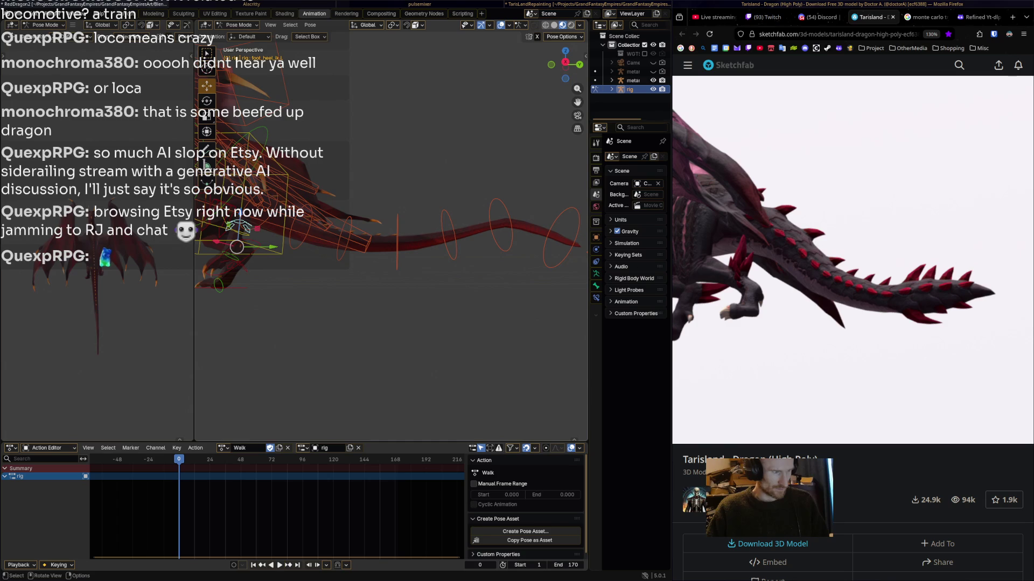
{"action": "key", "text": "r"}
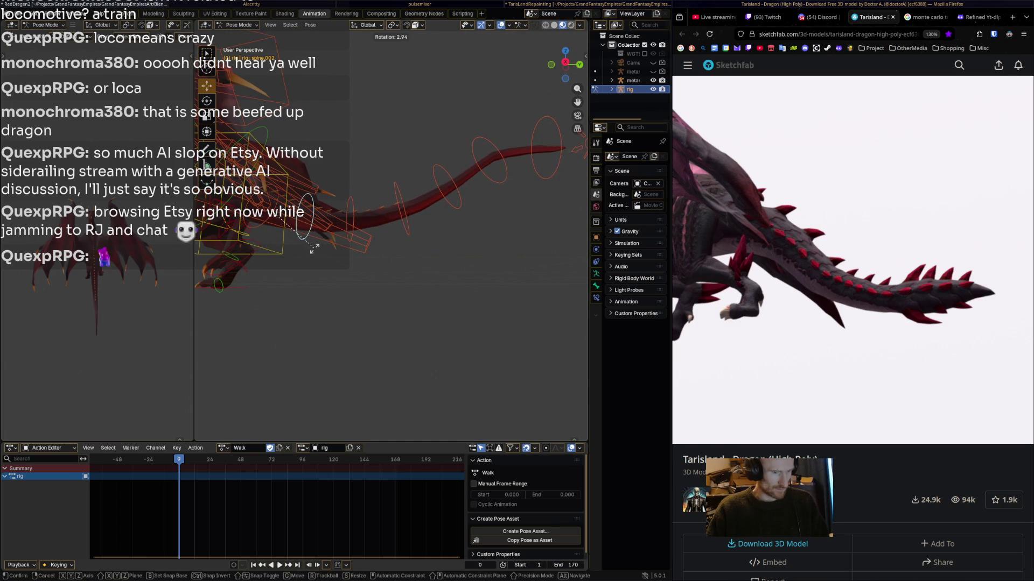
{"action": "left_click", "coordinate": [313, 250]}
{"action": "left_click", "coordinate": [350, 221]}
{"action": "key", "text": "r"}
{"action": "left_click", "coordinate": [368, 251]}
{"action": "key", "text": "r"}
{"action": "left_click", "coordinate": [385, 272]}
{"action": "key", "text": "ctrl+z"}
{"action": "key", "text": "ctrl+z"}
{"action": "key", "text": "ctrl+z"}
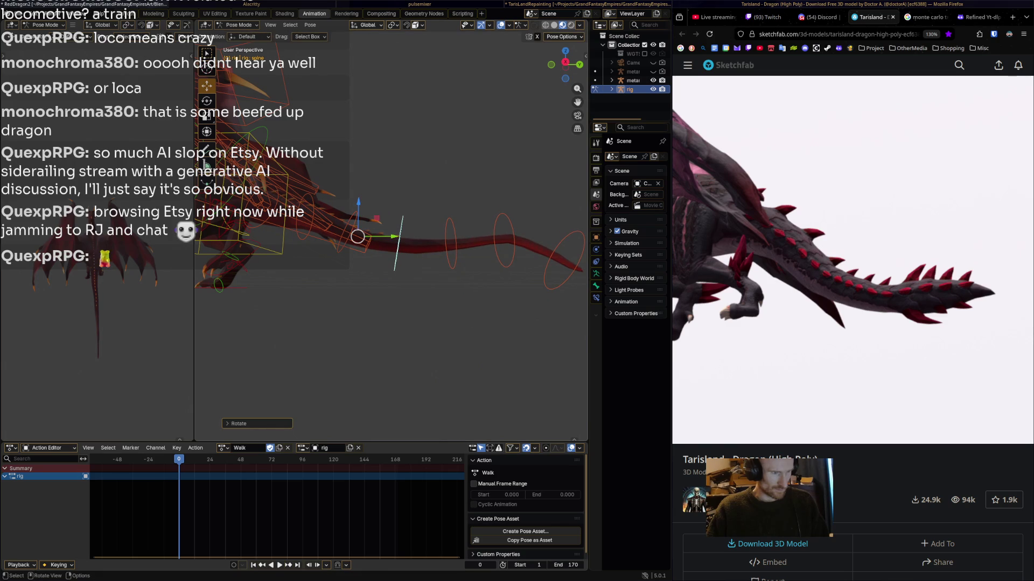
- Rotate spine.013, spine.014 and spine.015 to curl the outer tail end upward
{"action": "left_click", "coordinate": [451, 246]}
{"action": "key", "text": "r"}
{"action": "key", "text": "Return"}
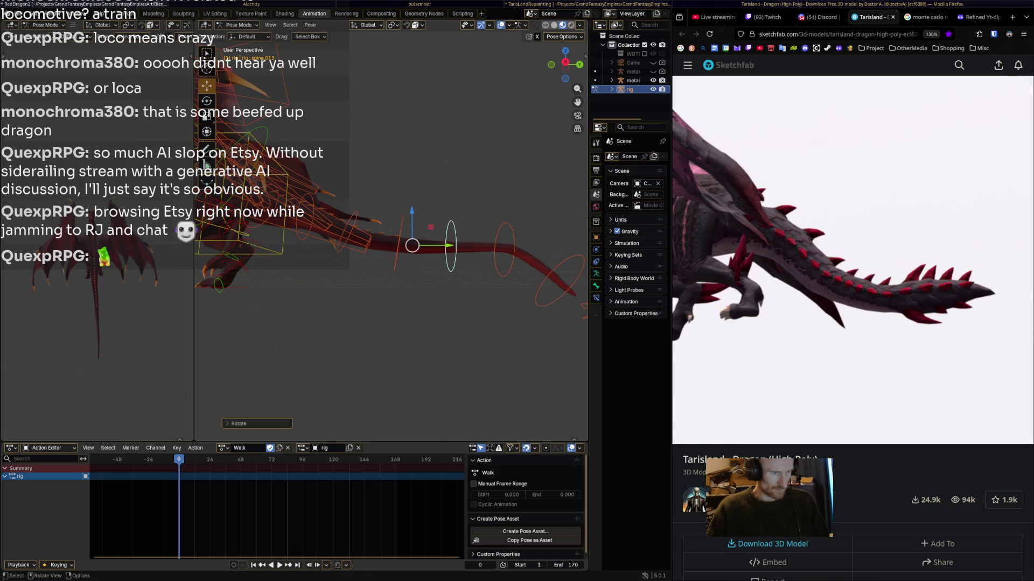
{"action": "left_click", "coordinate": [505, 241]}
{"action": "key", "text": "r"}
{"action": "key", "text": "Return"}
{"action": "left_click", "coordinate": [568, 250]}
{"action": "key", "text": "r"}
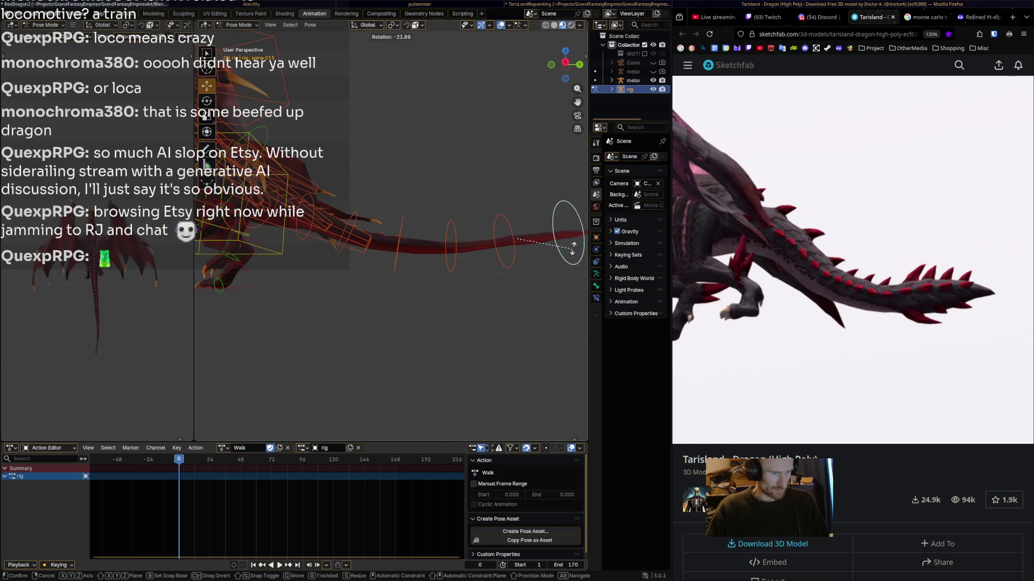
{"action": "key", "text": "Return"}
{"action": "key", "text": "r"}
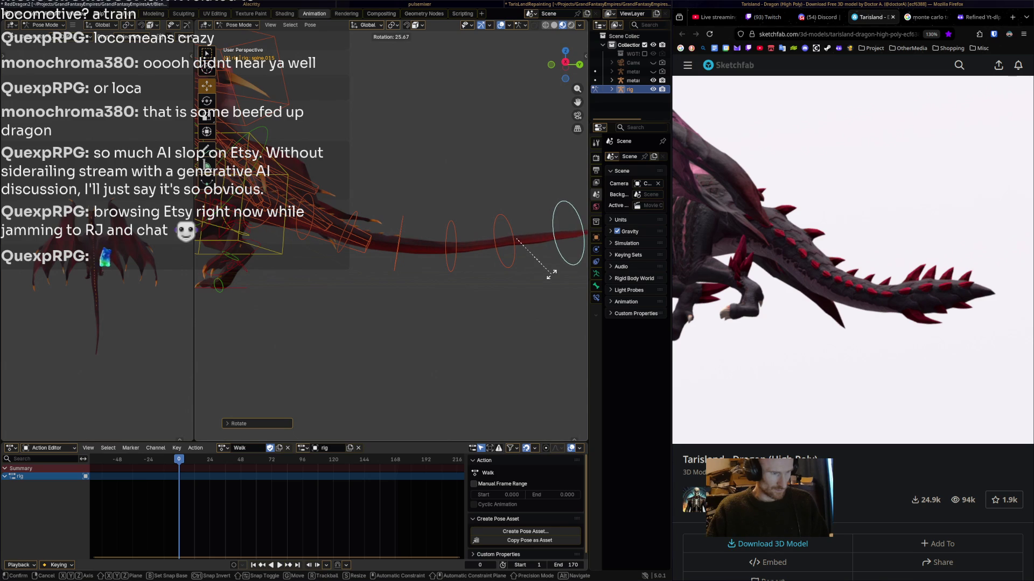
{"action": "left_click", "coordinate": [551, 274]}
- Refine the wave: bend spine.013 down, spine.014 up, and adjust spine.015
{"action": "left_click", "coordinate": [512, 253]}
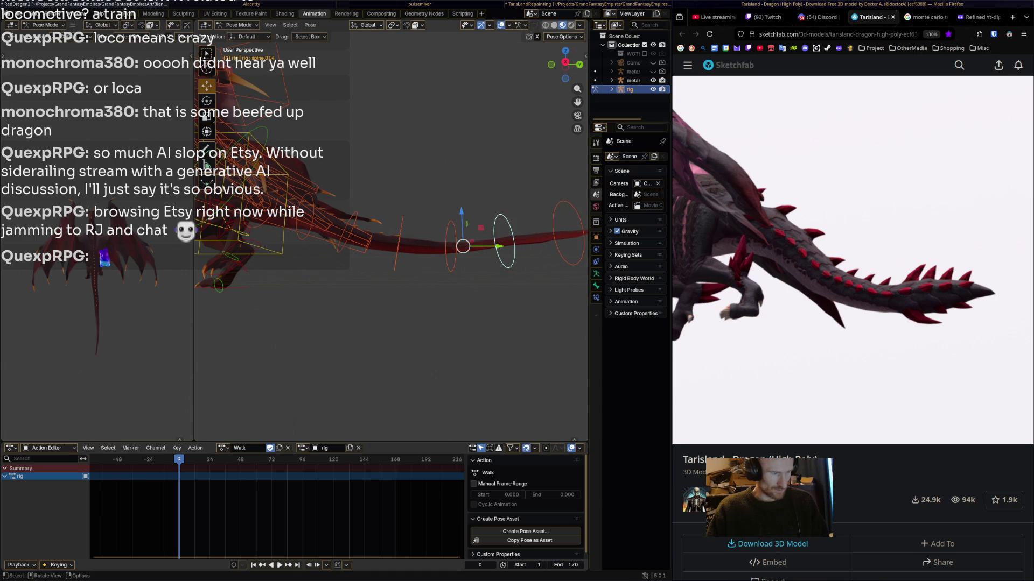
{"action": "left_click", "coordinate": [451, 250]}
{"action": "key", "text": "r"}
{"action": "left_click", "coordinate": [450, 273]}
{"action": "left_click", "coordinate": [503, 257]}
{"action": "key", "text": "r"}
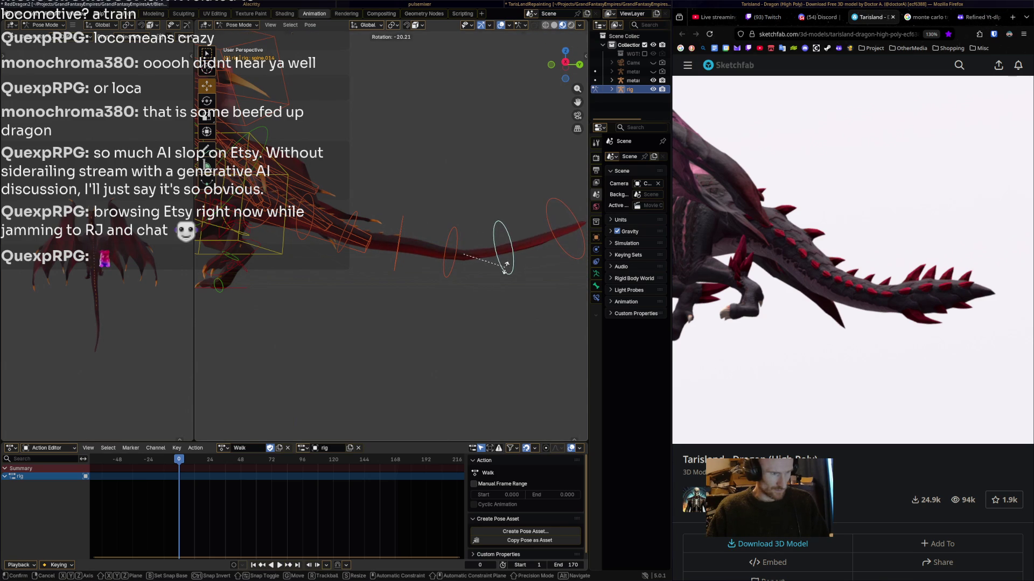
{"action": "left_click", "coordinate": [563, 215]}
{"action": "left_click", "coordinate": [564, 253]}
{"action": "key", "text": "r"}
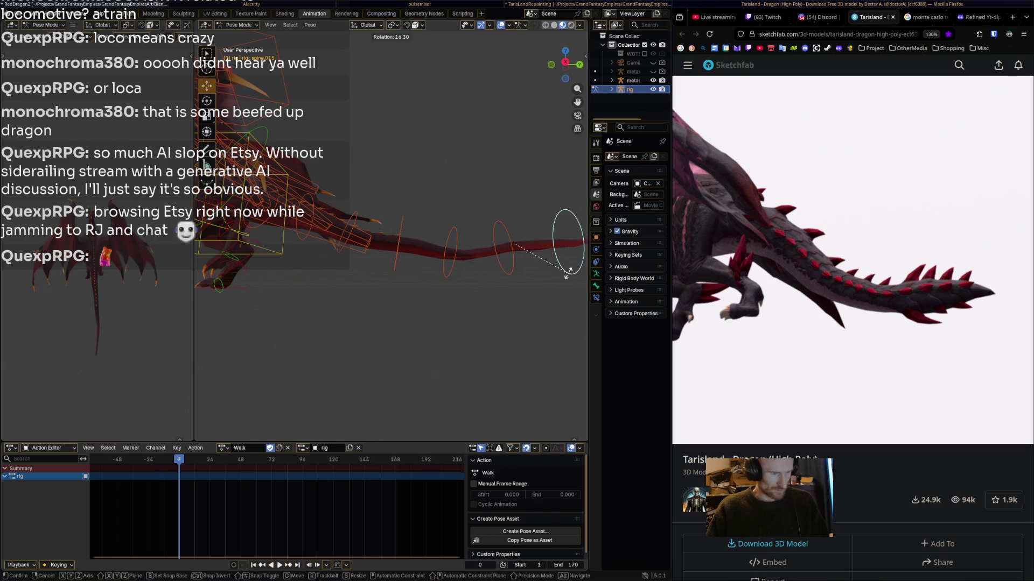
{"action": "left_click", "coordinate": [567, 259]}
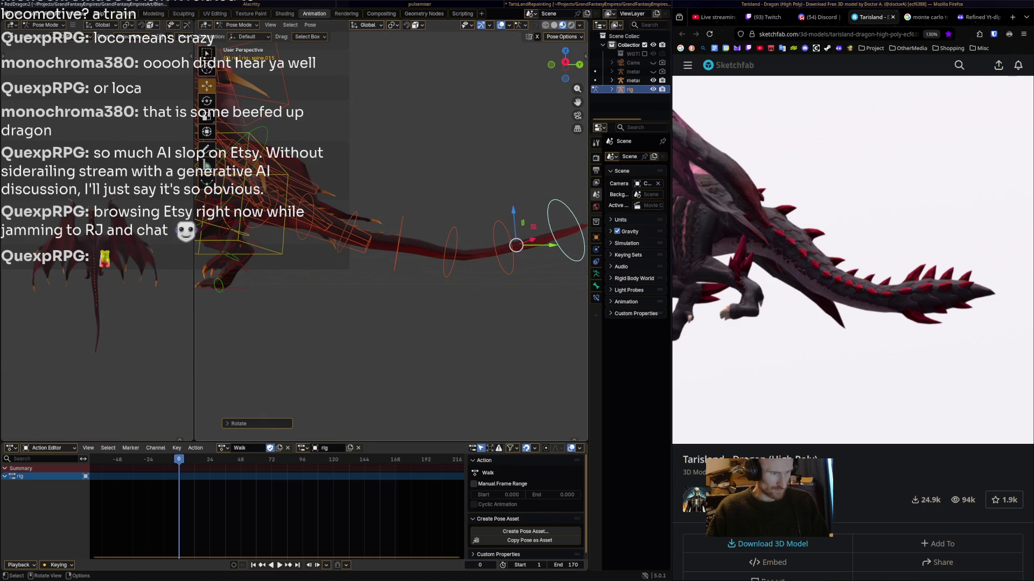
- Box-select the tail bones together, including spine.001
{"action": "key", "text": "a"}
{"action": "key", "text": "alt+a"}
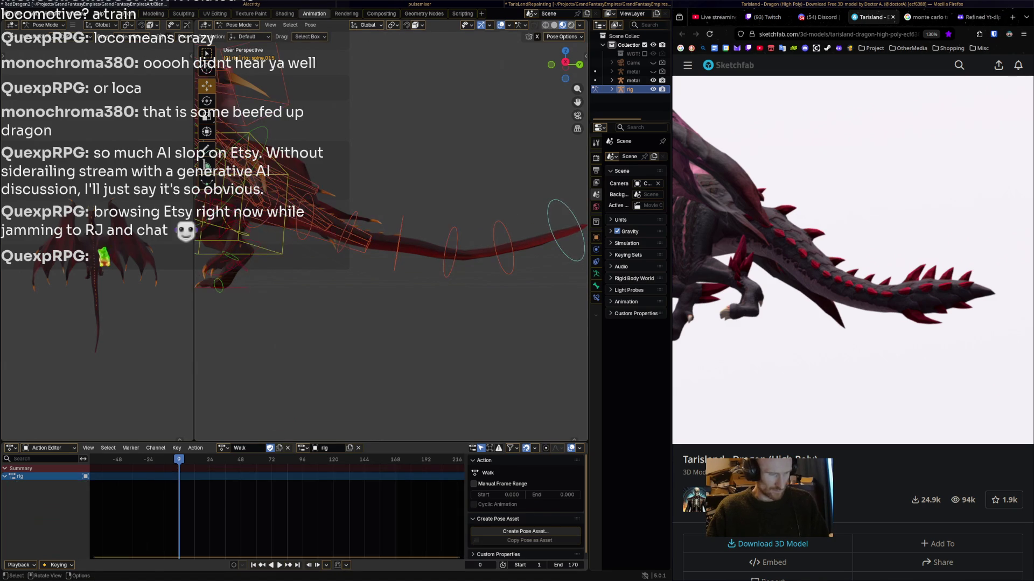
{"action": "left_click_drag", "start_coordinate": [433, 316], "coordinate": [573, 210]}
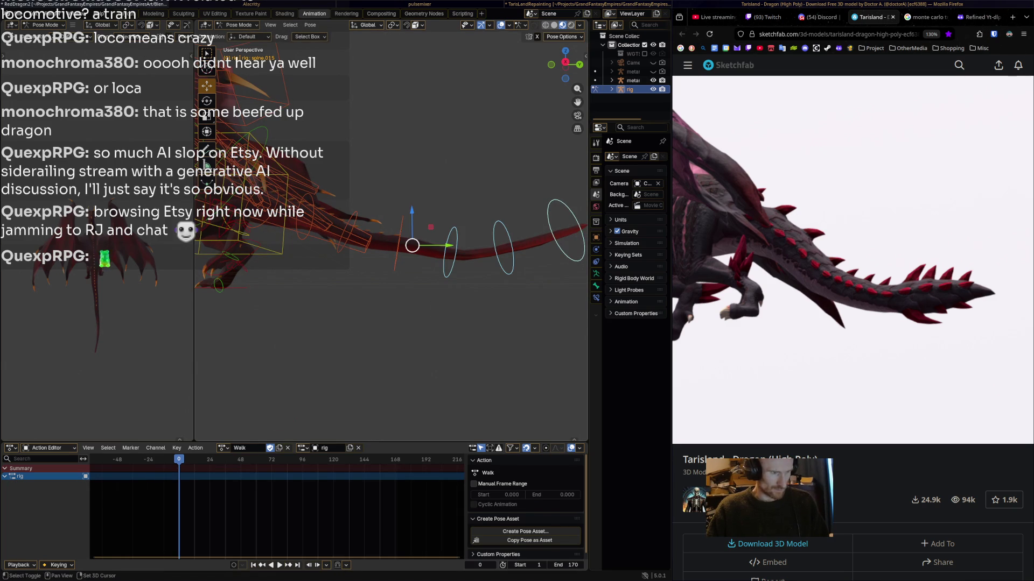
{"action": "left_click", "coordinate": [340, 231], "text": "shift"}
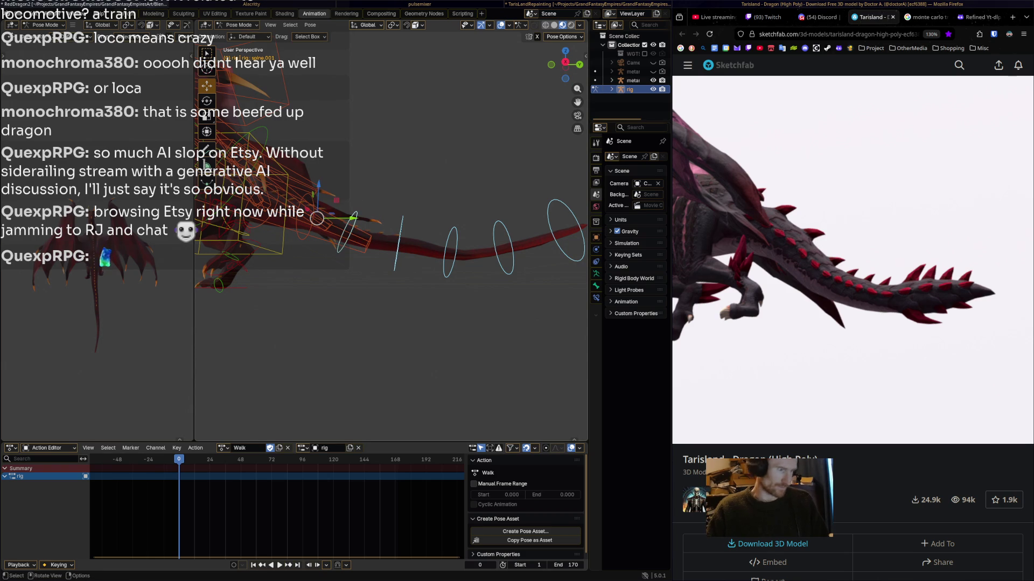
- Select only the spine.003 and spine.002 tail bones
{"action": "key", "text": "a"}
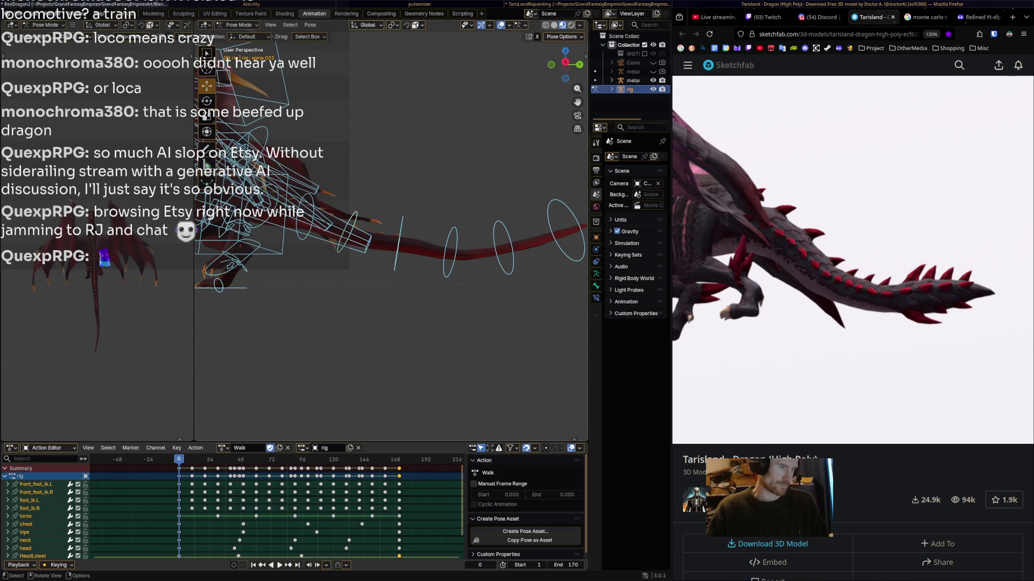
{"action": "key", "text": "alt+a"}
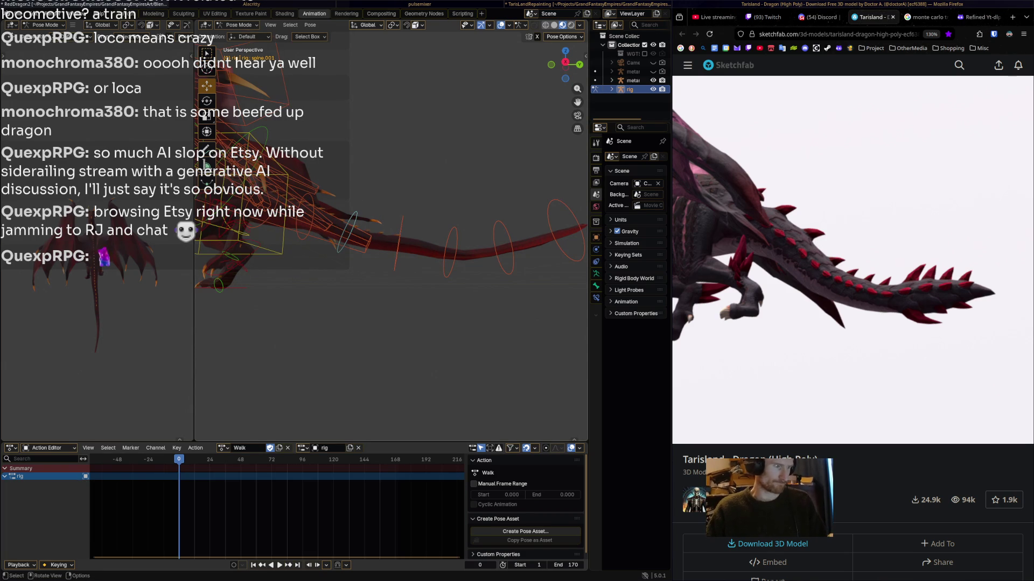
{"action": "left_click", "coordinate": [267, 190]}
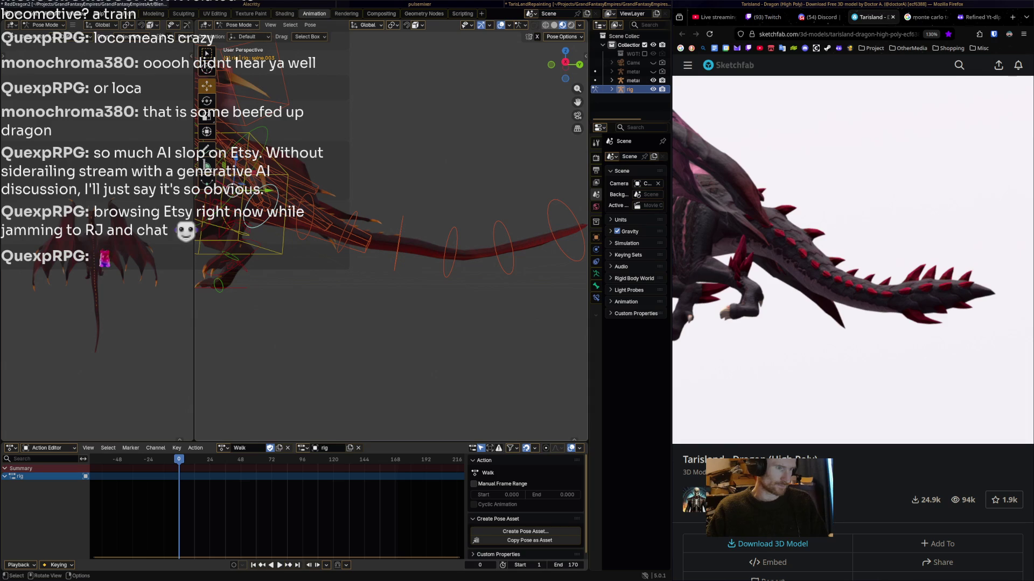
{"action": "key", "text": "alt+a"}
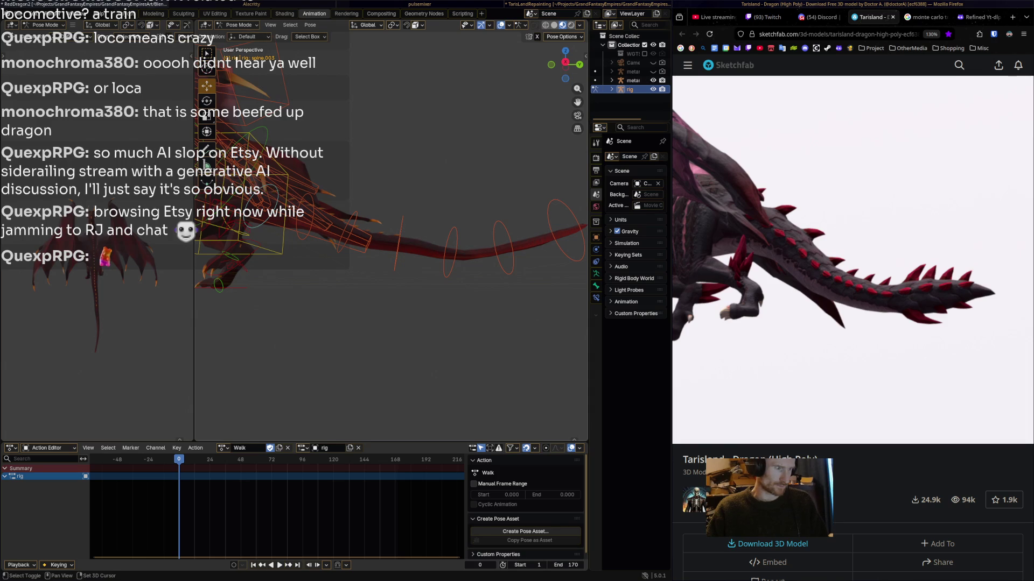
{"action": "left_click", "coordinate": [267, 190]}
{"action": "key", "text": "shift+bracketleft"}
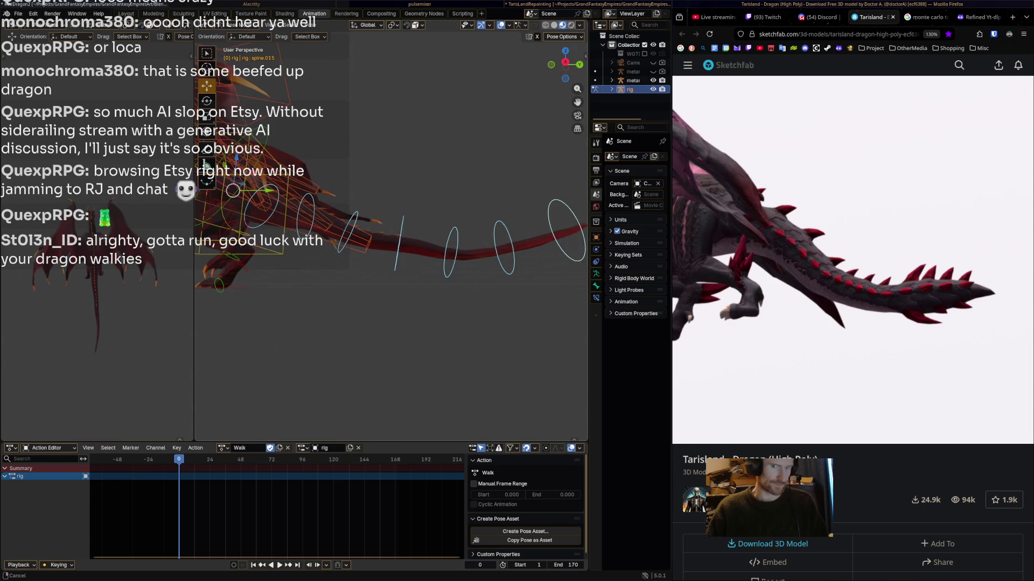
{"action": "middle_click_drag", "start_coordinate": [387, 242], "coordinate": [414, 242]}
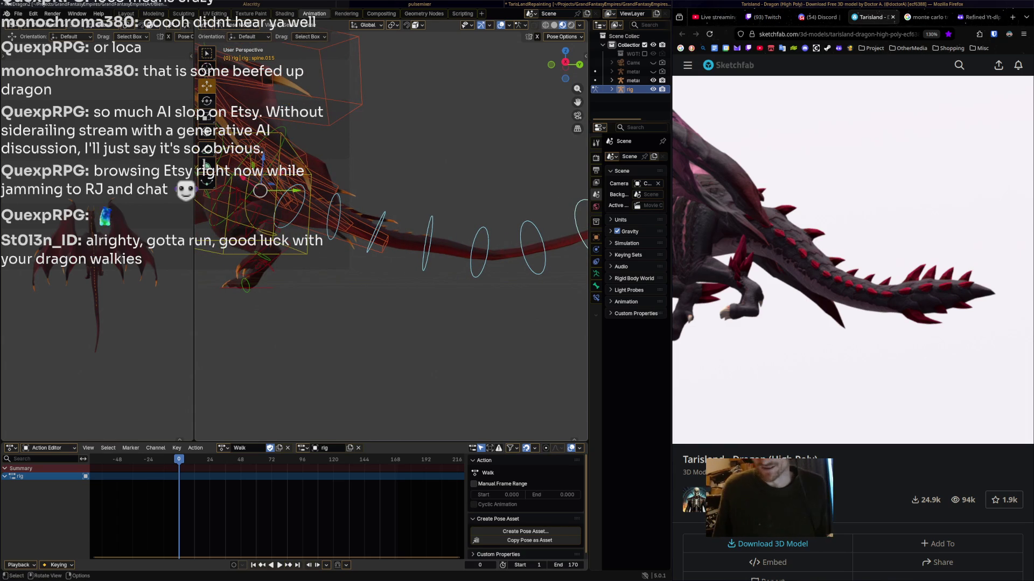
{"action": "mouse_move", "coordinate": [388, 242]}
{"action": "middle_mouse_down"}
{"action": "mouse_move", "coordinate": [398, 215]}
{"action": "mouse_move", "coordinate": [377, 231]}
{"action": "mouse_move", "coordinate": [398, 220]}
{"action": "middle_mouse_up"}
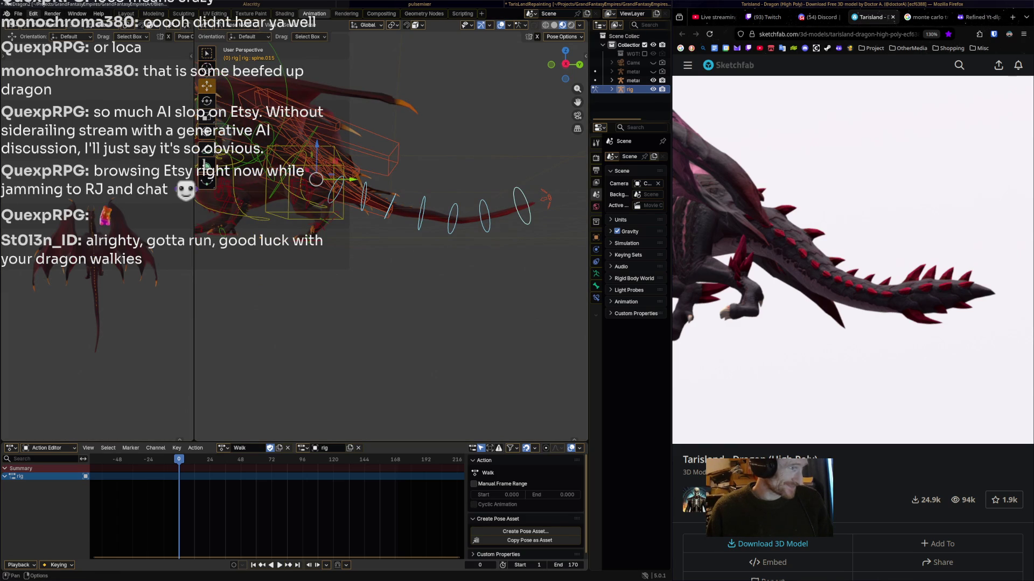
- Invert the selection, hide the non-tail bones, key the tail pose at frame 0, and preview
{"action": "left_click", "coordinate": [33, 13]}
{"action": "left_click", "coordinate": [17, 14]}
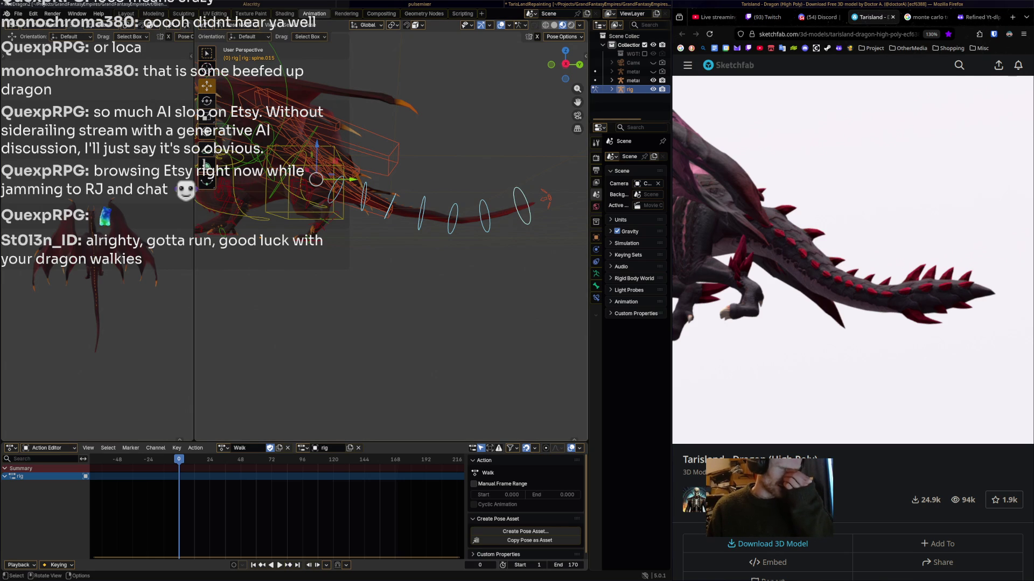
{"action": "left_click", "coordinate": [291, 25]}
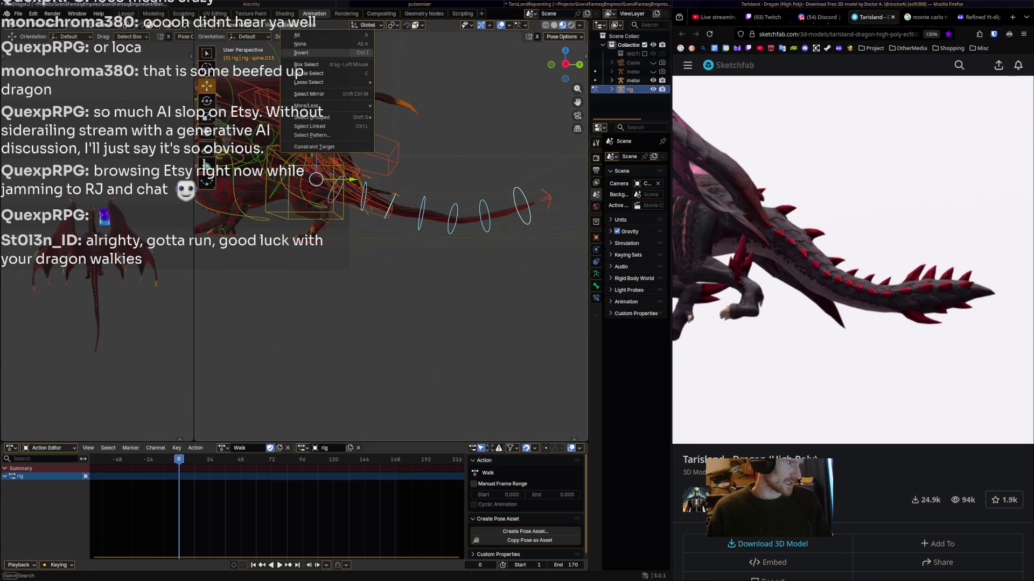
{"action": "left_click", "coordinate": [302, 52]}
{"action": "key", "text": "h"}
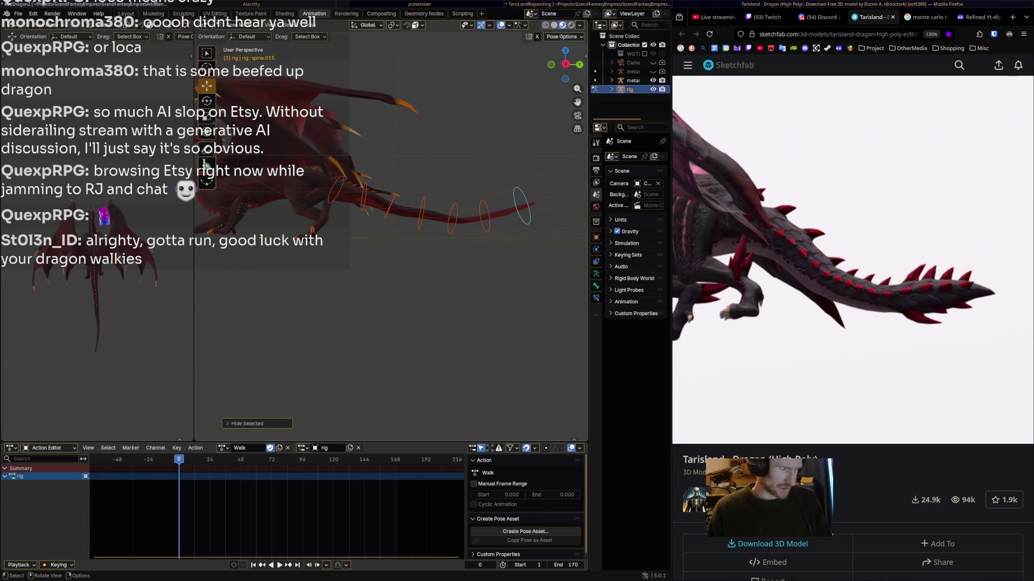
{"action": "key", "text": "a"}
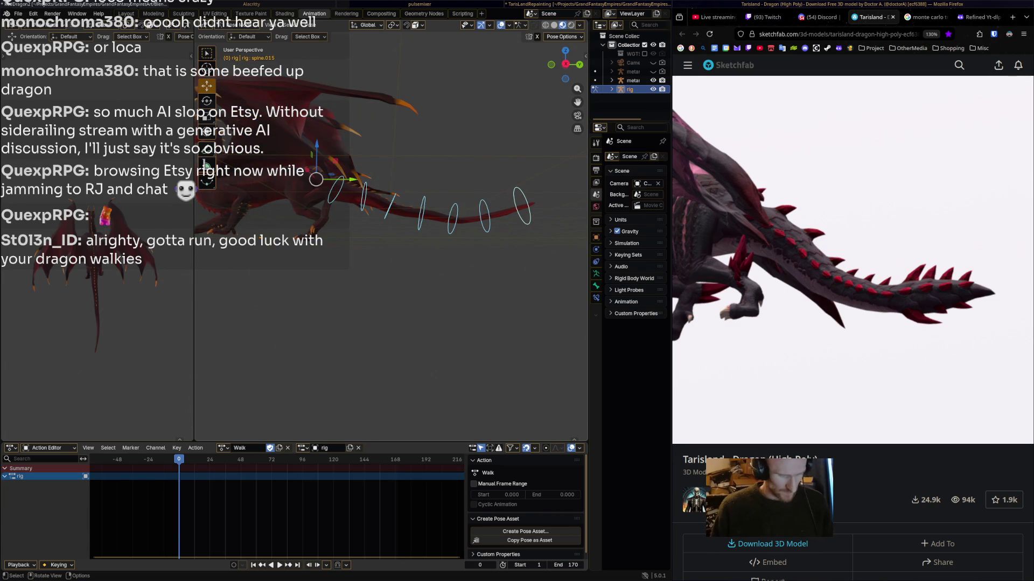
{"action": "key", "text": "i"}
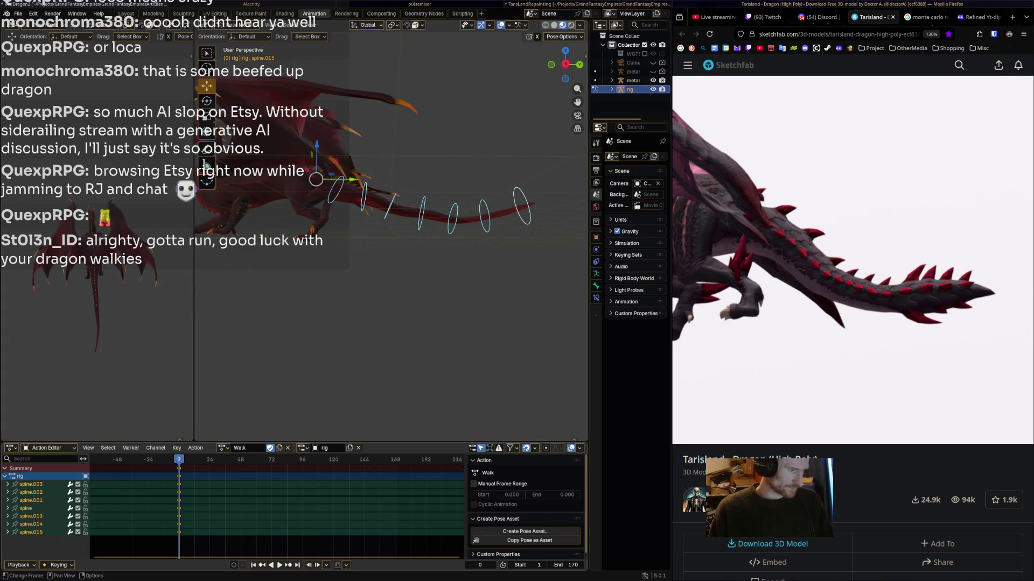
{"action": "key", "text": "space"}
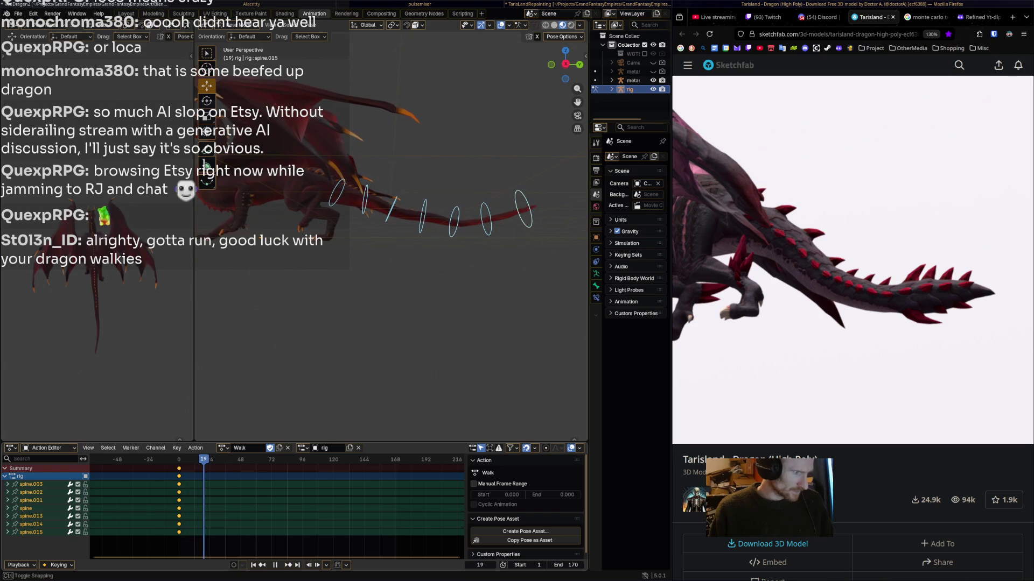
- Rewind the Sketchfab reference to 00:30, then bend tail bones spine.001, spine and spine.014 at frame 24
{"action": "mouse_move", "coordinate": [851, 259]}
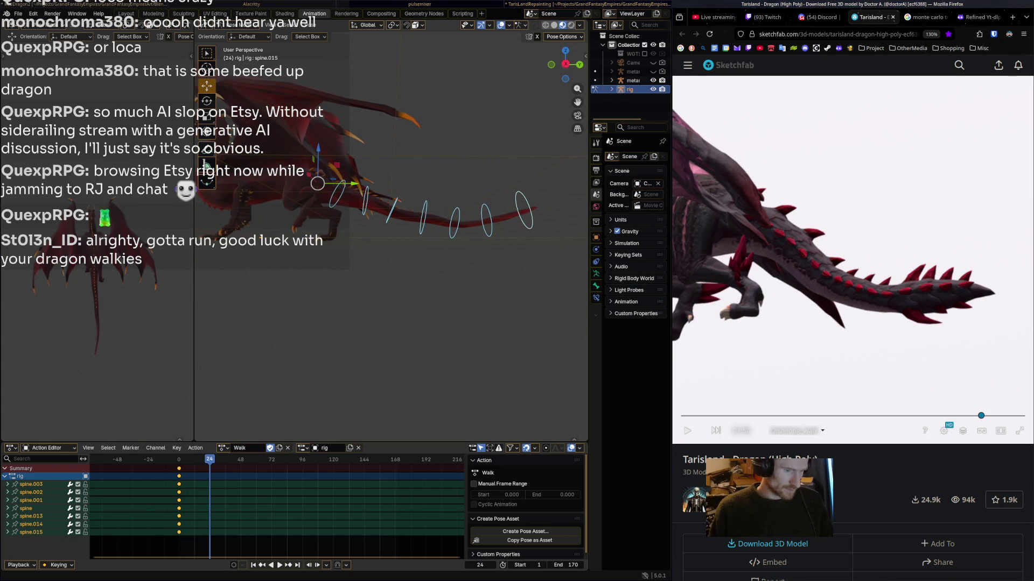
{"action": "left_click_drag", "start_coordinate": [695, 416], "coordinate": [742, 415]}
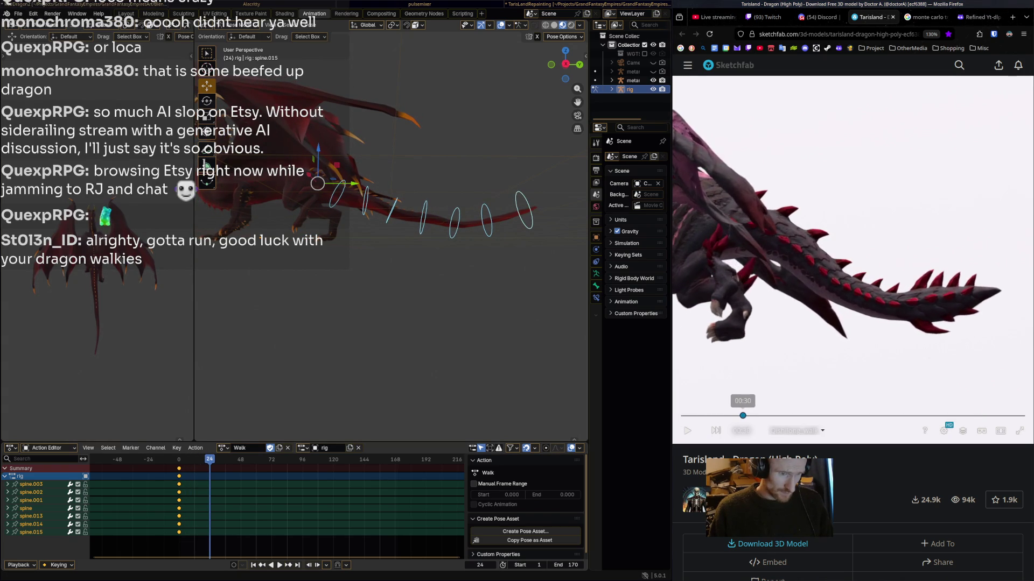
{"action": "left_click", "coordinate": [366, 201]}
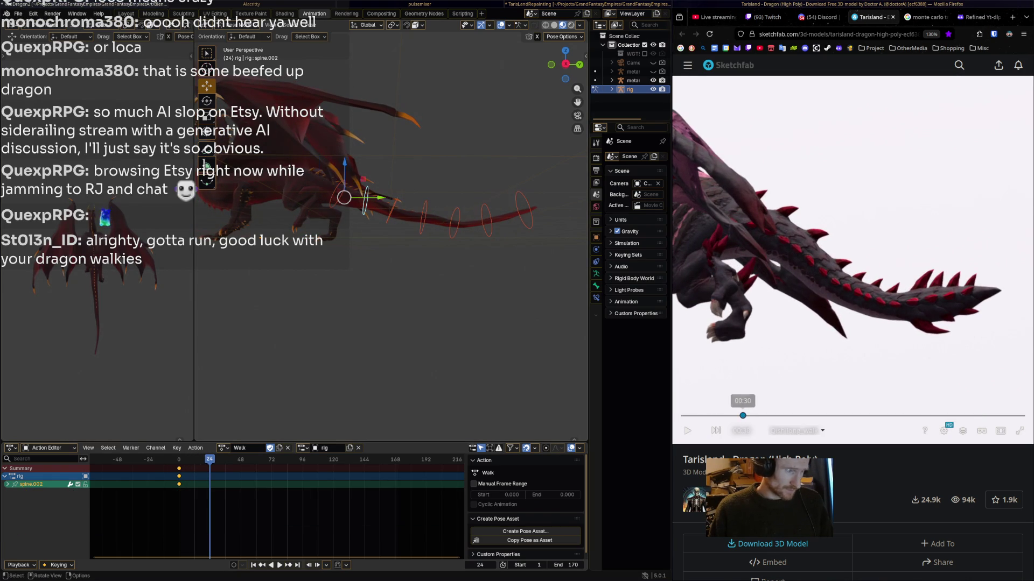
{"action": "left_click", "coordinate": [396, 207]}
{"action": "key", "text": "r"}
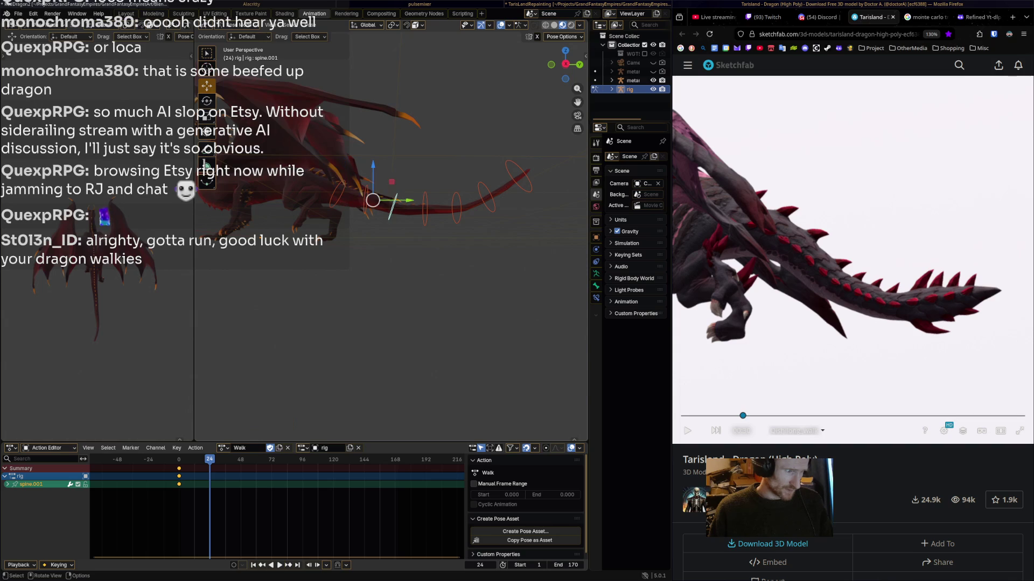
{"action": "left_click", "coordinate": [397, 219]}
{"action": "left_click", "coordinate": [397, 213]}
{"action": "key", "text": "r"}
{"action": "left_click", "coordinate": [425, 214]}
{"action": "left_click", "coordinate": [461, 213]}
{"action": "key", "text": "r"}
{"action": "left_click", "coordinate": [491, 212]}
- Rotate the spine.015 tail tip, key the whole tail chain at frame 24, and preview to frame 49
{"action": "left_click", "coordinate": [519, 200]}
{"action": "key", "text": "r"}
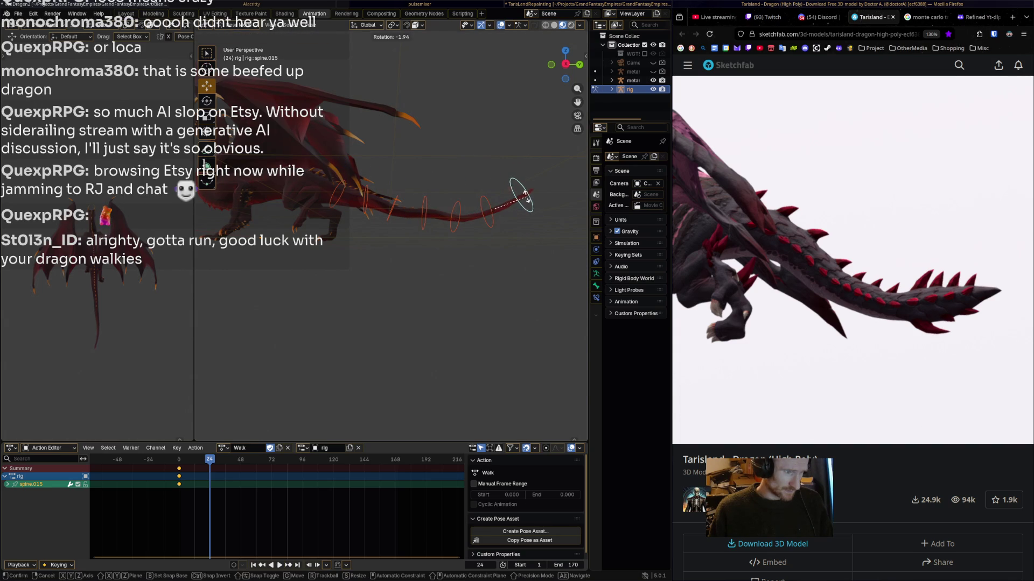
{"action": "left_click", "coordinate": [521, 189]}
{"action": "key", "text": "ctrl+l"}
{"action": "key", "text": "i"}
{"action": "key", "text": "space"}
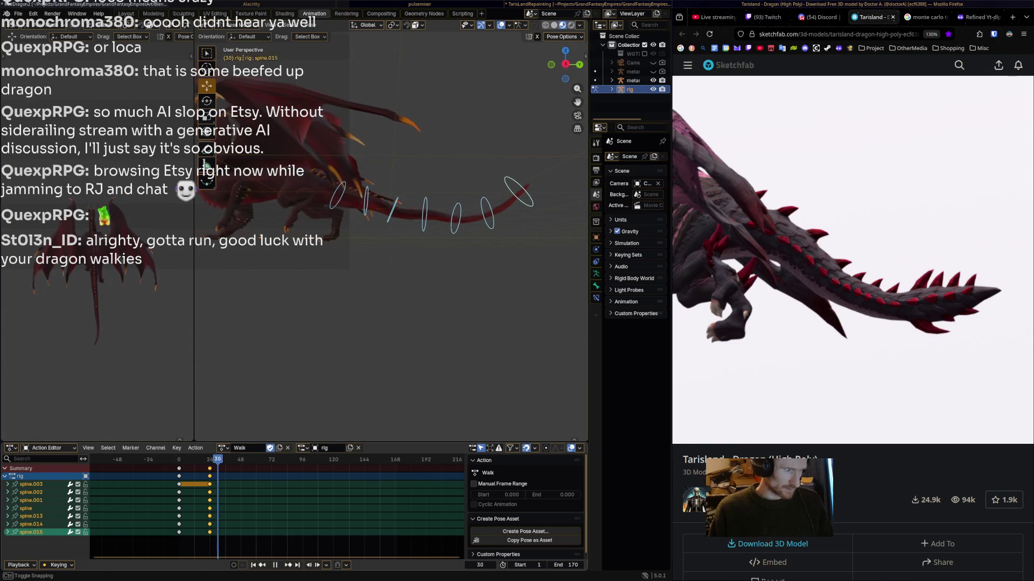
{"action": "key", "text": "space"}
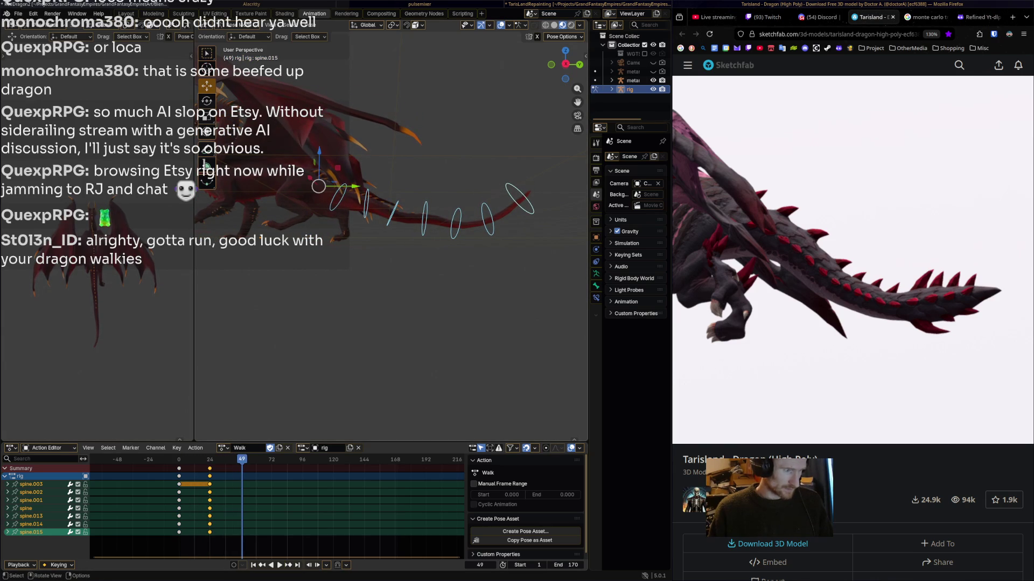
- Bend spine.014, spine.013, spine.001 and spine.003 into a new tail curl at frame 49
{"action": "left_click", "coordinate": [366, 204]}
{"action": "left_click", "coordinate": [517, 207]}
{"action": "key", "text": "r"}
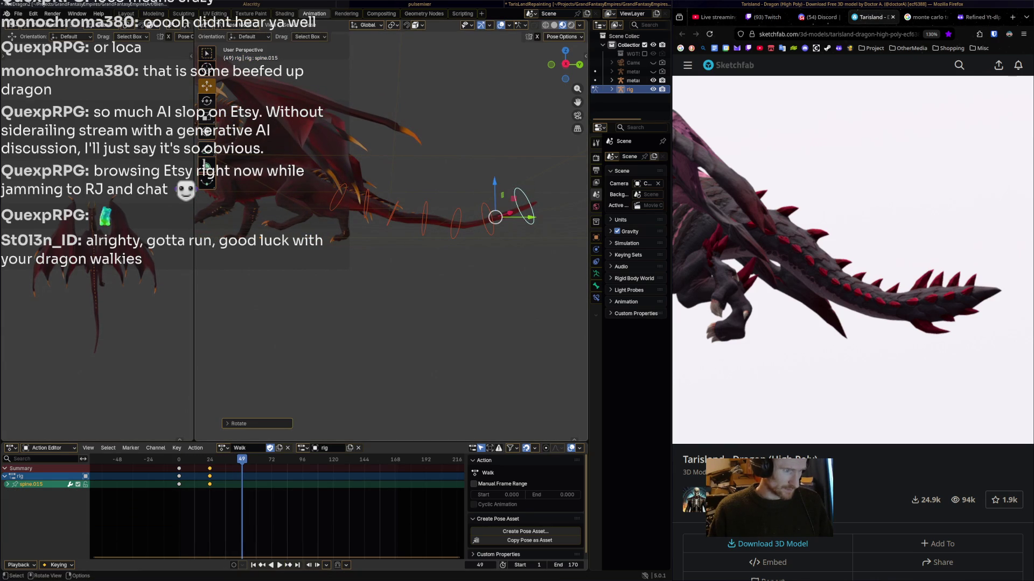
{"action": "left_click", "coordinate": [490, 233]}
{"action": "left_click", "coordinate": [455, 221]}
{"action": "key", "text": "r"}
{"action": "key", "text": "Return"}
{"action": "key", "text": "r"}
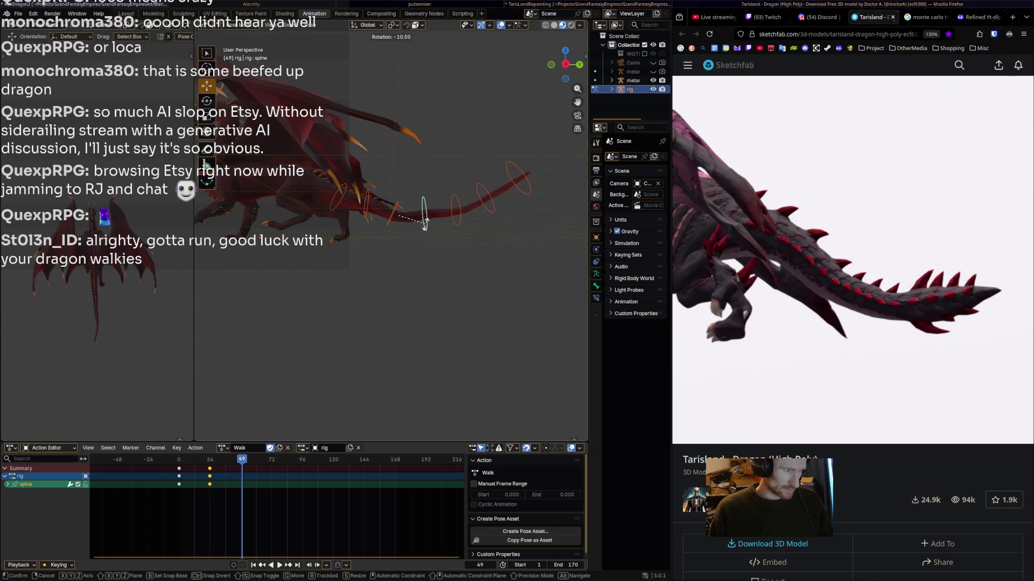
{"action": "left_click", "coordinate": [458, 223]}
{"action": "left_click", "coordinate": [393, 207]}
{"action": "key", "text": "r"}
{"action": "left_click", "coordinate": [394, 209]}
{"action": "key", "text": "r"}
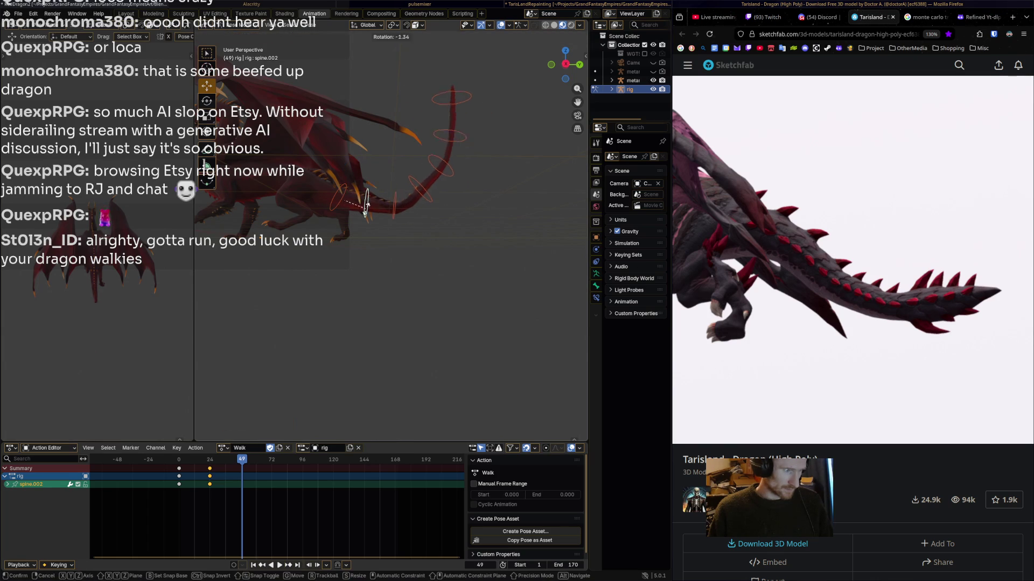
{"action": "left_click", "coordinate": [345, 199]}
{"action": "left_click", "coordinate": [338, 202]}
{"action": "key", "text": "r"}
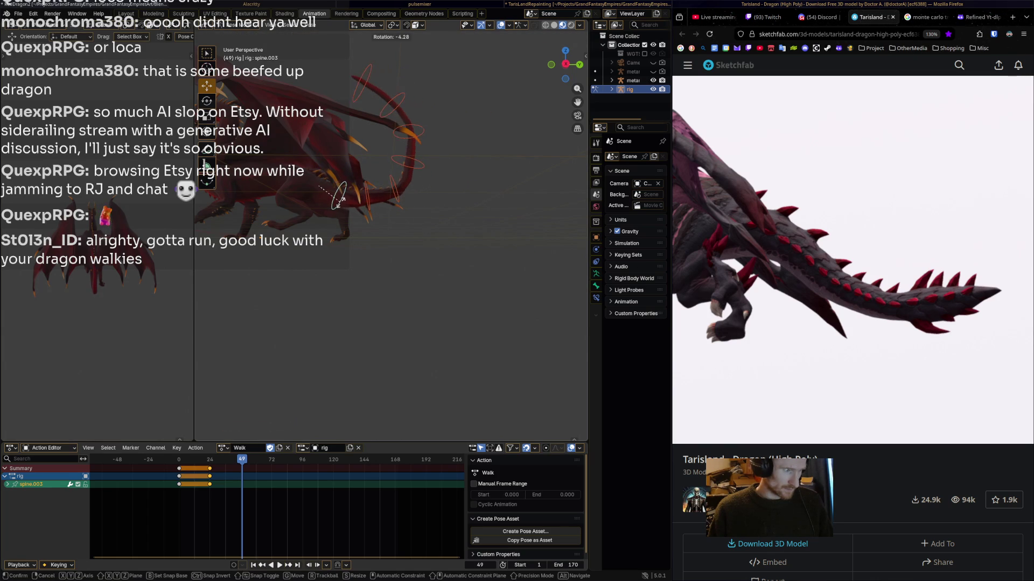
{"action": "left_click", "coordinate": [350, 199]}
- Refine spine.013, then key all seven tail bones at frame 49 and preview to frame 73
{"action": "left_click", "coordinate": [394, 202]}
{"action": "key", "text": "r"}
{"action": "right_click", "coordinate": [397, 184]}
{"action": "left_click", "coordinate": [415, 221]}
{"action": "key", "text": "r"}
{"action": "right_click", "coordinate": [409, 199]}
{"action": "left_click", "coordinate": [457, 216]}
{"action": "key", "text": "r"}
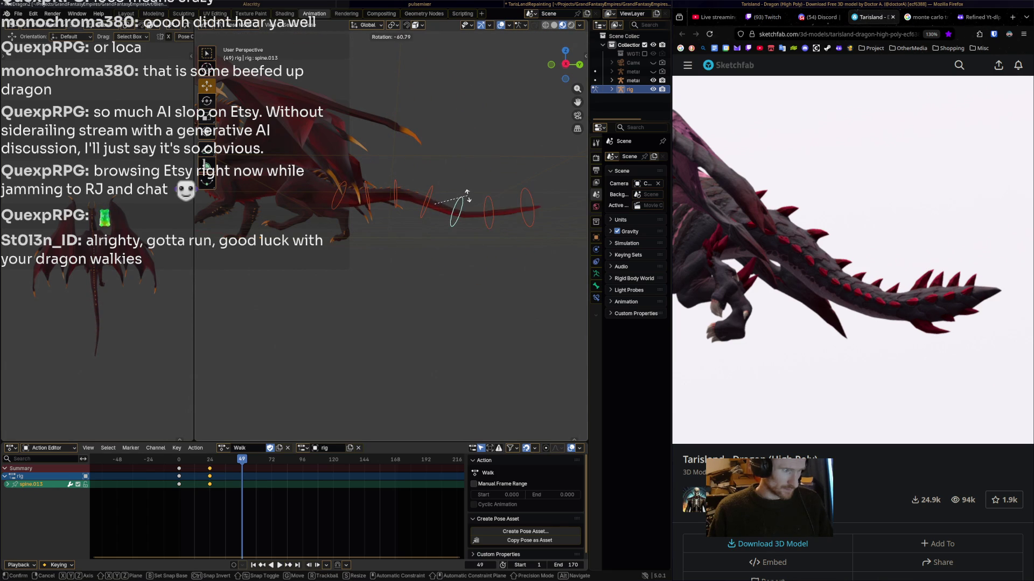
{"action": "left_click", "coordinate": [466, 197]}
{"action": "key", "text": "a"}
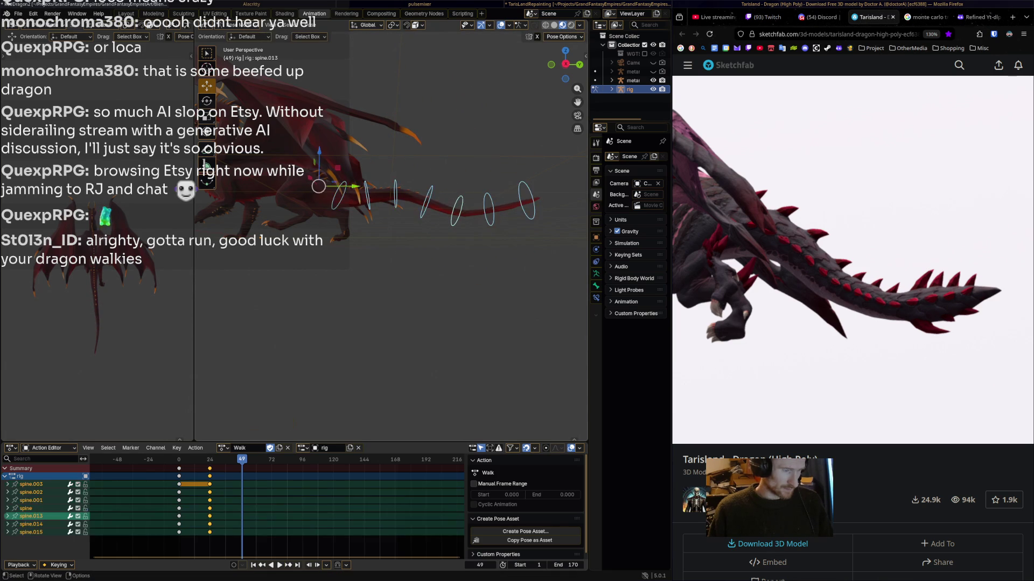
{"action": "key", "text": "i"}
{"action": "key", "text": "space"}
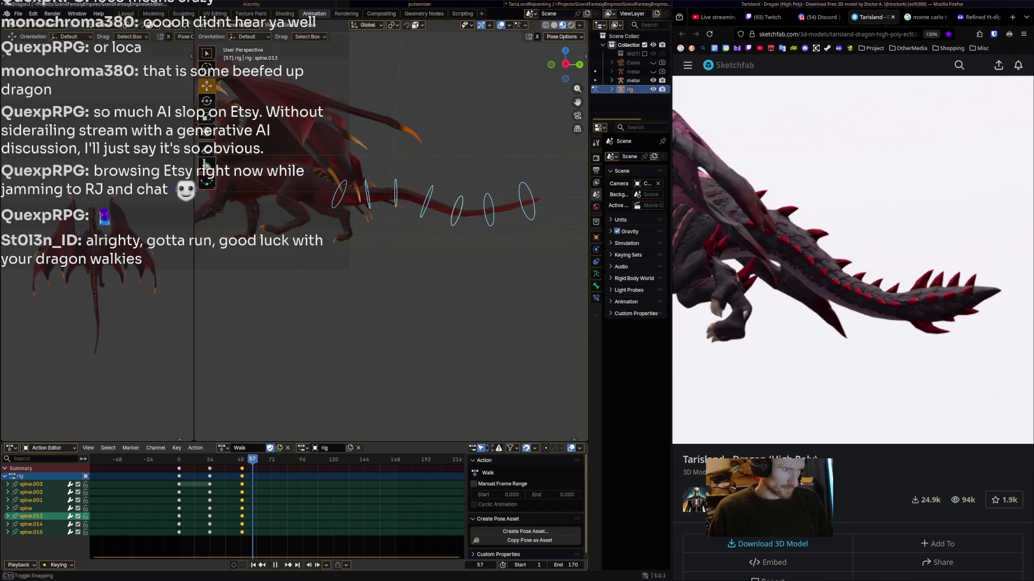
{"action": "key", "text": "space"}
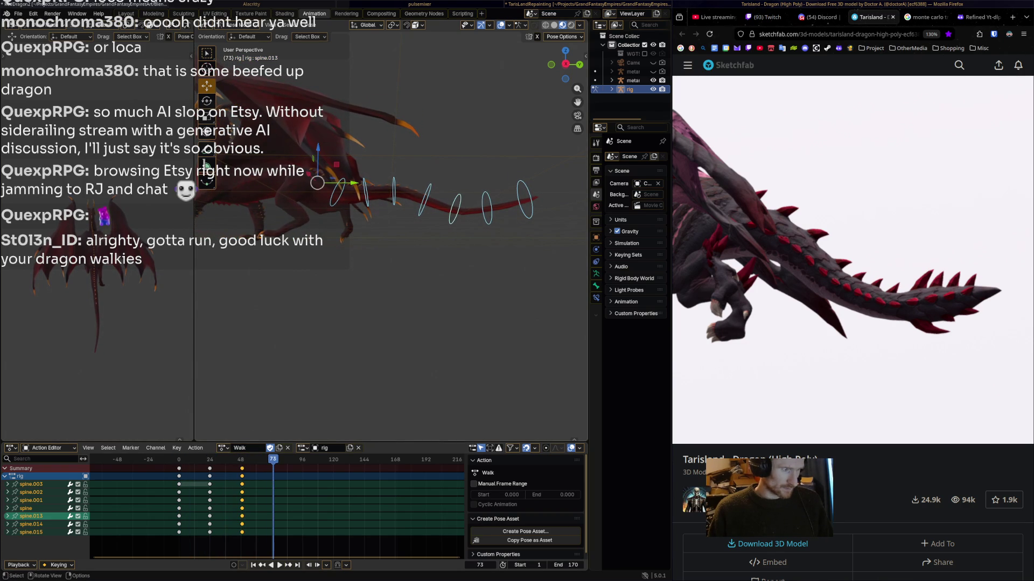
- At frame 73, raise the tail-base spine bone and straighten spine.013
{"action": "left_click", "coordinate": [425, 200]}
{"action": "key", "text": "r"}
{"action": "key", "text": "Return"}
{"action": "left_click", "coordinate": [457, 194]}
{"action": "key", "text": "r"}
{"action": "left_click", "coordinate": [464, 223]}
- Bend spine.014 and the spine.015 tip, then key all tail bones at frame 73
{"action": "left_click", "coordinate": [489, 197]}
{"action": "key", "text": "r"}
{"action": "left_click", "coordinate": [498, 213]}
{"action": "left_click", "coordinate": [528, 185]}
{"action": "key", "text": "r"}
{"action": "left_click", "coordinate": [526, 189]}
{"action": "key", "text": "a"}
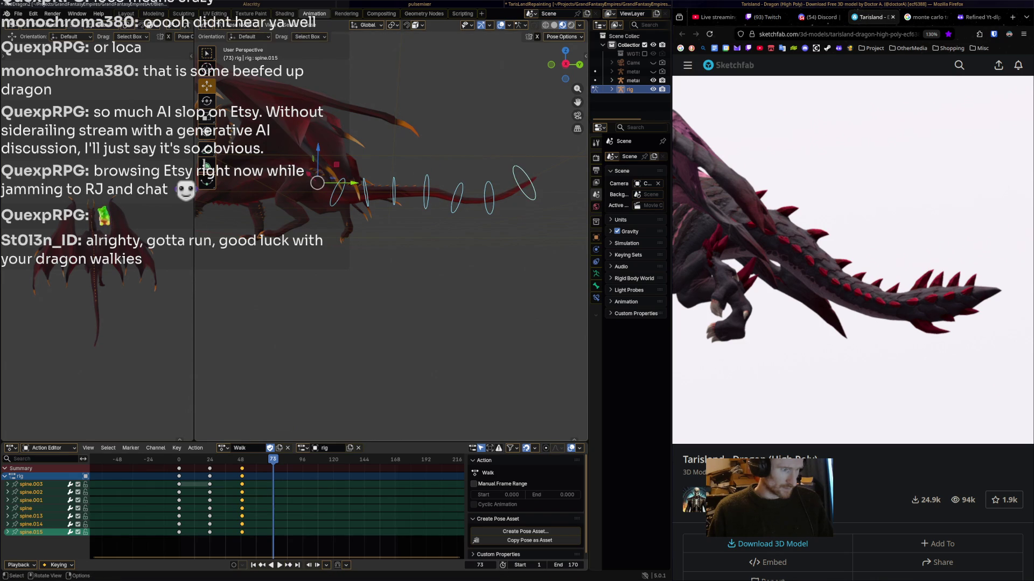
{"action": "key", "text": "i"}
- Preview the Walk loop from the start, then re-bend spine.002 and the tail tip at frame 74
{"action": "key", "text": "shift+Left"}
{"action": "key", "text": "space"}
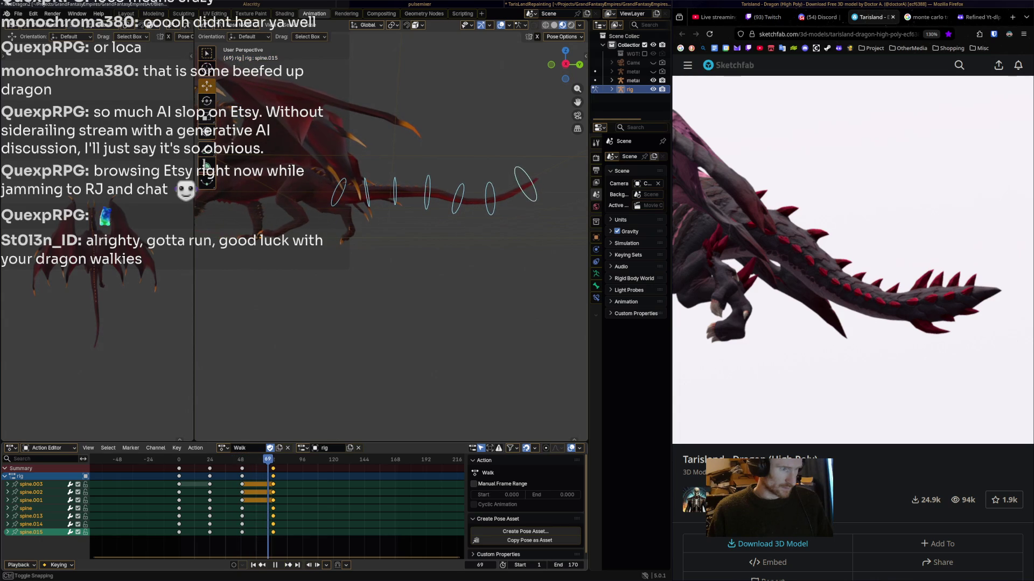
{"action": "key", "text": "space"}
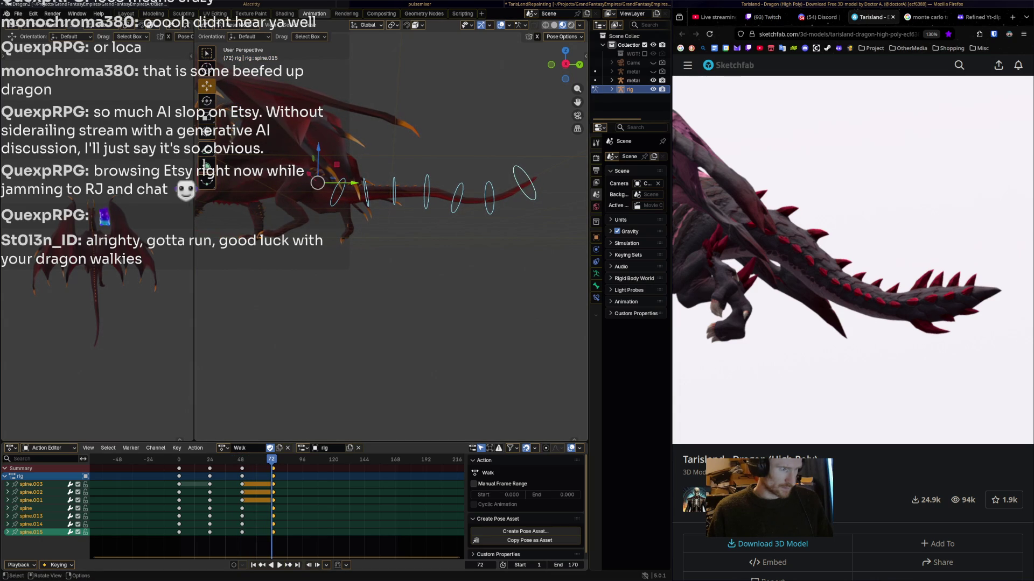
{"action": "key", "text": "Right"}
{"action": "key", "text": "Right"}
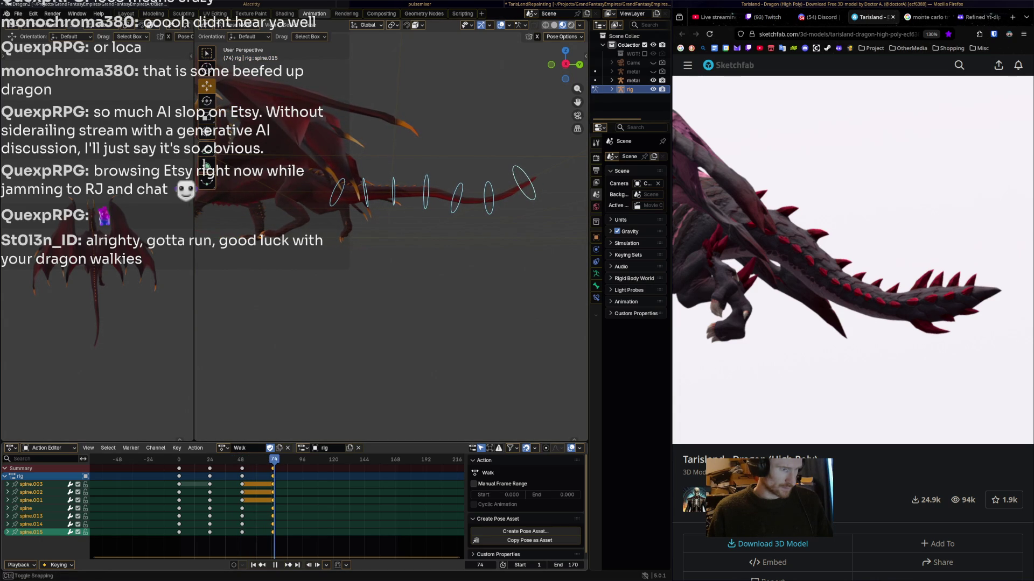
{"action": "left_click", "coordinate": [338, 192]}
{"action": "key", "text": "r"}
{"action": "left_click", "coordinate": [338, 192]}
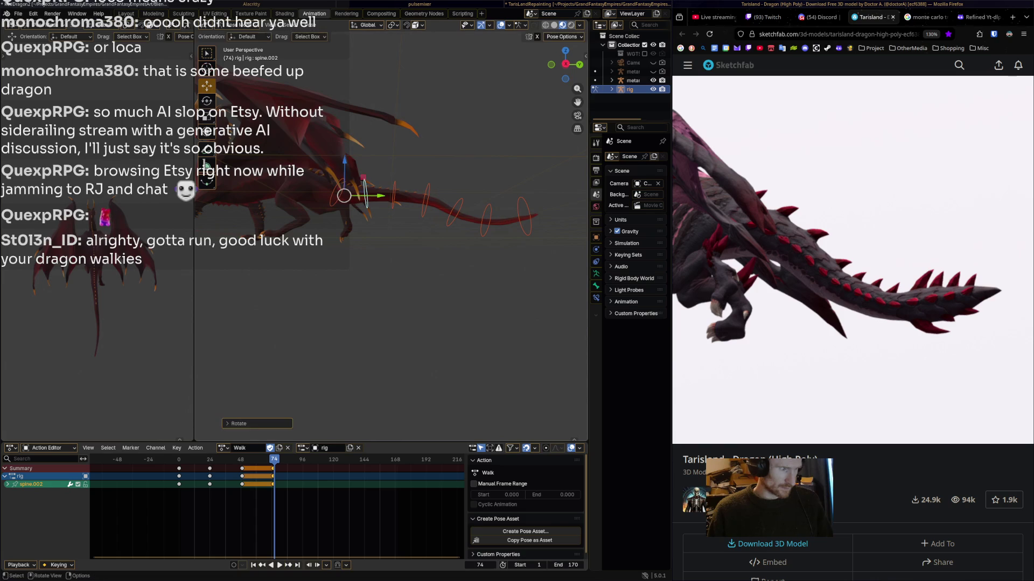
{"action": "left_click", "coordinate": [486, 219]}
{"action": "left_click", "coordinate": [523, 216]}
{"action": "key", "text": "r"}
{"action": "left_click", "coordinate": [523, 216]}
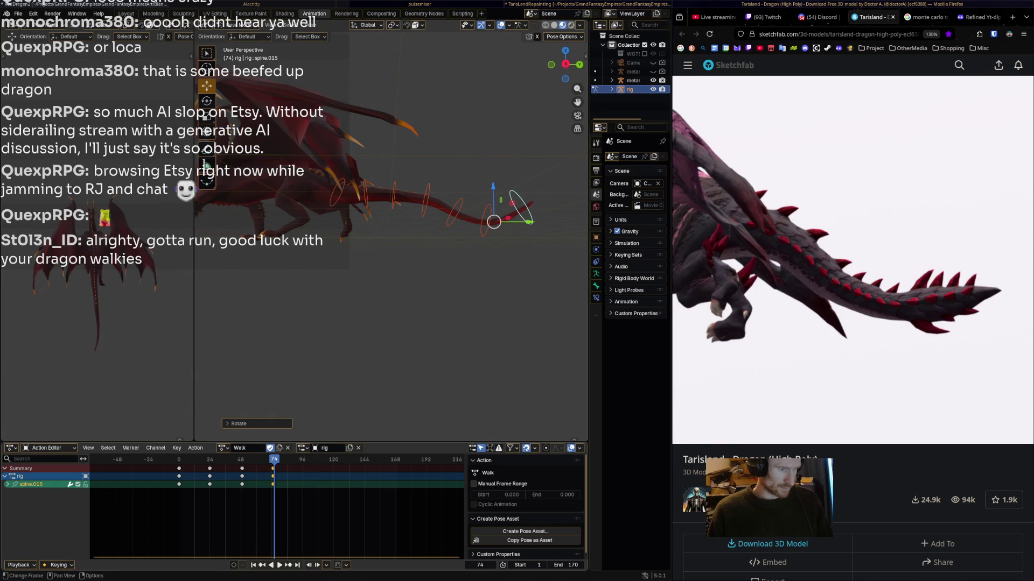
- Back at frame 73, rotate spine.001 down and adjust the tail tip, then select the chain and play the Walk
{"action": "key", "text": "Left"}
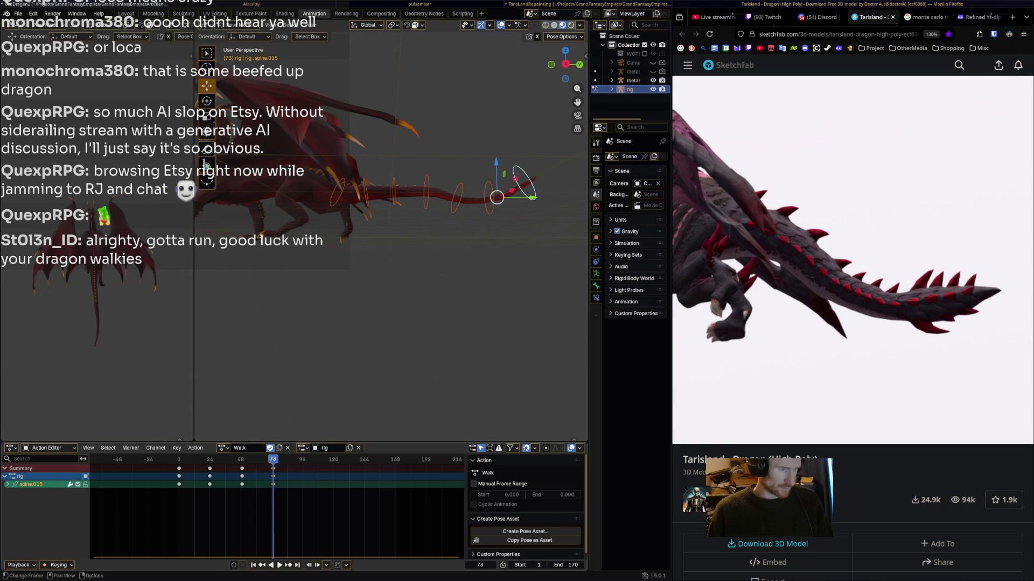
{"action": "left_click", "coordinate": [394, 192]}
{"action": "key", "text": "r"}
{"action": "left_click", "coordinate": [393, 192]}
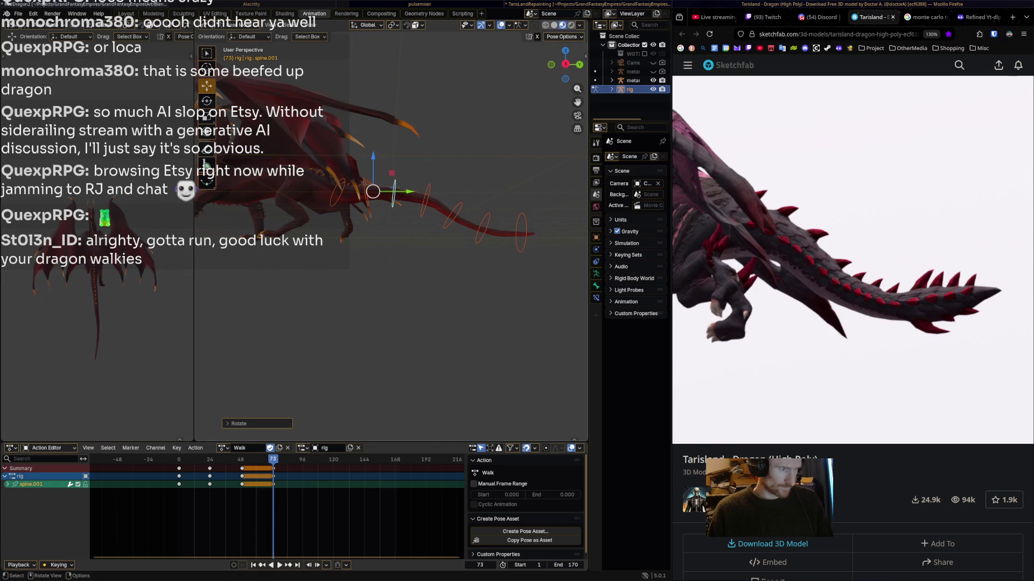
{"action": "left_click", "coordinate": [520, 221]}
{"action": "key", "text": "r"}
{"action": "left_click", "coordinate": [521, 223]}
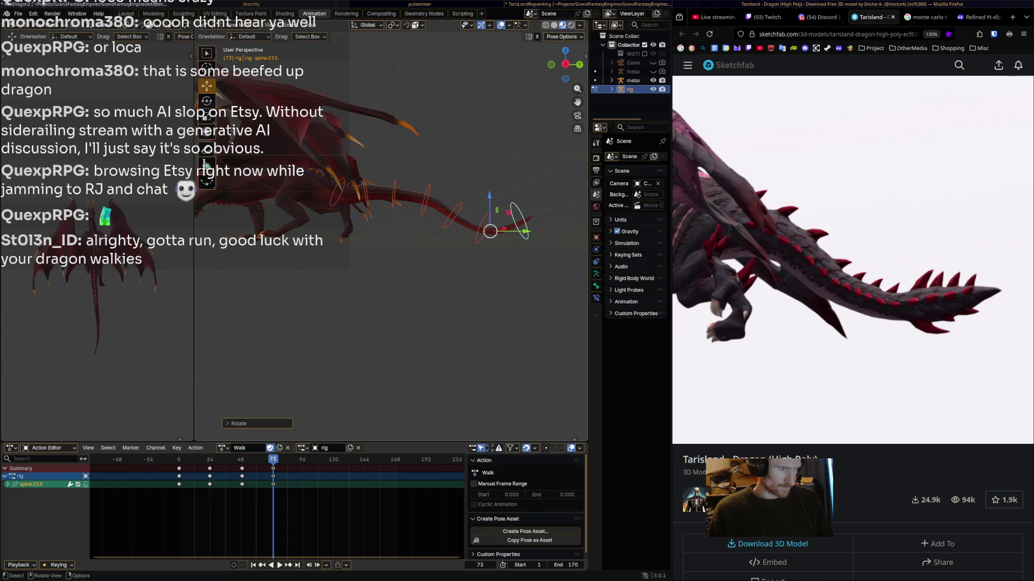
{"action": "key", "text": "ctrl+l"}
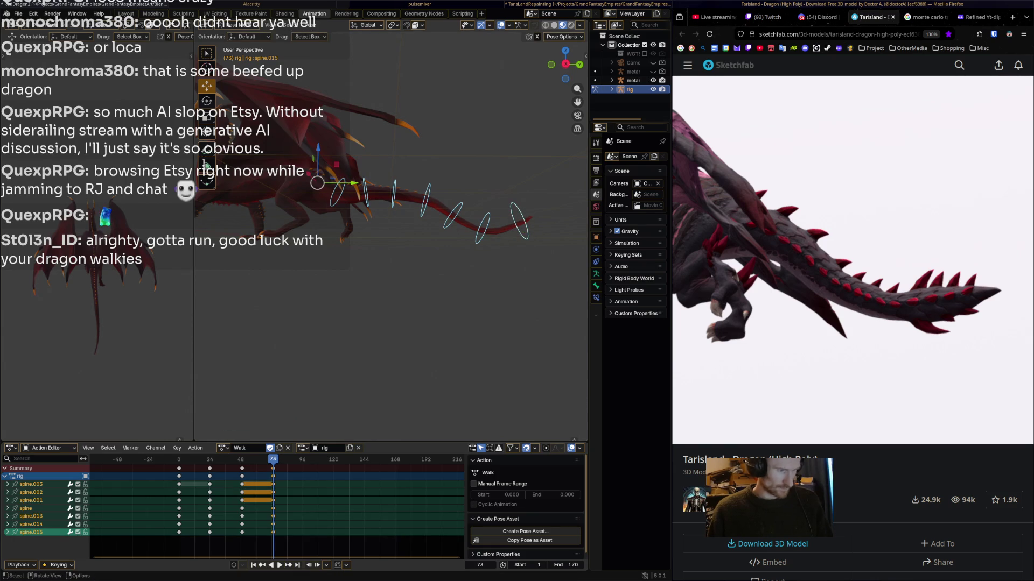
{"action": "key", "text": "space"}
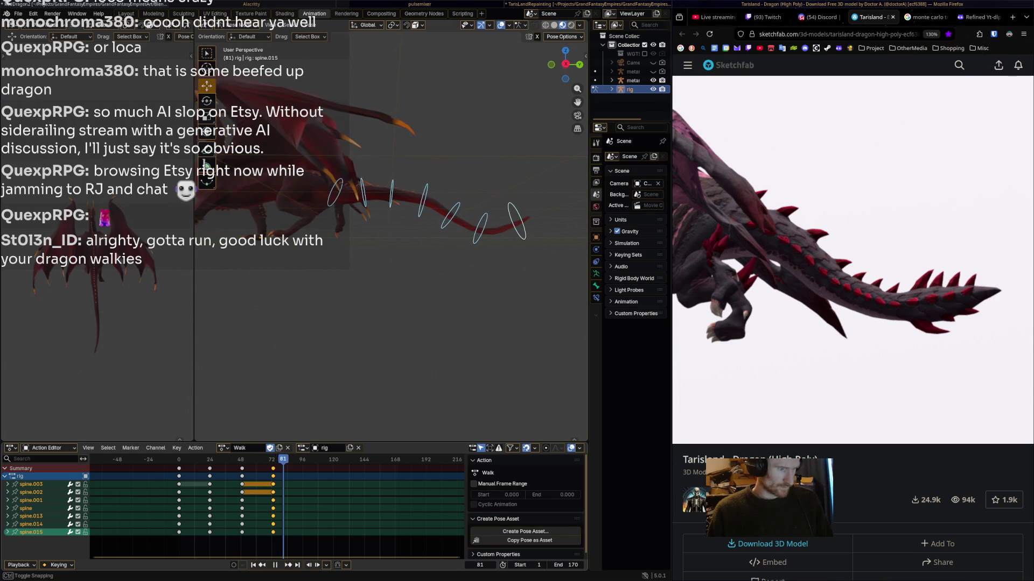
- At frame 103, lift spine.002, bend the spine bone down and curl spine.013 upward
{"action": "key", "text": "space"}
{"action": "left_click", "coordinate": [335, 184]}
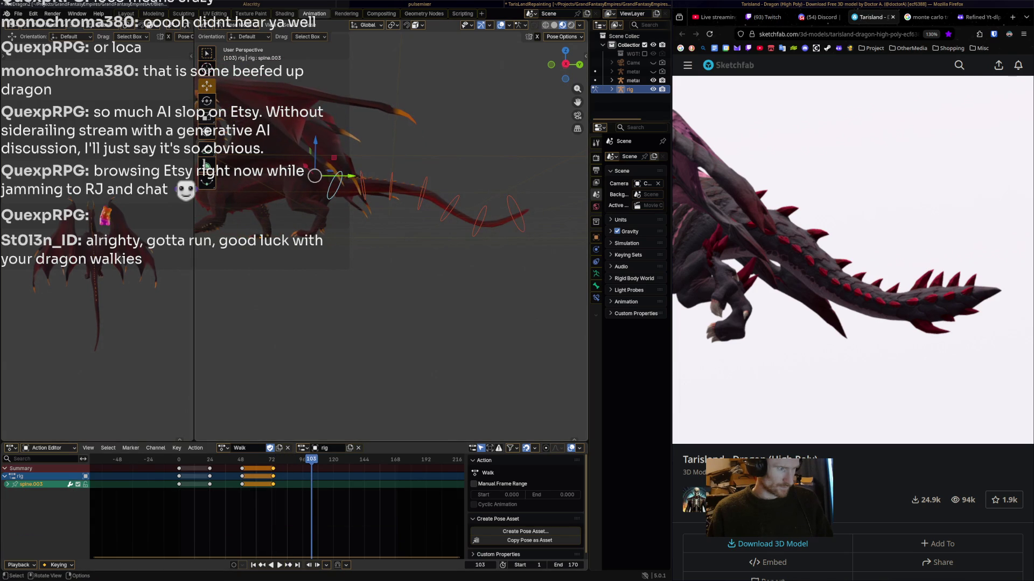
{"action": "left_click", "coordinate": [362, 183]}
{"action": "key", "text": "r"}
{"action": "left_click", "coordinate": [377, 177]}
{"action": "left_click", "coordinate": [399, 185]}
{"action": "key", "text": "r"}
{"action": "left_click", "coordinate": [415, 206]}
{"action": "left_click", "coordinate": [452, 216]}
{"action": "key", "text": "r"}
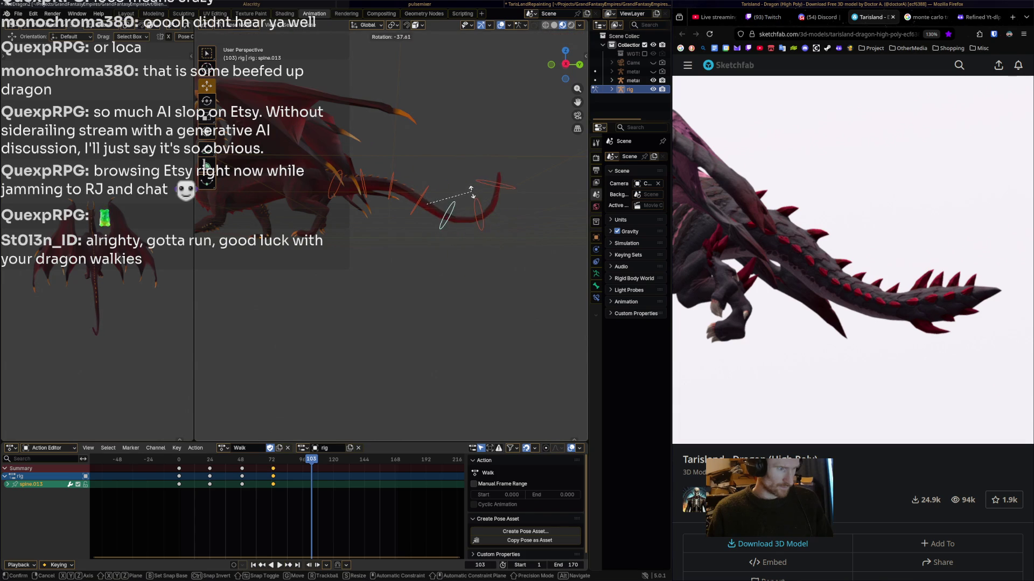
{"action": "left_click", "coordinate": [469, 185]}
- Rotate spine.014 near the tip, then key the whole tail chain at frame 103 and preview
{"action": "left_click", "coordinate": [476, 195]}
{"action": "key", "text": "r"}
{"action": "left_click", "coordinate": [475, 185]}
{"action": "left_click", "coordinate": [467, 168]}
{"action": "key", "text": "r"}
{"action": "left_click", "coordinate": [528, 207]}
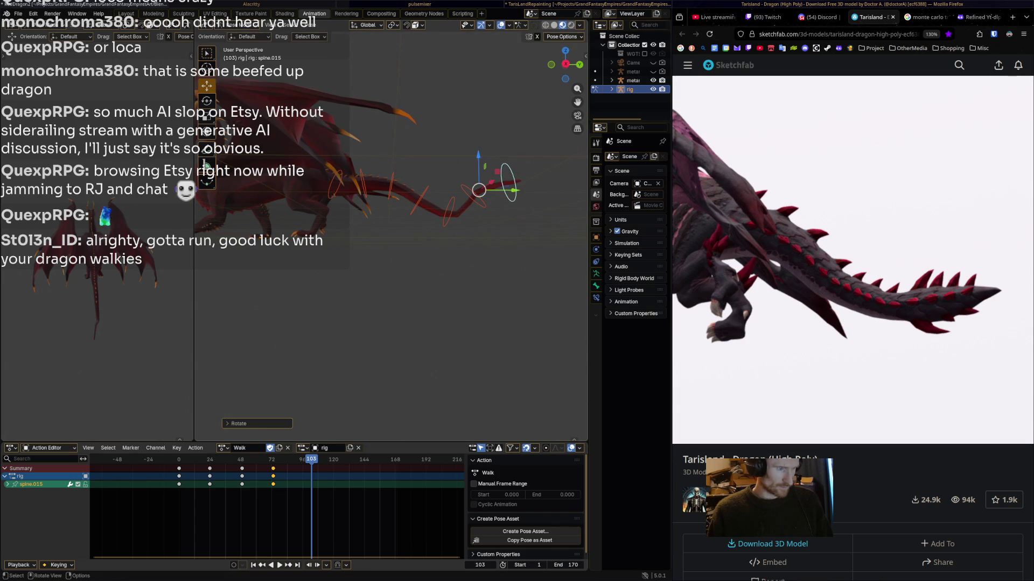
{"action": "key", "text": "ctrl+z"}
{"action": "key", "text": "ctrl+z"}
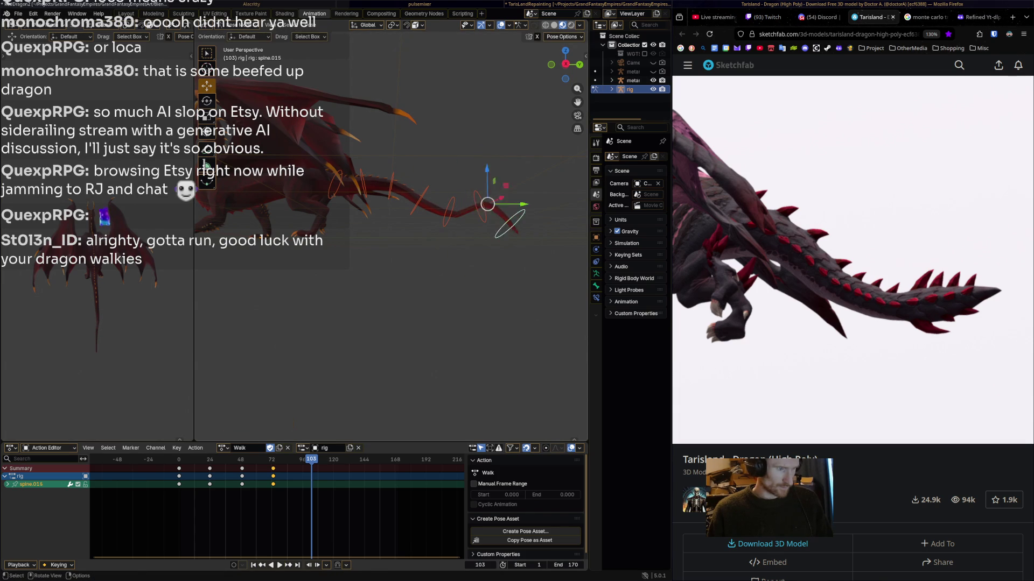
{"action": "left_click", "coordinate": [510, 221]}
{"action": "key", "text": "r"}
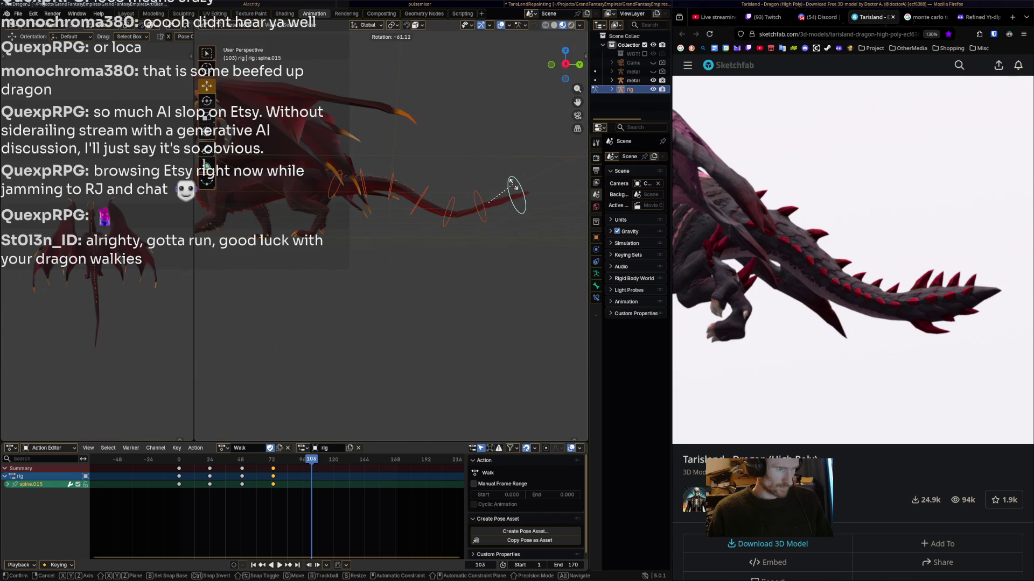
{"action": "key", "text": "Escape"}
{"action": "key", "text": "ctrl+l"}
{"action": "key", "text": "i"}
{"action": "key", "text": "space"}
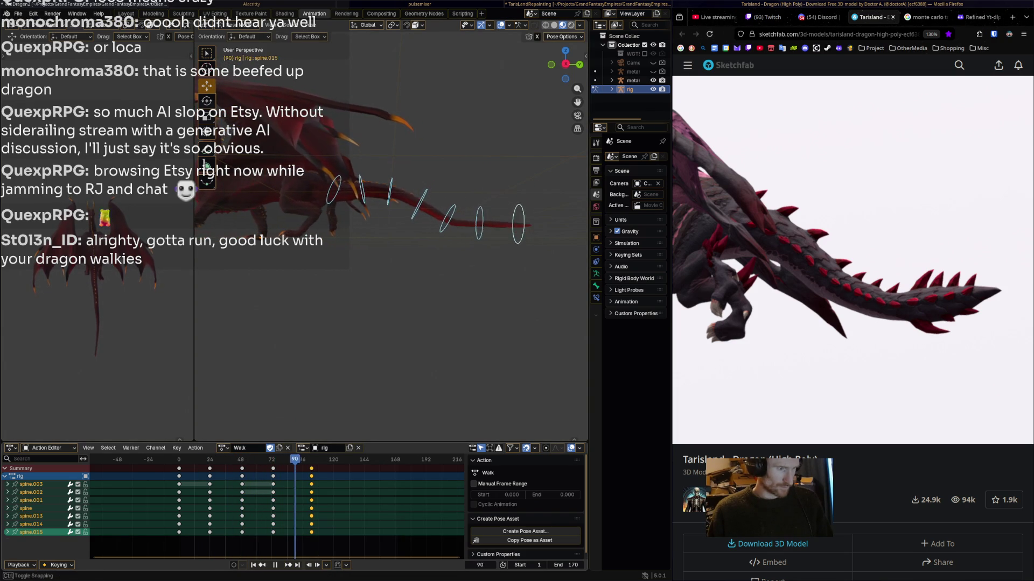
- At frame 132, lower spine.002, raise the spine bone and bend spine.013 down
{"action": "key", "text": "space"}
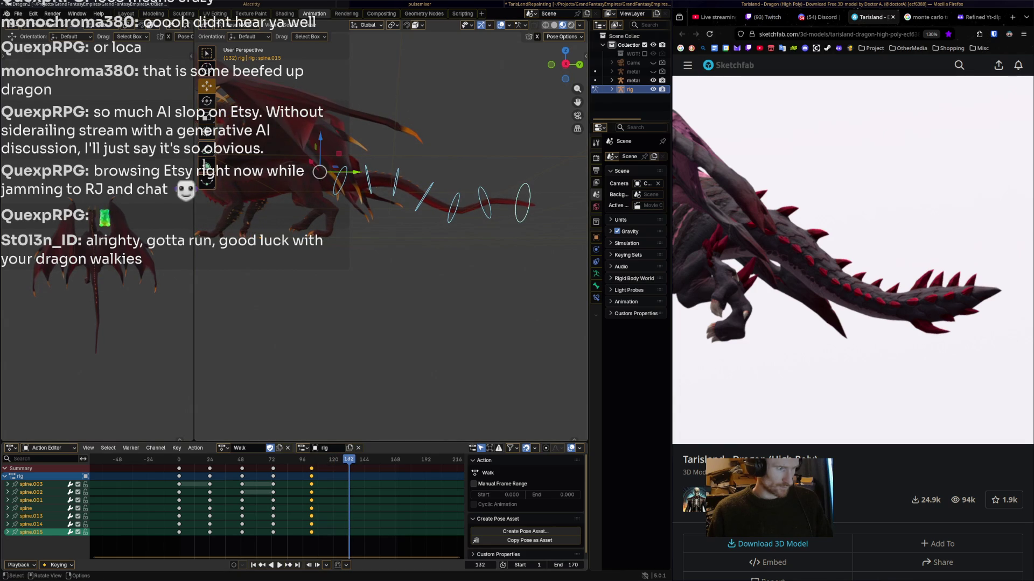
{"action": "left_click", "coordinate": [355, 180]}
{"action": "key", "text": "r"}
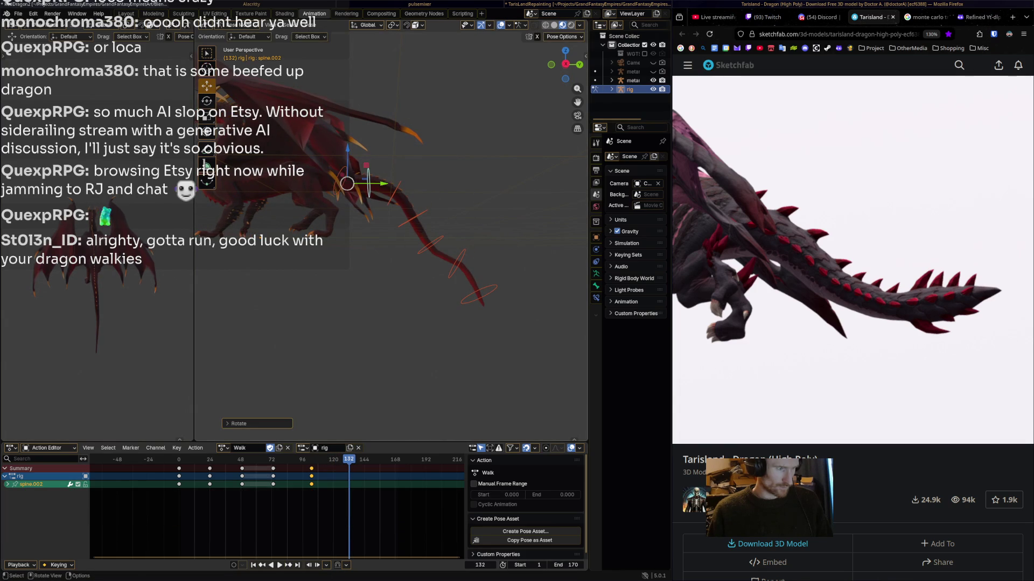
{"action": "left_click", "coordinate": [403, 189]}
{"action": "key", "text": "r"}
{"action": "left_click", "coordinate": [432, 192]}
{"action": "left_click", "coordinate": [406, 189]}
{"action": "key", "text": "r"}
{"action": "left_click", "coordinate": [459, 210]}
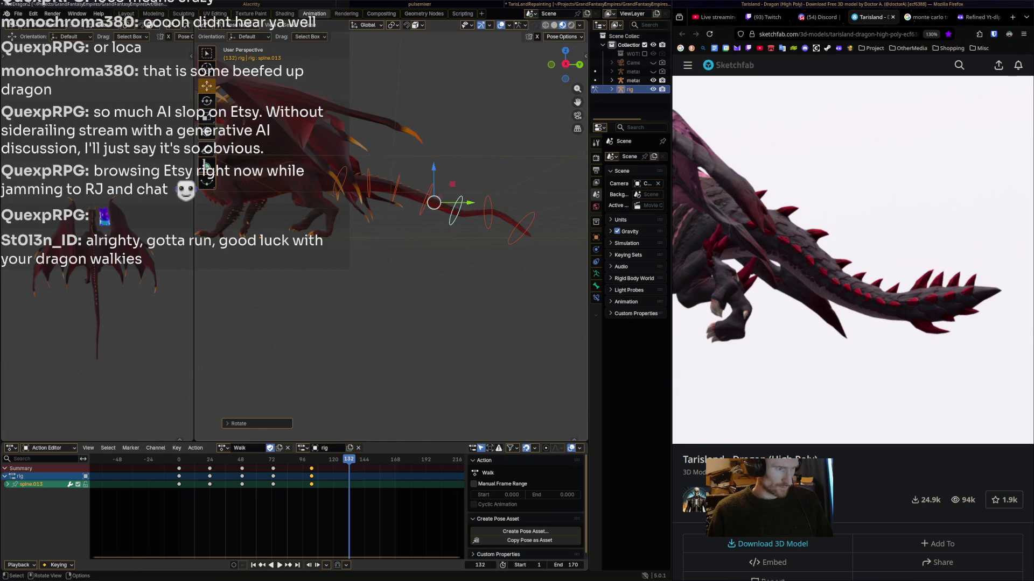
- Rotate the spine.015 tail tip, key all tail bones at frame 132, and play the Walk
{"action": "left_click", "coordinate": [463, 212]}
{"action": "left_click", "coordinate": [523, 204]}
{"action": "key", "text": "r"}
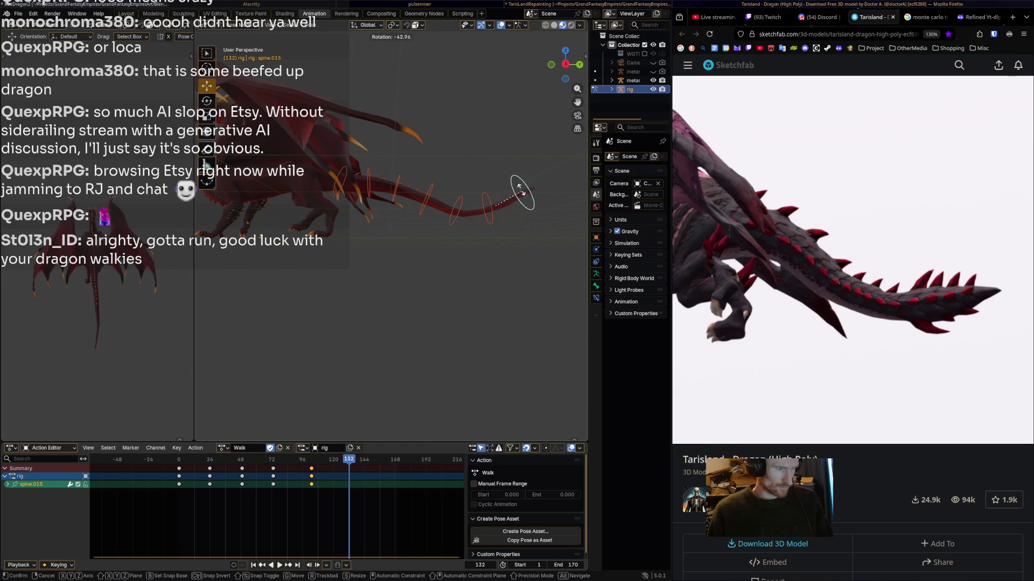
{"action": "left_click", "coordinate": [521, 189]}
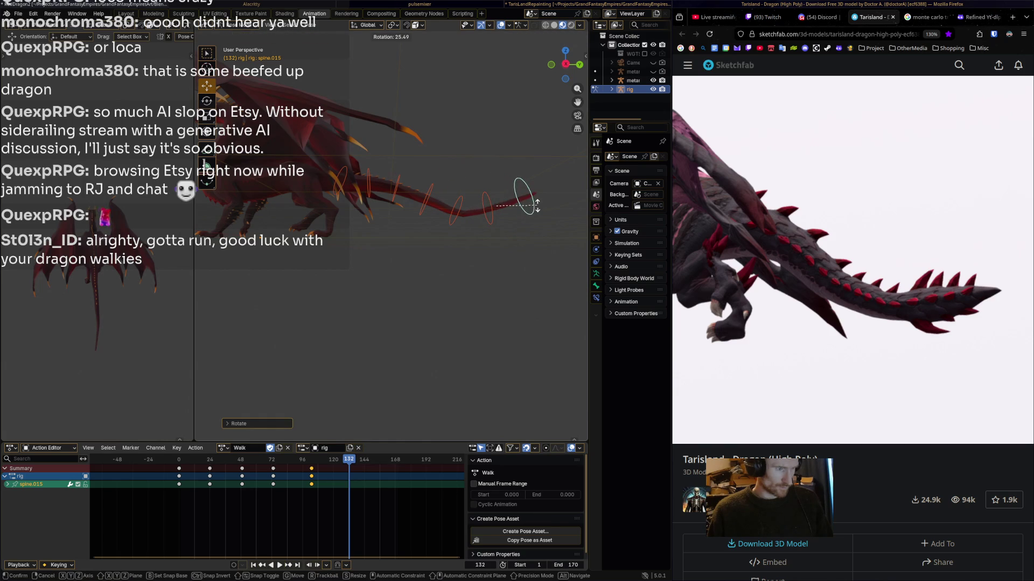
{"action": "key", "text": "ctrl+l"}
{"action": "key", "text": "i"}
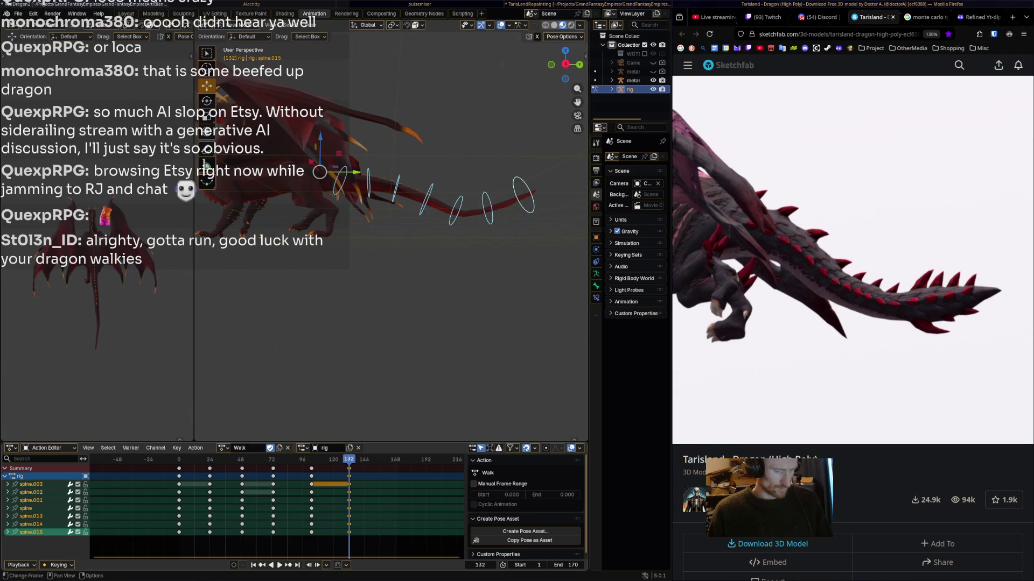
{"action": "key", "text": "space"}
{"action": "key", "text": "space"}
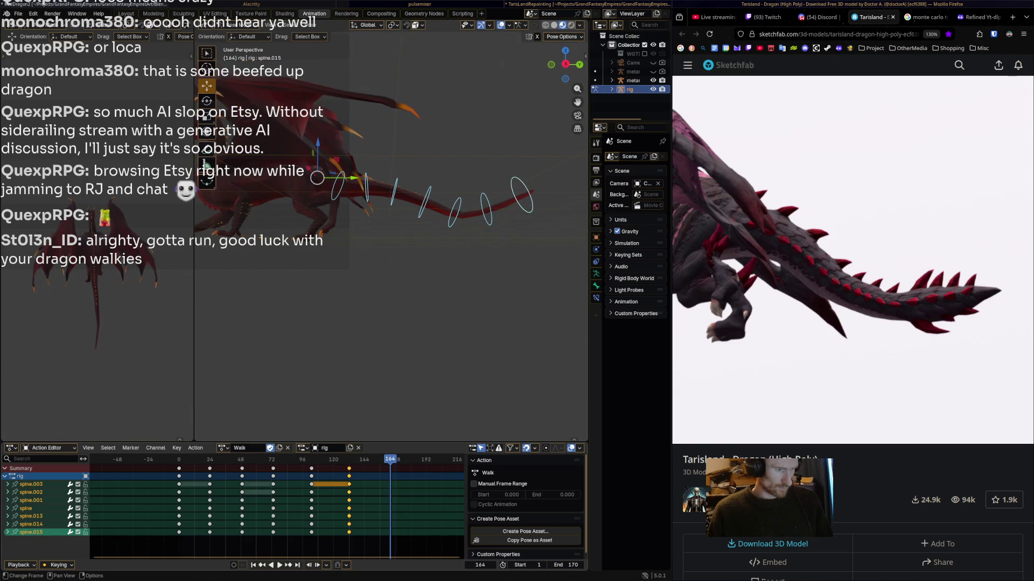
- Copy the tail's frame 0 keys in the Action Editor, paste them at frame 171, and play the loop
{"action": "left_click", "coordinate": [178, 469]}
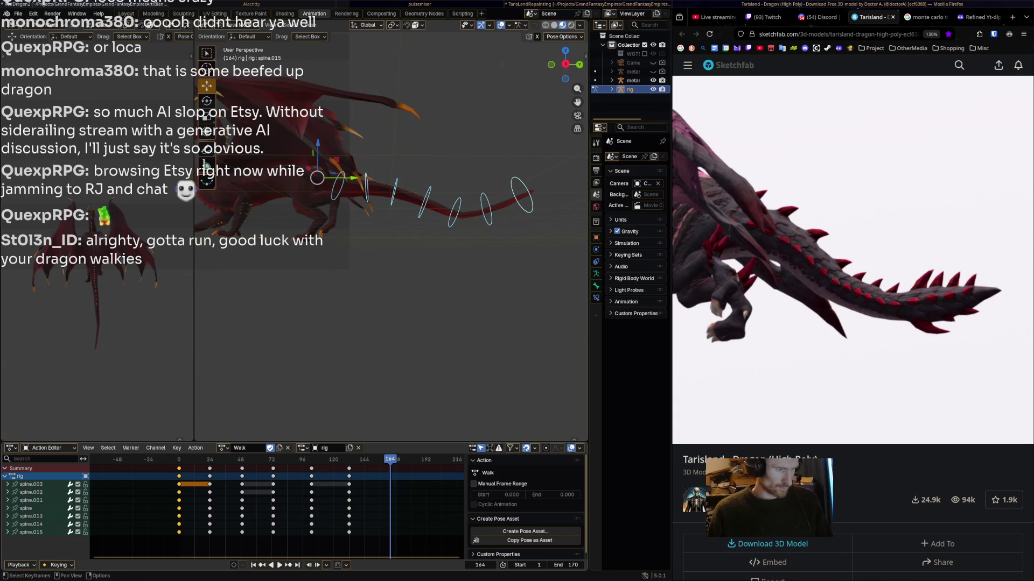
{"action": "right_click", "coordinate": [161, 469]}
{"action": "key", "text": "space"}
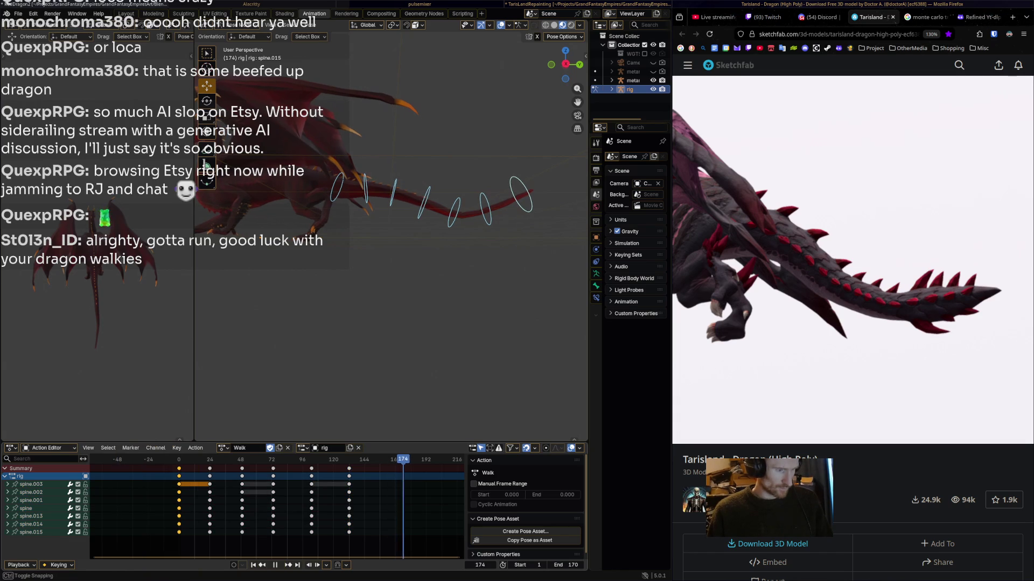
{"action": "key", "text": "space"}
{"action": "key", "text": "ctrl+v"}
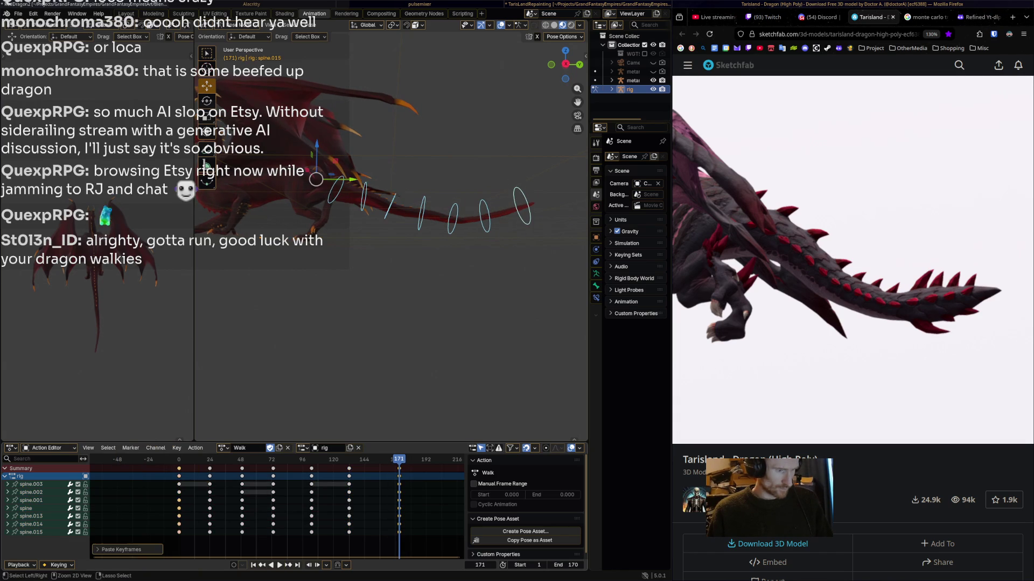
{"action": "key", "text": "space"}
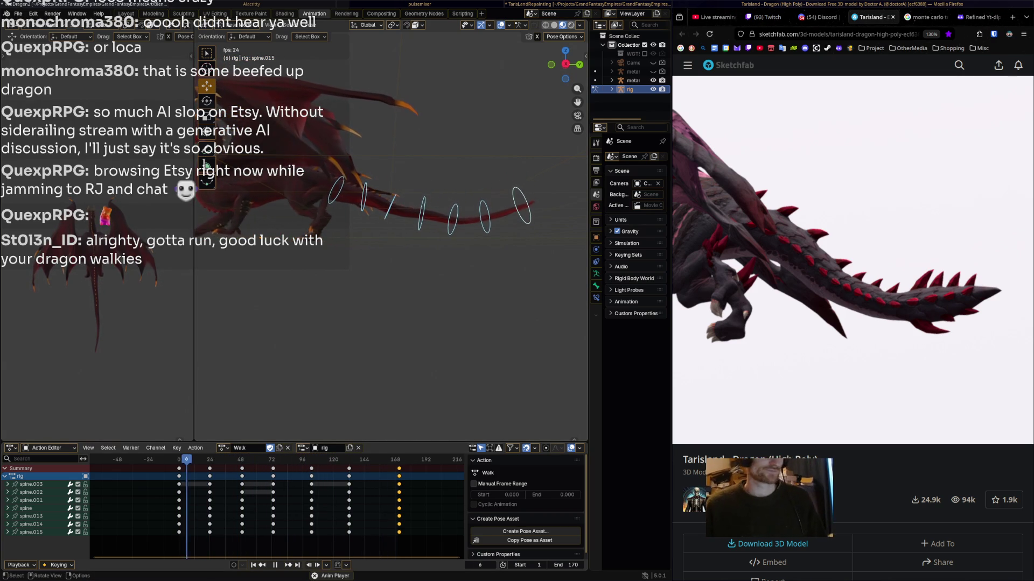
- Halt the Walk at frame 33, zoom in, deselect all bones and orbit slightly around the dragon
{"action": "key", "text": "space"}
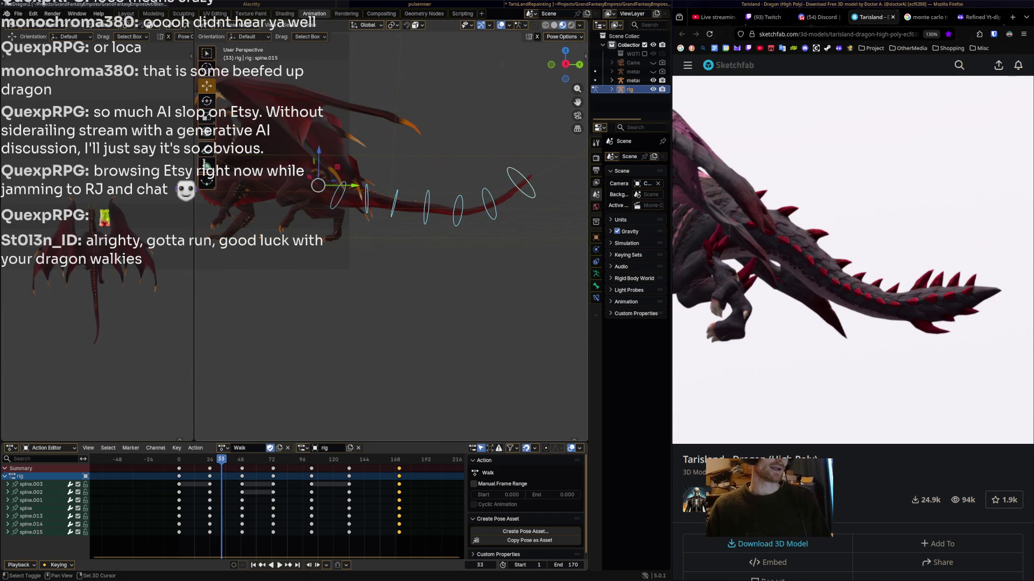
{"action": "scroll", "coordinate": [391, 226], "scroll_direction": "up", "scroll_amount": 2}
{"action": "scroll", "coordinate": [390, 226], "scroll_direction": "up", "scroll_amount": 2}
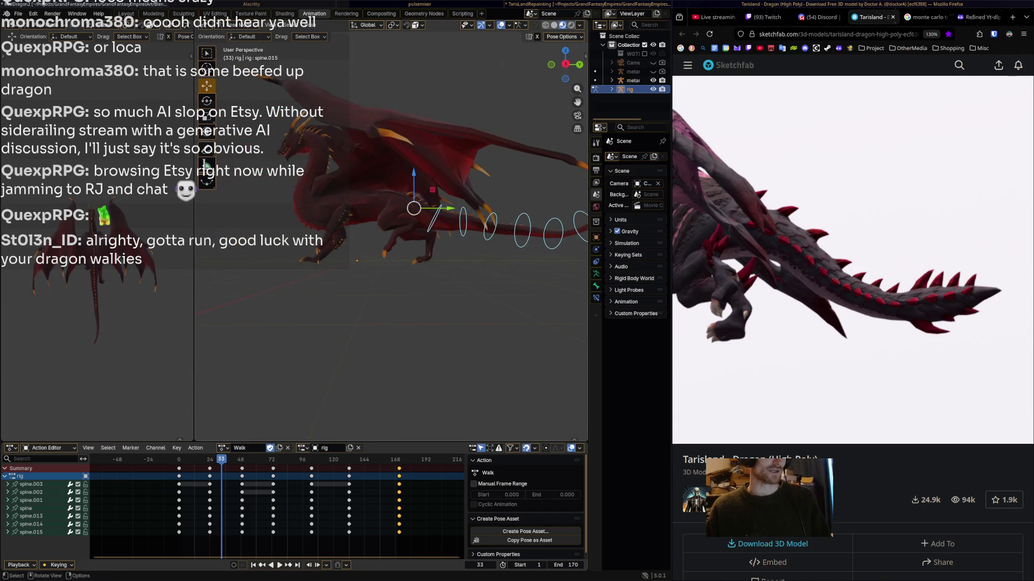
{"action": "scroll", "coordinate": [390, 227], "scroll_direction": "up", "scroll_amount": 3}
{"action": "key", "text": "alt+a"}
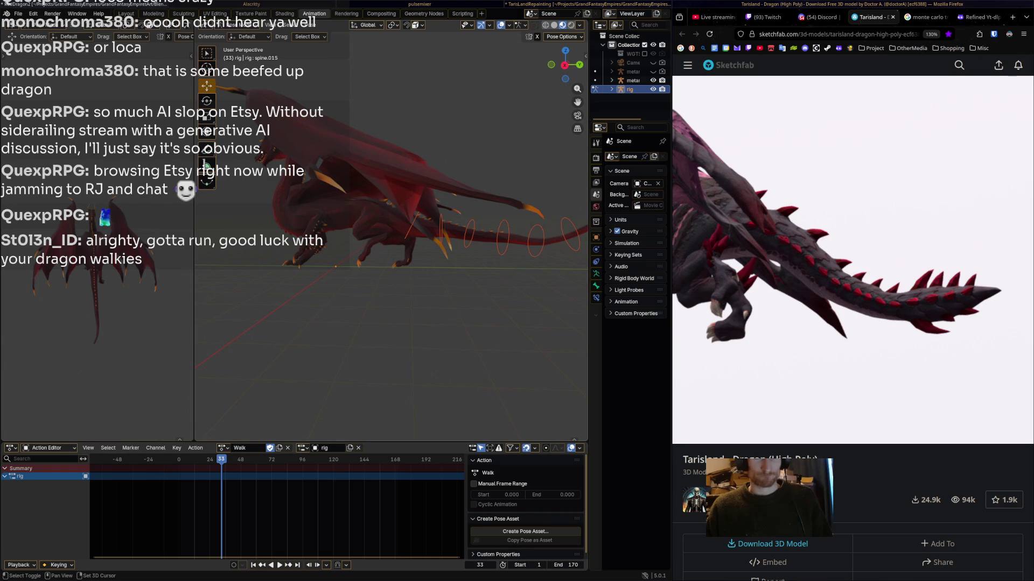
{"action": "middle_click_drag", "start_coordinate": [391, 226], "coordinate": [403, 224]}
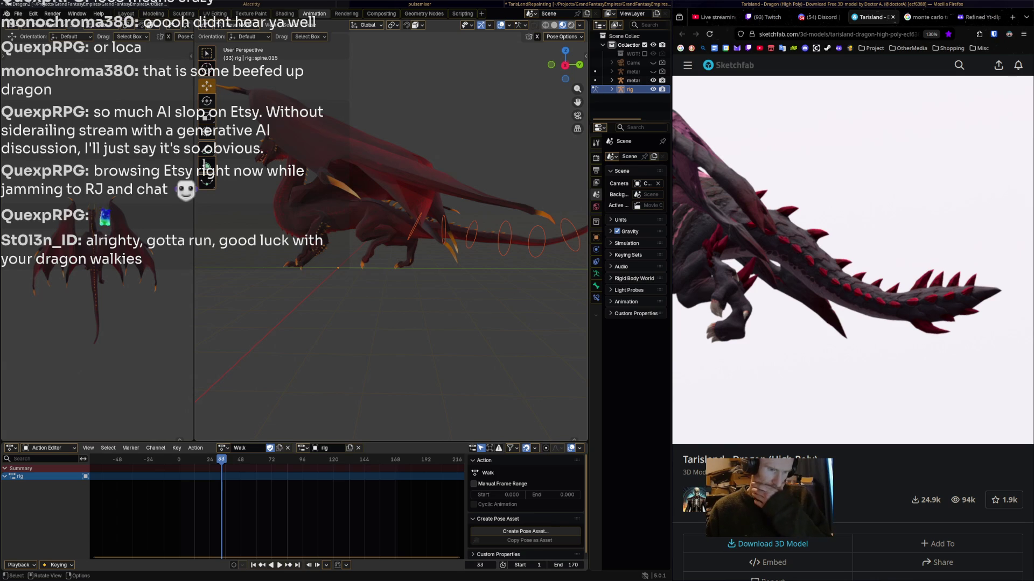
{"action": "right_click", "coordinate": [366, 321]}
{"action": "key", "text": "Escape"}
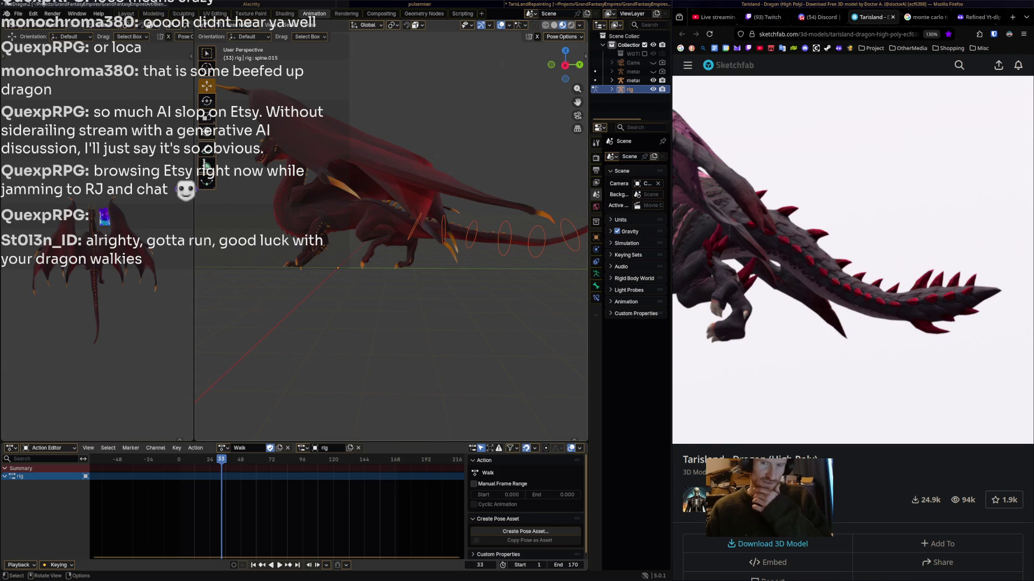
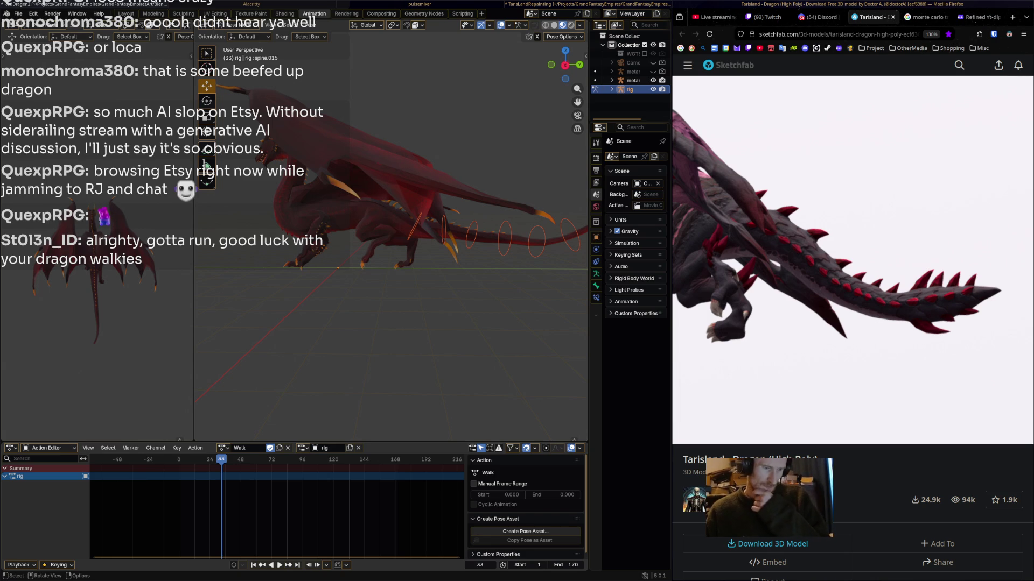
- Select all bones and play the Walk action from a side-on view to check the rig's motion
{"action": "key", "text": "a"}
{"action": "middle_click_drag", "start_coordinate": [393, 242], "coordinate": [361, 236]}
{"action": "key", "text": "space"}
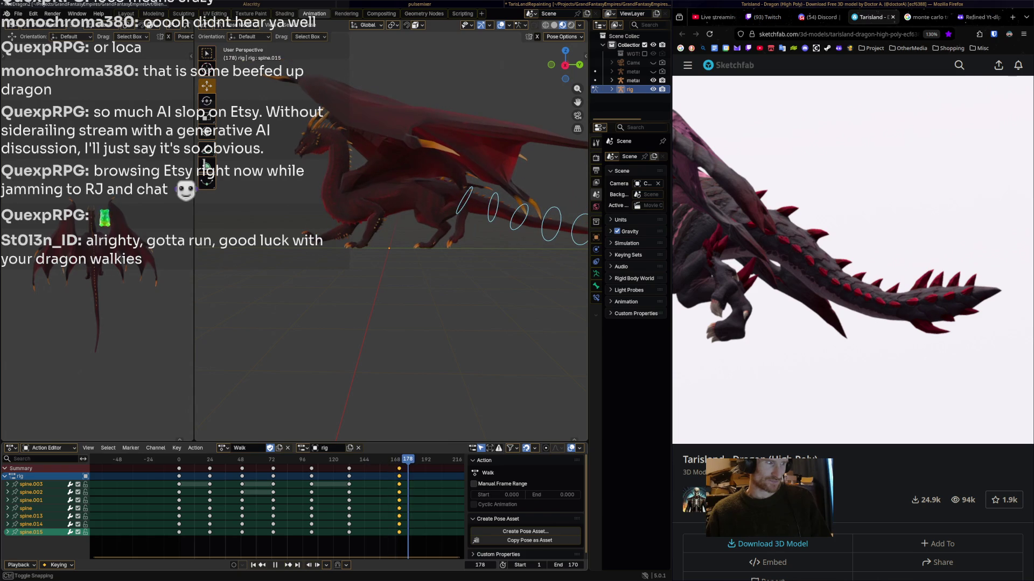
{"action": "key", "text": "space"}
{"action": "key", "text": "alt+a"}
- Reselect the rig's bones, pick the body box controller and save the dragon file
{"action": "key", "text": "a"}
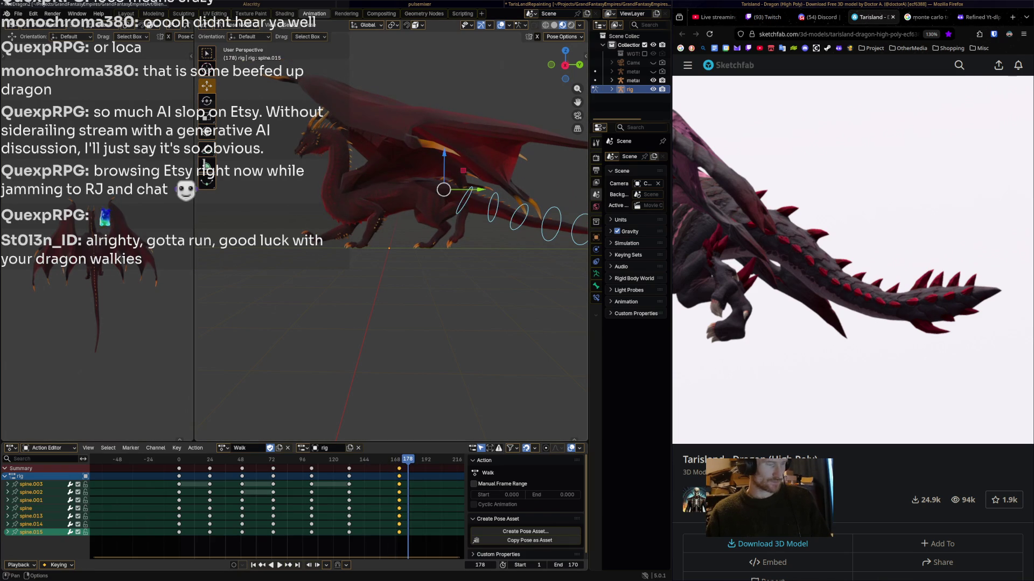
{"action": "key", "text": "alt+a"}
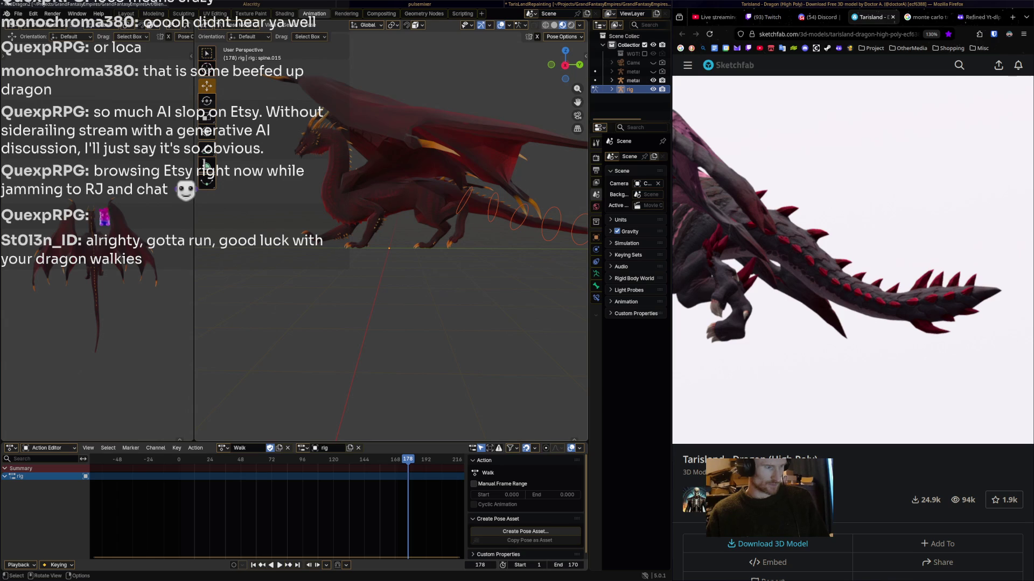
{"action": "key", "text": "a"}
{"action": "left_click", "coordinate": [408, 191]}
{"action": "mouse_move", "coordinate": [408, 191]}
{"action": "middle_mouse_down"}
{"action": "mouse_move", "coordinate": [377, 194]}
{"action": "mouse_move", "coordinate": [433, 206]}
{"action": "middle_mouse_up"}
{"action": "key", "text": "ctrl+s"}
- Select all bones and replay the Walk action, stopping around frame 21
{"action": "key", "text": "a"}
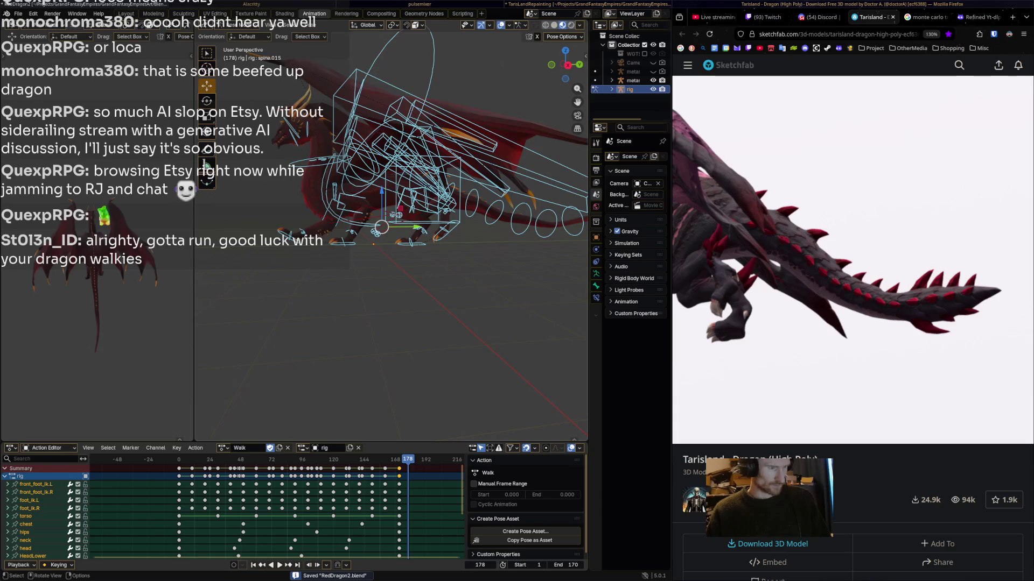
{"action": "key", "text": "space"}
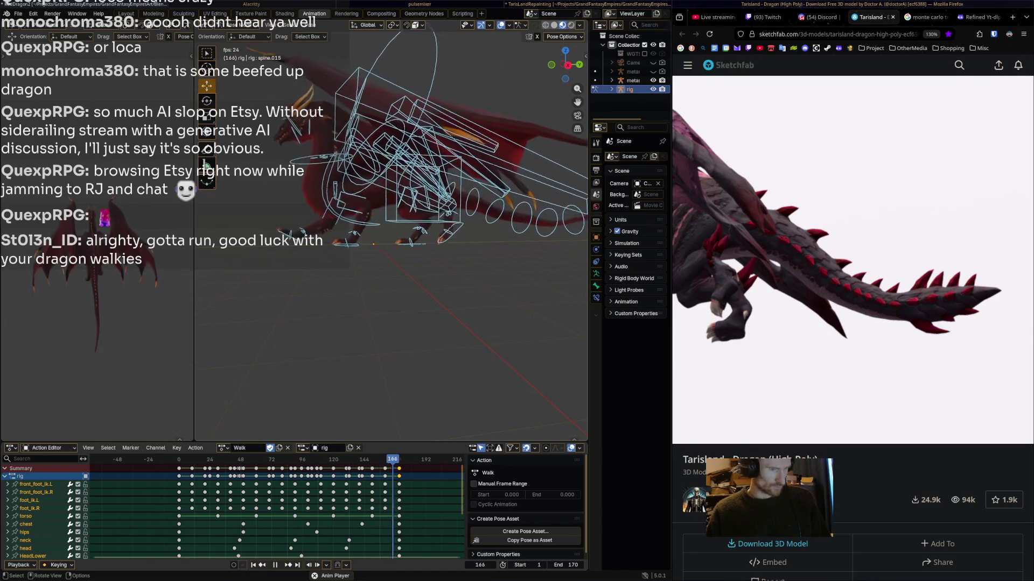
{"action": "key", "text": "Escape"}
{"action": "mouse_move", "coordinate": [377, 269]}
{"action": "middle_mouse_down"}
{"action": "mouse_move", "coordinate": [430, 253]}
{"action": "mouse_move", "coordinate": [468, 226]}
{"action": "middle_mouse_up"}
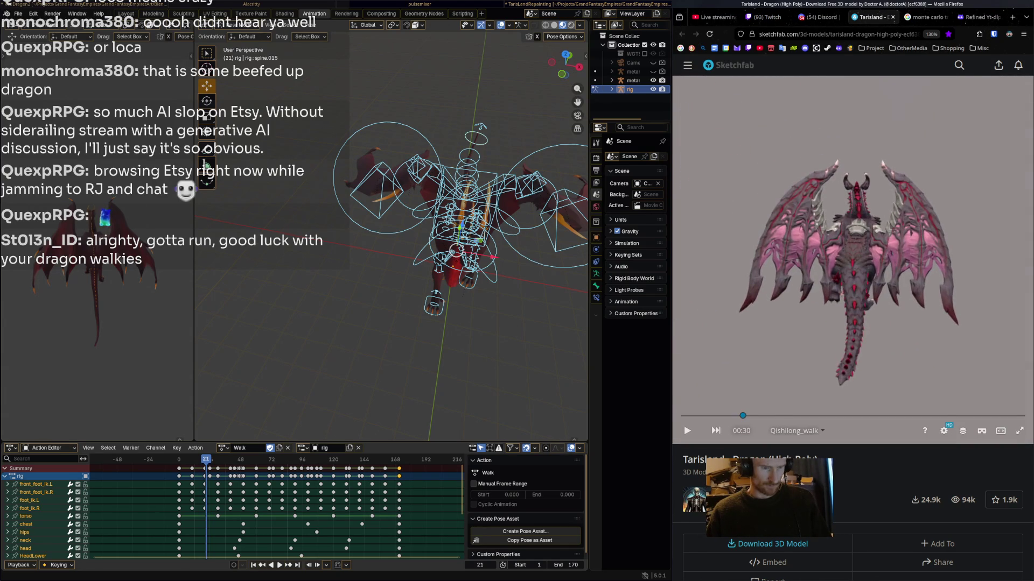
- Scrub the Sketchfab reference dragon's walk and bring the rig to a level view for comparison
{"action": "mouse_move", "coordinate": [681, 416]}
{"action": "left_mouse_down"}
{"action": "mouse_move", "coordinate": [995, 416]}
{"action": "mouse_move", "coordinate": [682, 416]}
{"action": "left_mouse_up"}
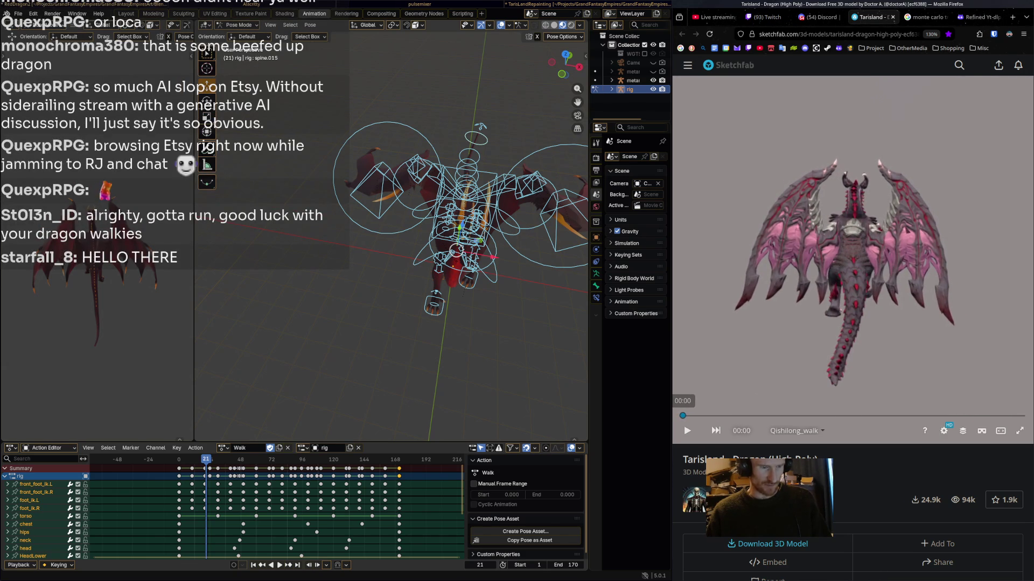
{"action": "mouse_move", "coordinate": [301, 161]}
{"action": "middle_mouse_down"}
{"action": "mouse_move", "coordinate": [230, 106]}
{"action": "mouse_move", "coordinate": [290, 151]}
{"action": "middle_mouse_up"}
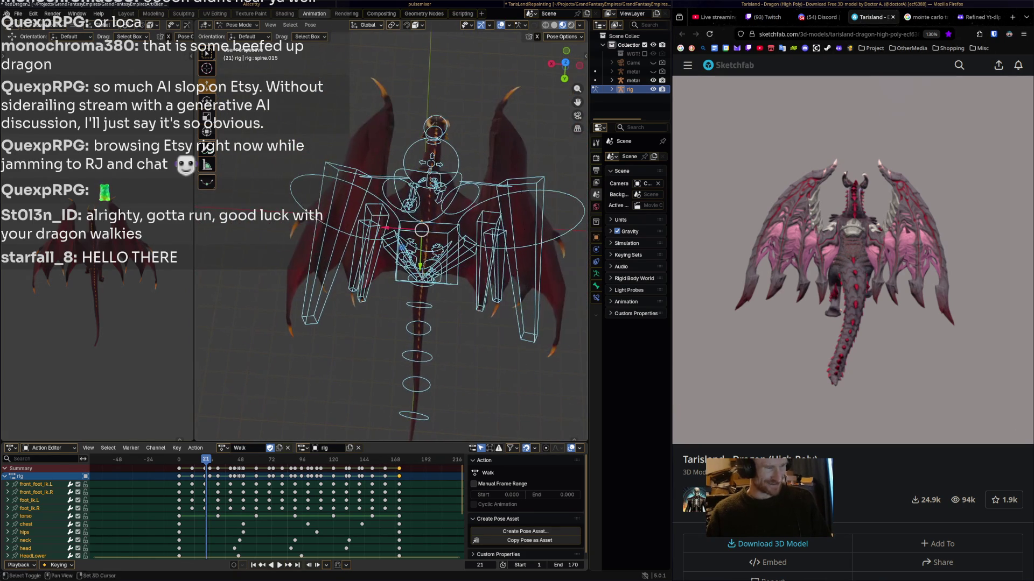
{"action": "key", "text": "alt+a"}
{"action": "middle_click_drag", "start_coordinate": [291, 151], "coordinate": [300, 124]}
{"action": "scroll", "coordinate": [391, 237], "scroll_direction": "up", "scroll_amount": 3}
- Select all the rig's bones, view them from behind, and open the viewport Select menu
{"action": "key", "text": "a"}
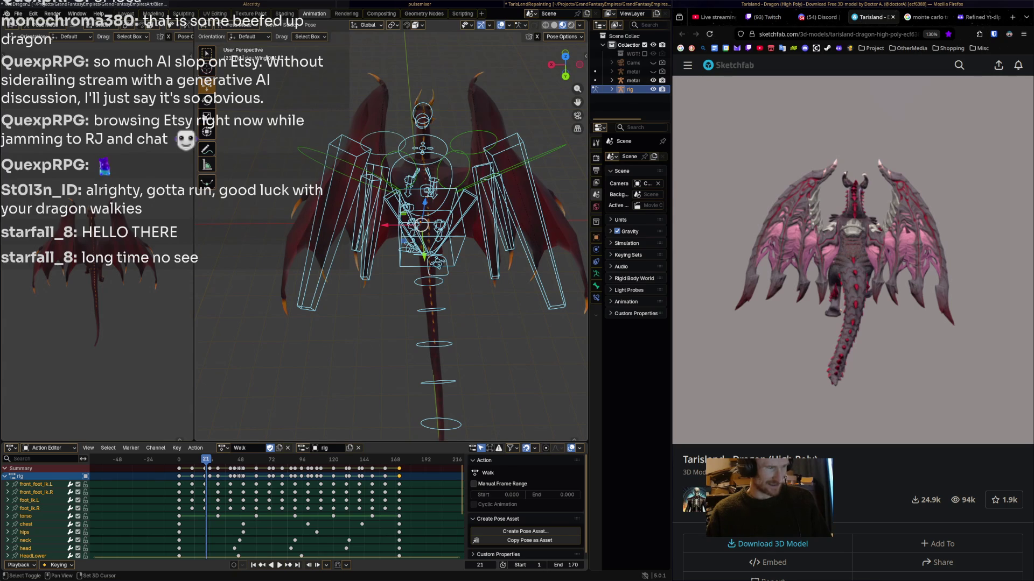
{"action": "mouse_move", "coordinate": [409, 242]}
{"action": "middle_mouse_down"}
{"action": "mouse_move", "coordinate": [350, 202]}
{"action": "mouse_move", "coordinate": [350, 167]}
{"action": "middle_mouse_up"}
{"action": "scroll", "coordinate": [361, 210], "scroll_direction": "down", "scroll_amount": 2}
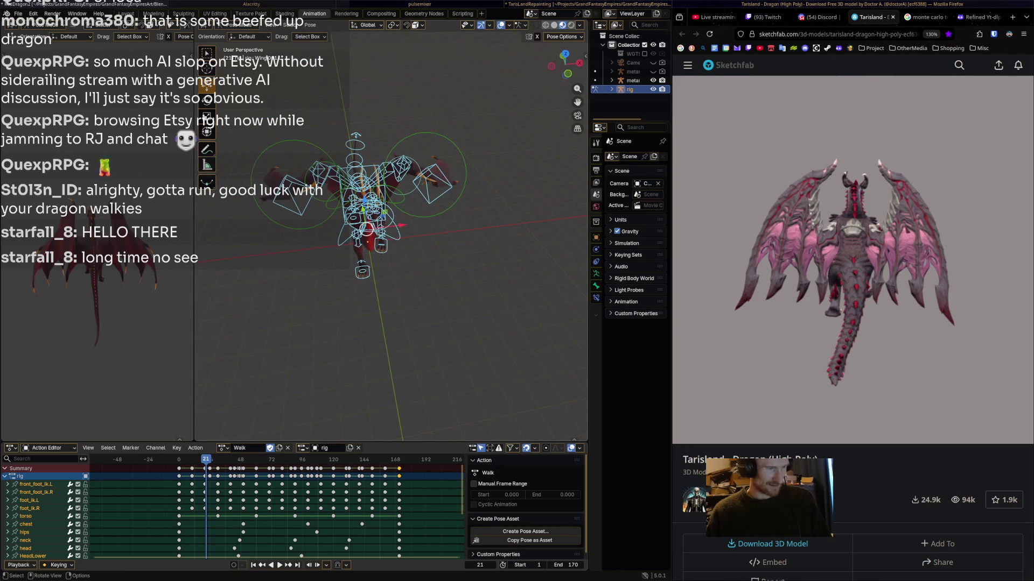
{"action": "left_click", "coordinate": [293, 24]}
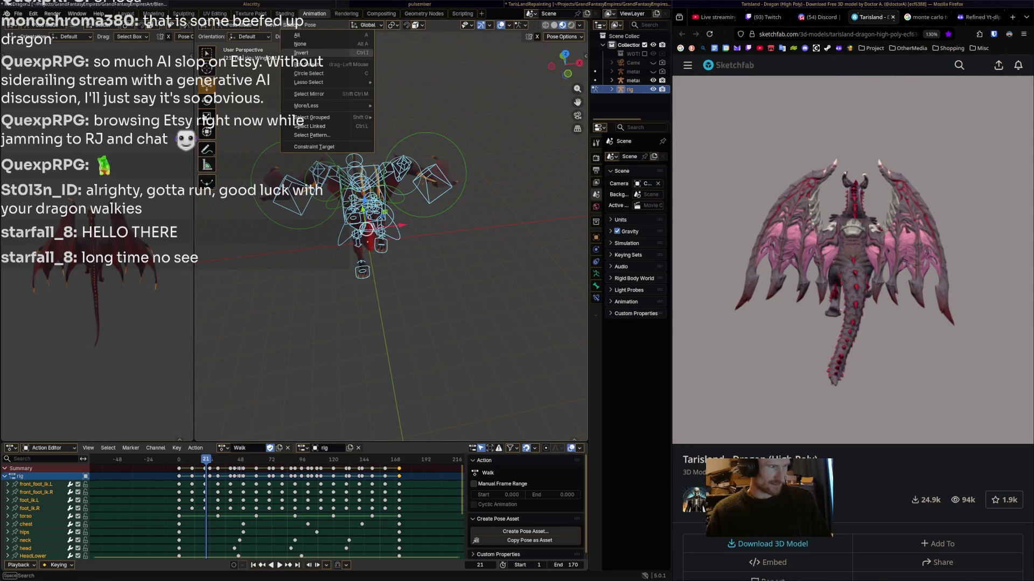
- Hide the body bones and key all six wing bones at frame 0
{"action": "mouse_move", "coordinate": [350, 216]}
{"action": "middle_mouse_down"}
{"action": "mouse_move", "coordinate": [350, 183]}
{"action": "mouse_move", "coordinate": [334, 193]}
{"action": "mouse_move", "coordinate": [382, 205]}
{"action": "mouse_move", "coordinate": [420, 189]}
{"action": "middle_mouse_up"}
{"action": "key", "text": "h"}
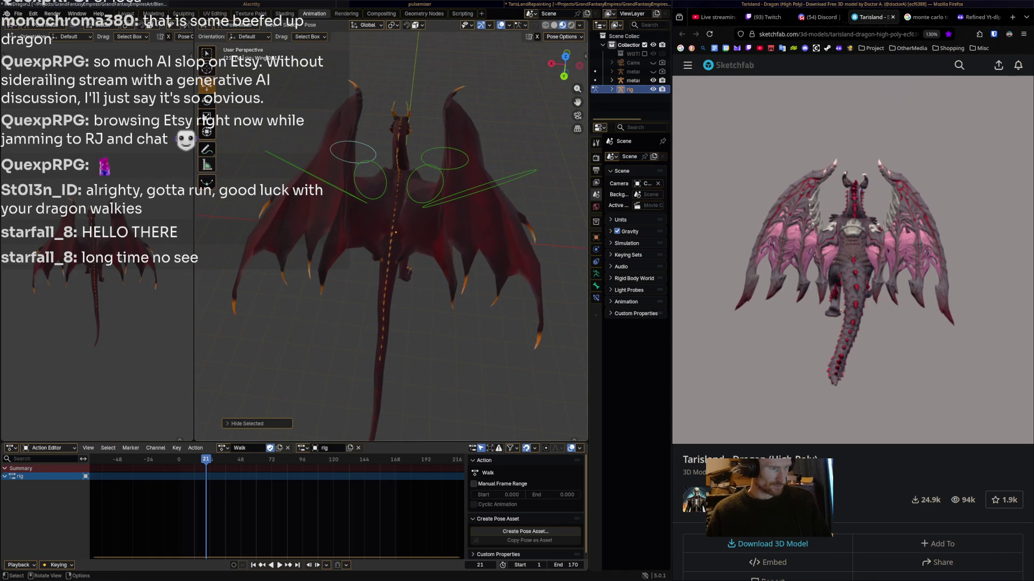
{"action": "key", "text": "a"}
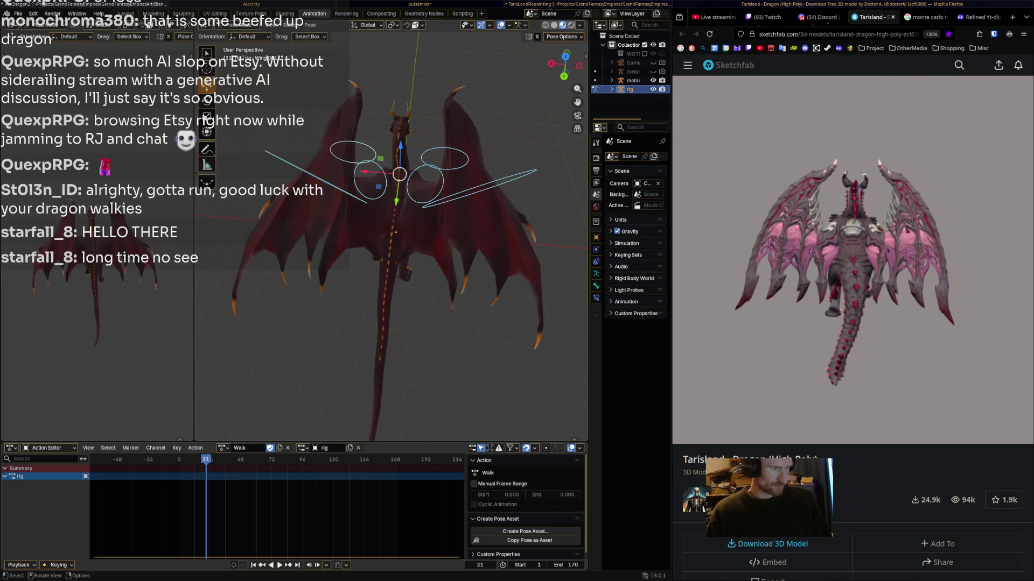
{"action": "left_click_drag", "start_coordinate": [206, 459], "coordinate": [181, 459]}
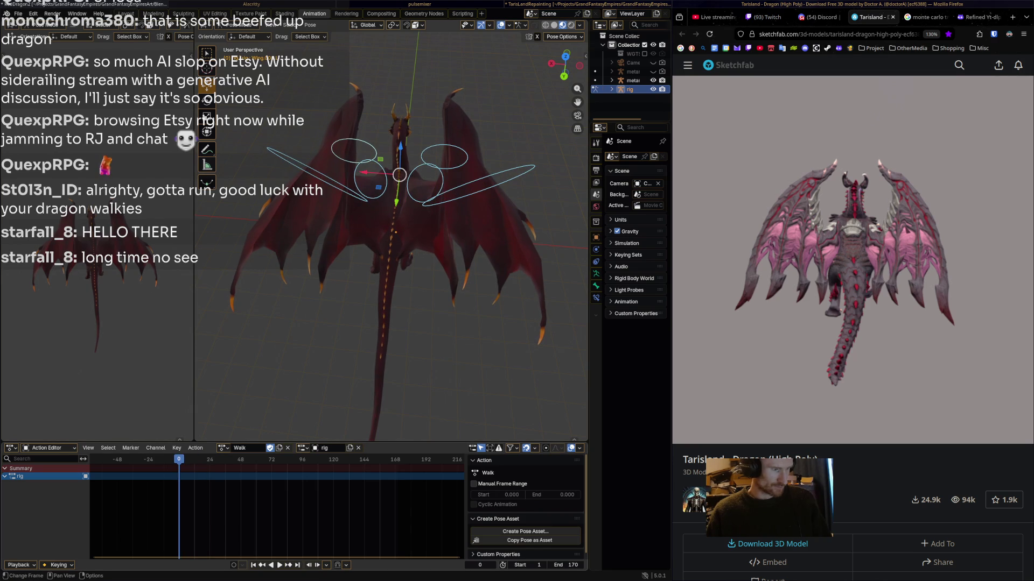
{"action": "key", "text": "i"}
- At frame 46, rotate the left and right wing bones into a new pose and key all six
{"action": "left_click_drag", "start_coordinate": [179, 459], "coordinate": [238, 459]}
{"action": "left_click", "coordinate": [354, 178]}
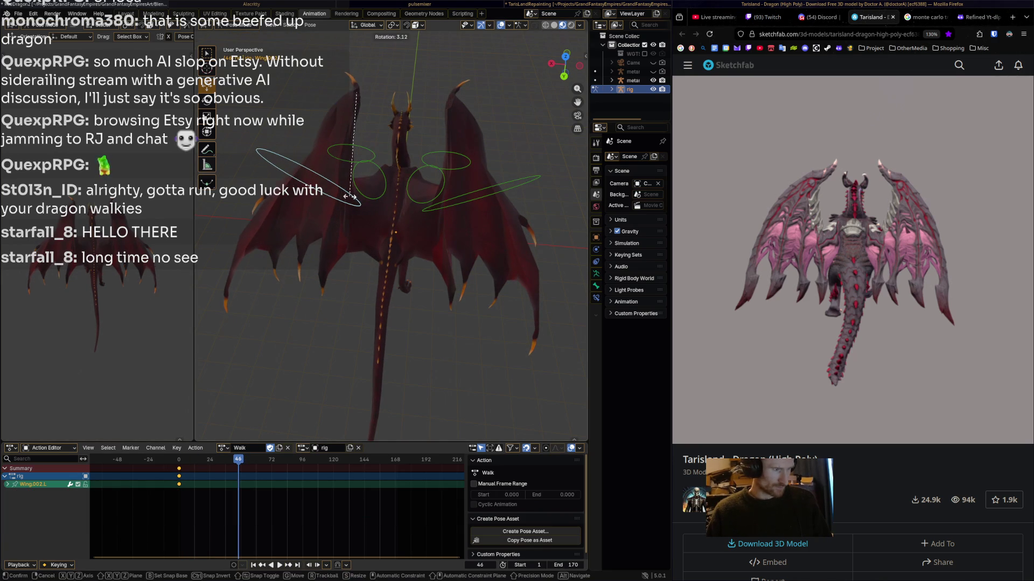
{"action": "key", "text": "r"}
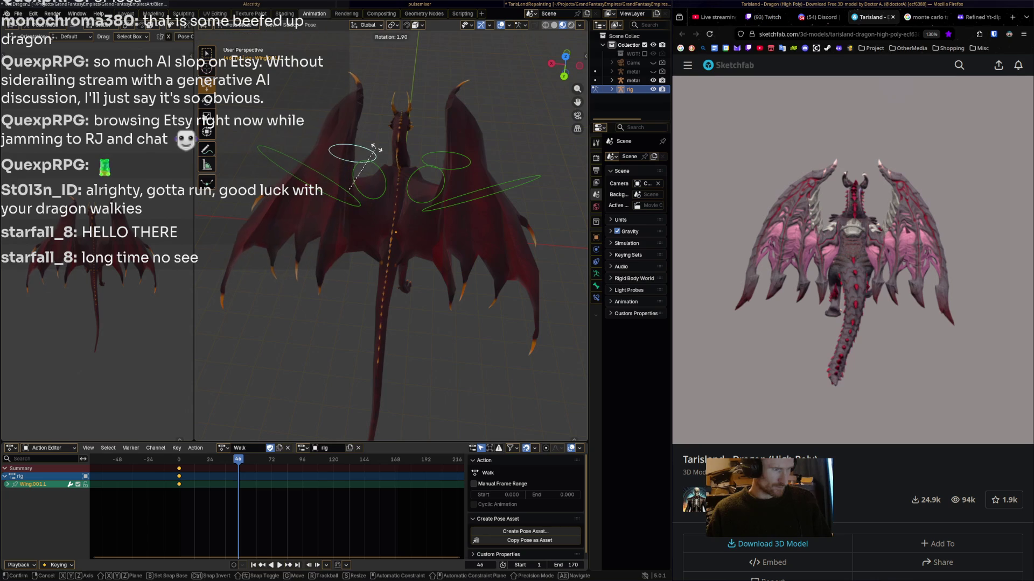
{"action": "key", "text": "Return"}
{"action": "key", "text": "ctrl+shift+m"}
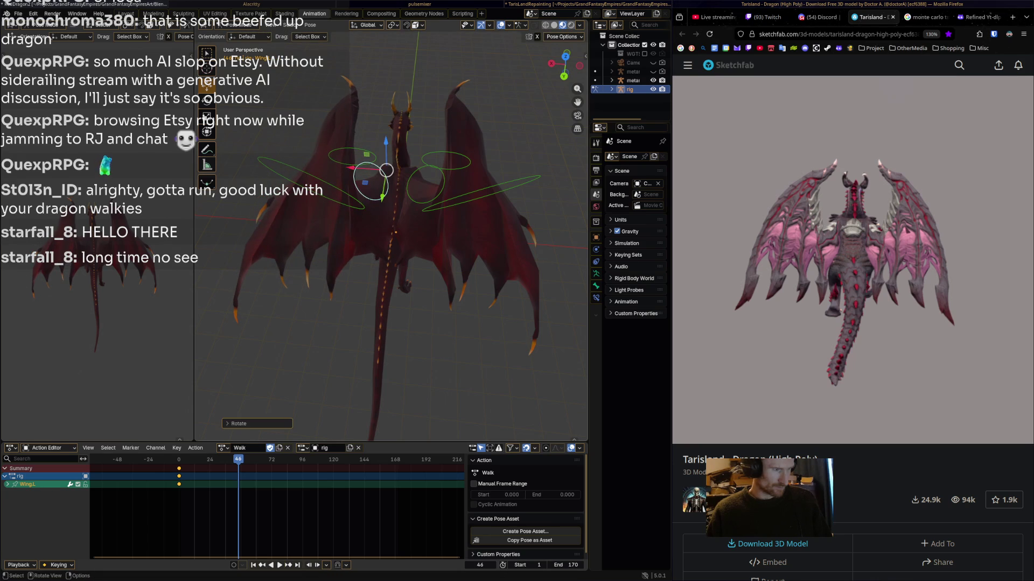
{"action": "key", "text": "r"}
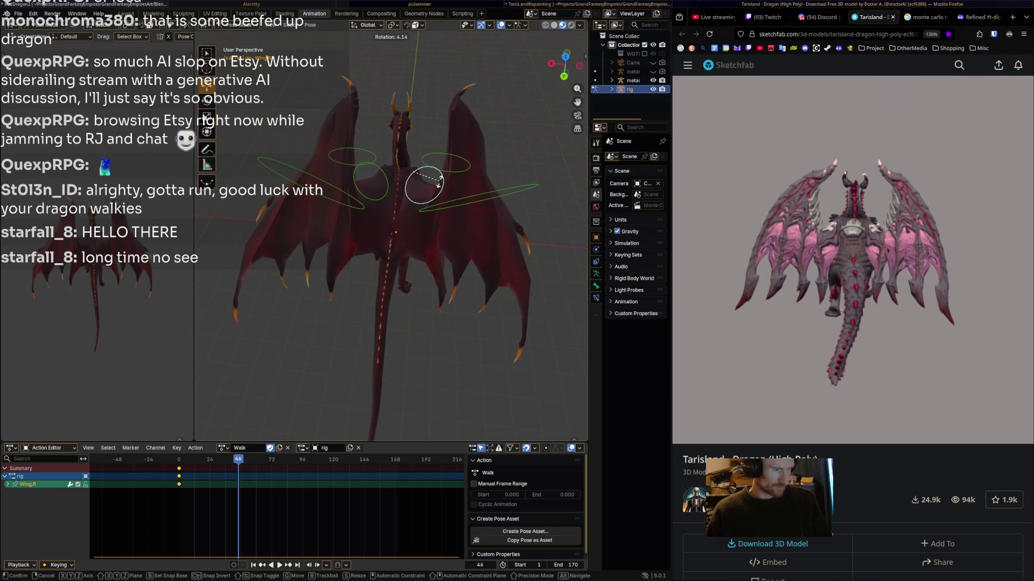
{"action": "key", "text": "r"}
{"action": "key", "text": "Return"}
{"action": "key", "text": "a"}
{"action": "key", "text": "r"}
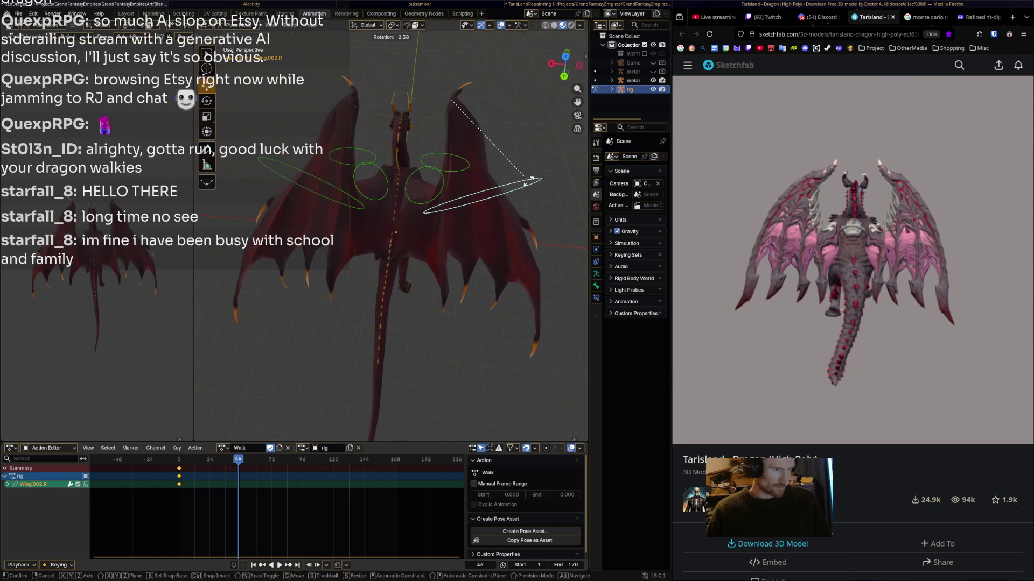
{"action": "key", "text": "Return"}
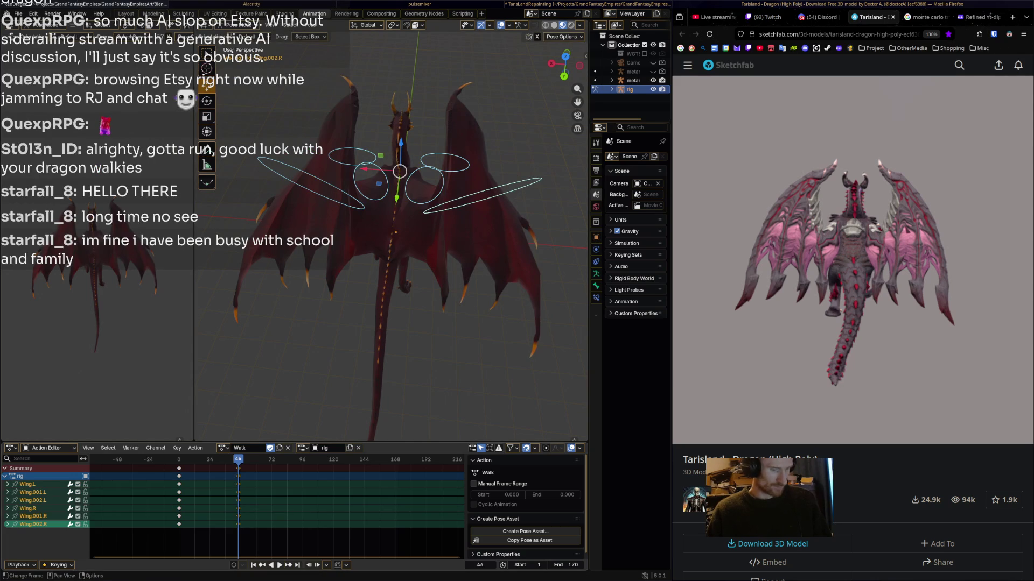
- Stop near frame 97 and rotate the right wing bones Wing.001.R and Wing.002.R
{"action": "key", "text": "space"}
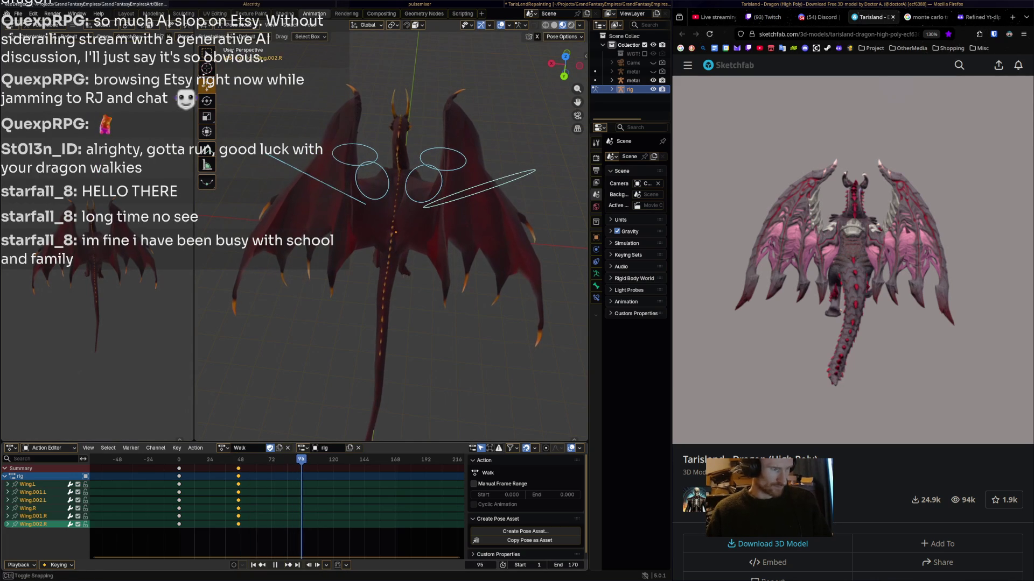
{"action": "key", "text": "space"}
{"action": "left_click", "coordinate": [440, 183]}
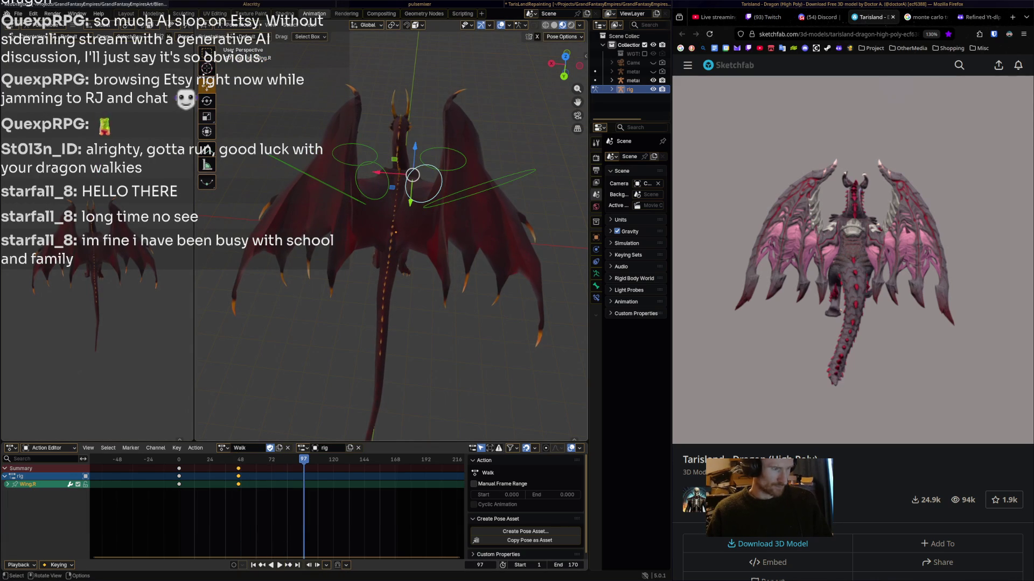
{"action": "left_click", "coordinate": [441, 160]}
{"action": "key", "text": "r"}
{"action": "key", "text": "Return"}
{"action": "left_click", "coordinate": [485, 191]}
{"action": "key", "text": "r"}
{"action": "key", "text": "Return"}
- Rotate the left wing bones, then key all wing bones at frame 96
{"action": "left_click", "coordinate": [371, 180]}
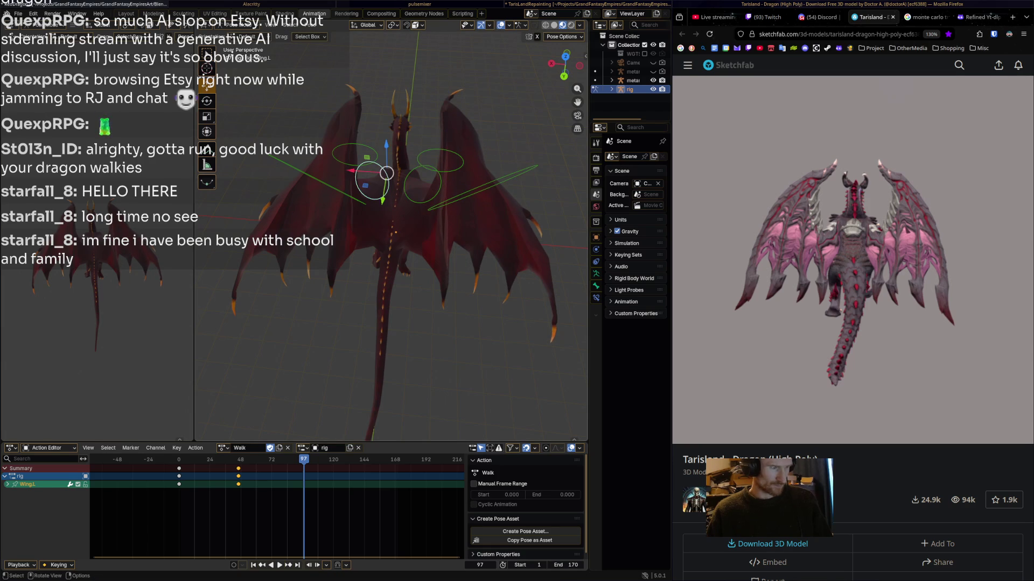
{"action": "key", "text": "r"}
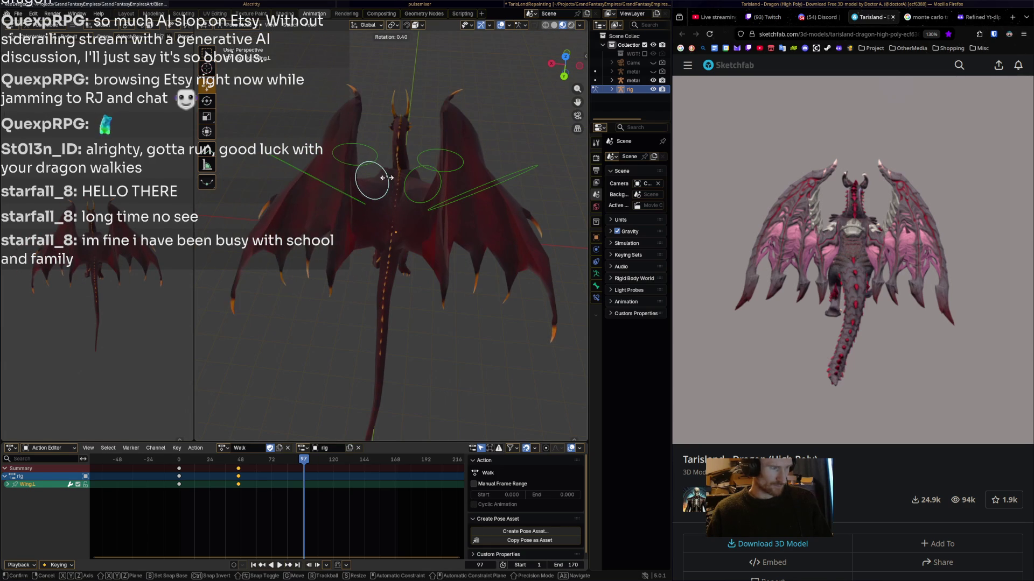
{"action": "key", "text": "Return"}
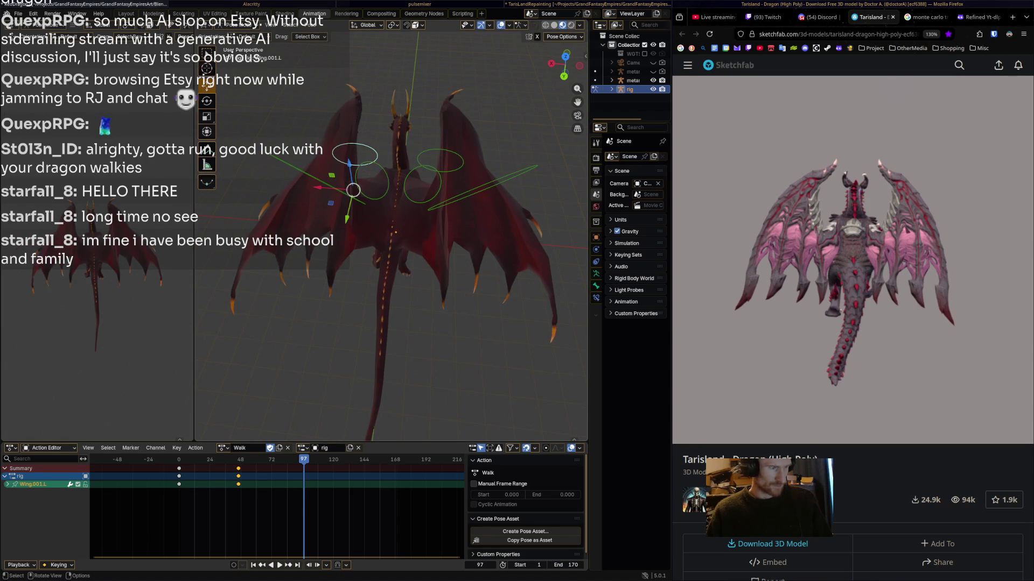
{"action": "left_click", "coordinate": [323, 179]}
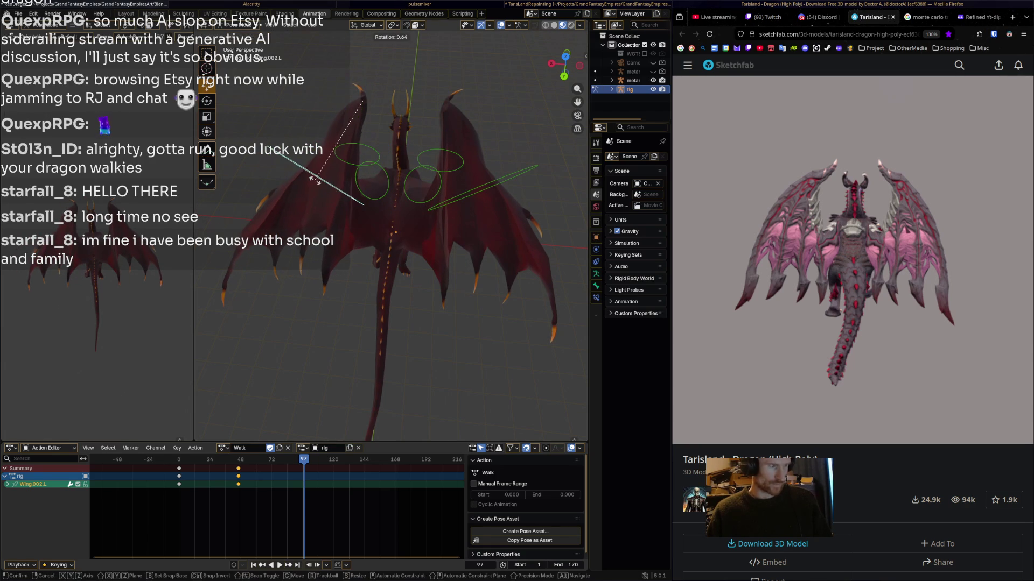
{"action": "key", "text": "a"}
{"action": "key", "text": "i"}
- Copy the frame 0 wing keyframes to frame 171, then deselect all bones
{"action": "key", "text": "space"}
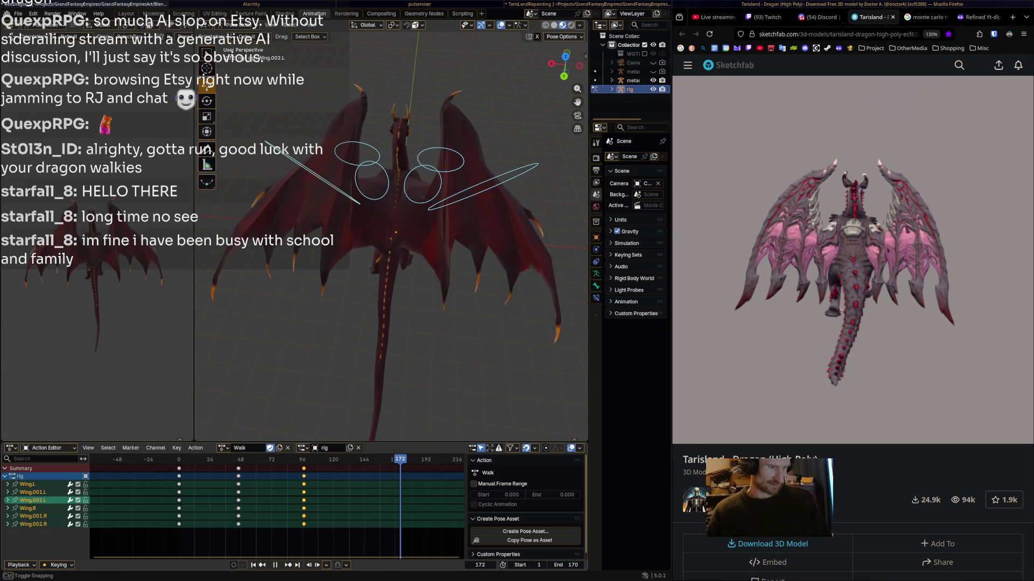
{"action": "key", "text": "space"}
{"action": "left_click", "coordinate": [179, 468]}
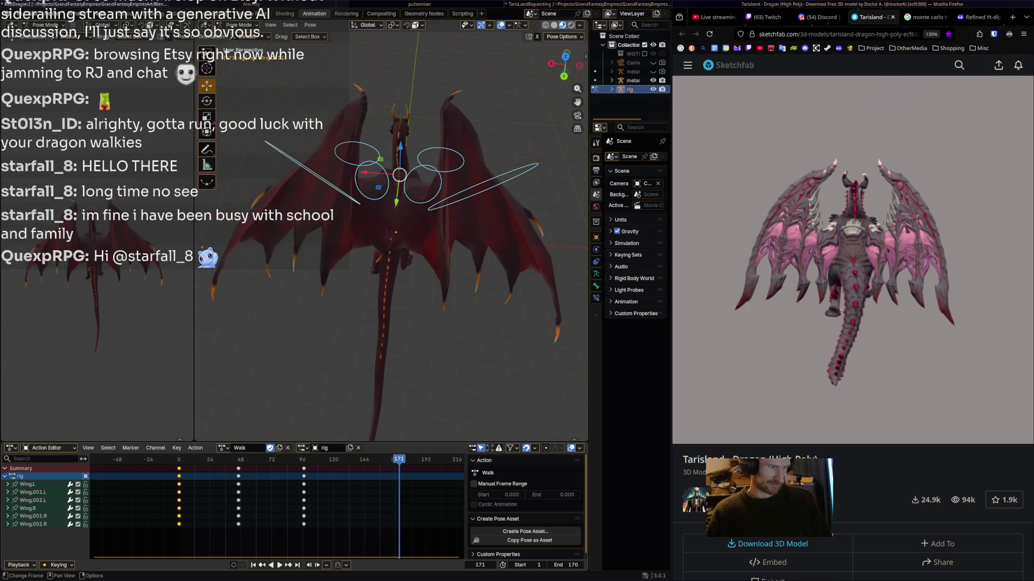
{"action": "key", "text": "ctrl+shift+space"}
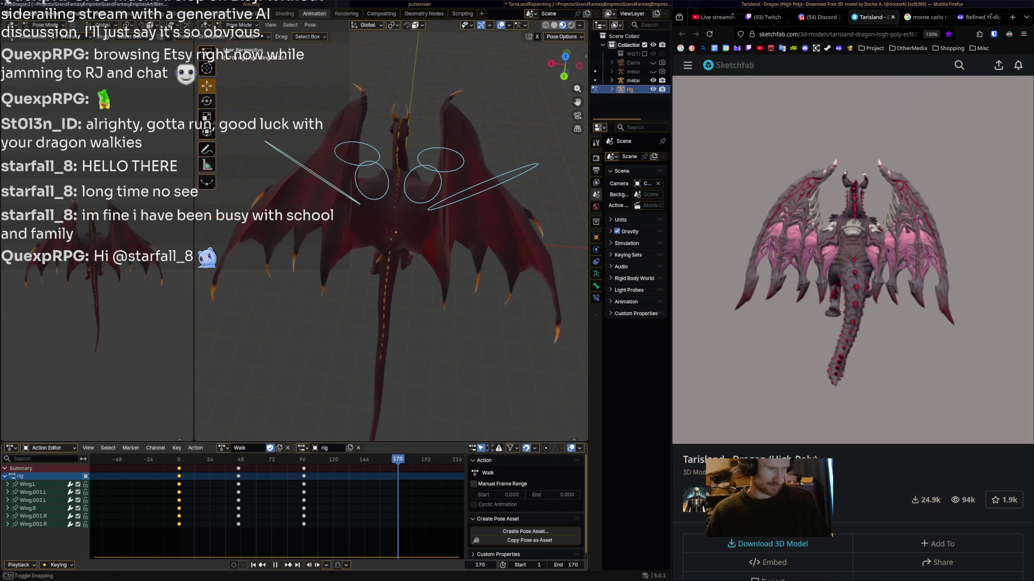
{"action": "key", "text": "Escape"}
{"action": "key", "text": "ctrl+v"}
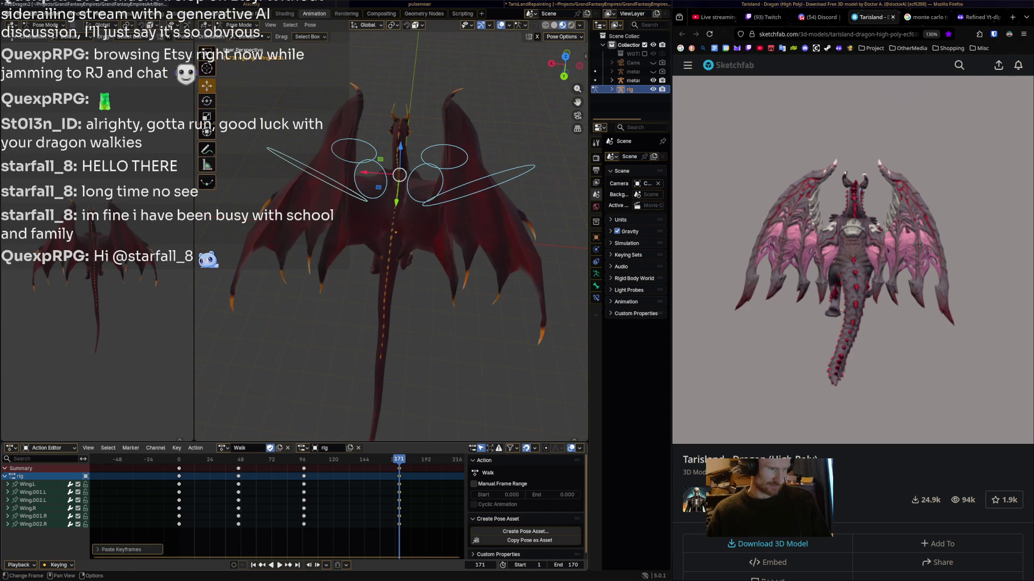
{"action": "key", "text": "alt+a"}
{"action": "key", "text": "ctrl+z"}
{"action": "key", "text": "ctrl+shift+z"}
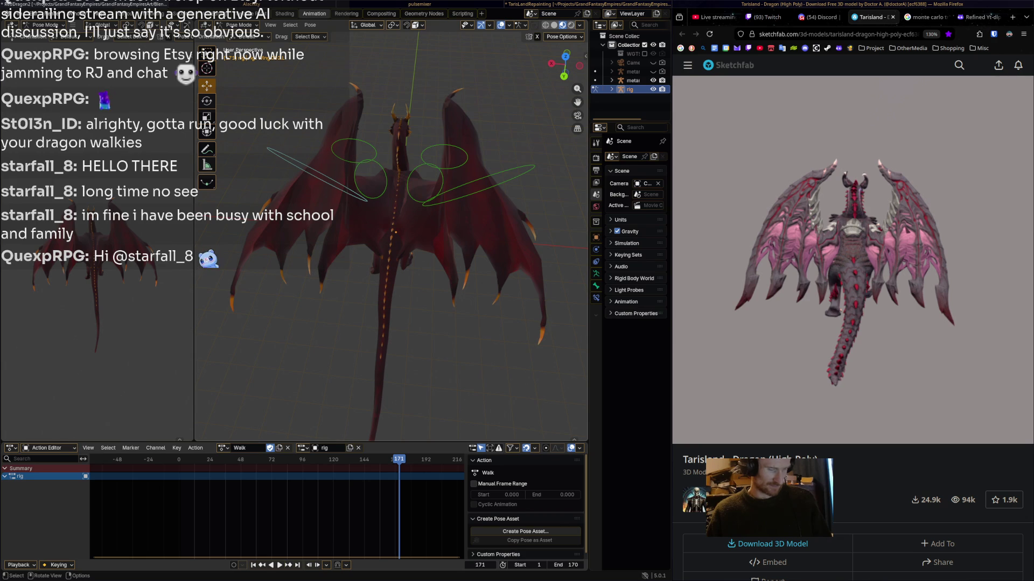
- Reveal all bones, select the six wing bones, invert the selection and hide the rest
{"action": "key", "text": "alt+h"}
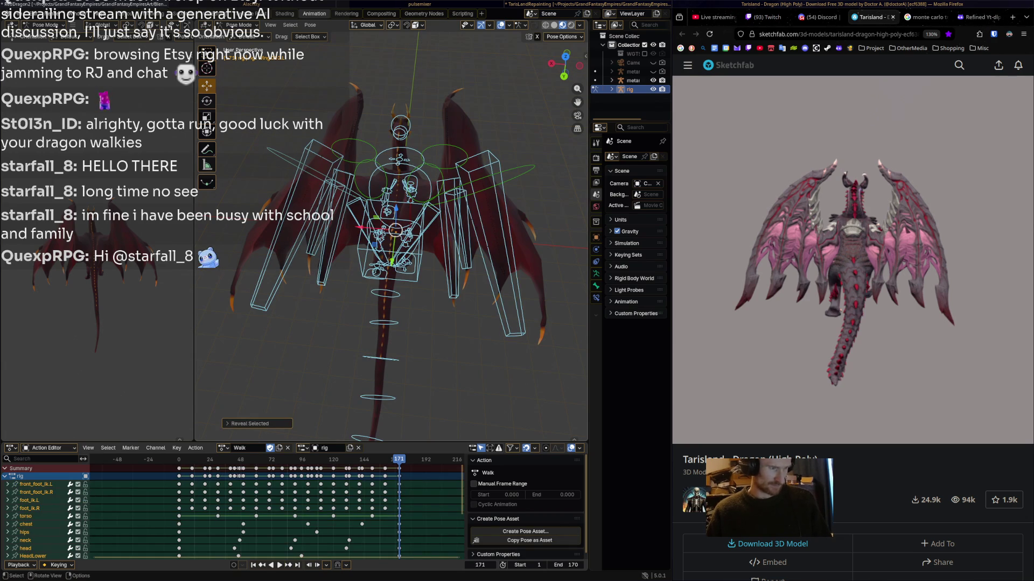
{"action": "left_click", "coordinate": [451, 242]}
{"action": "left_click", "coordinate": [498, 248]}
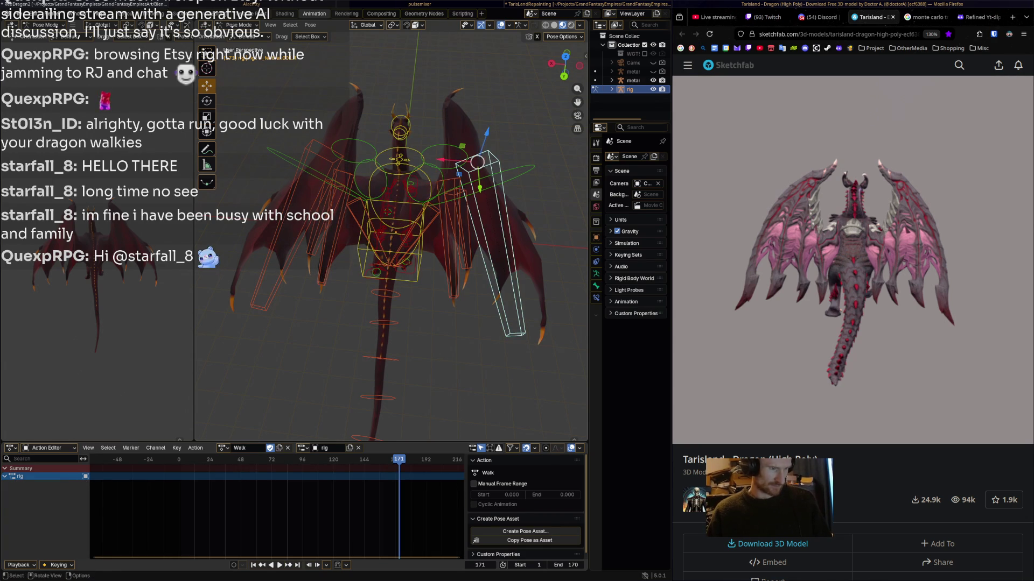
{"action": "key", "text": "space"}
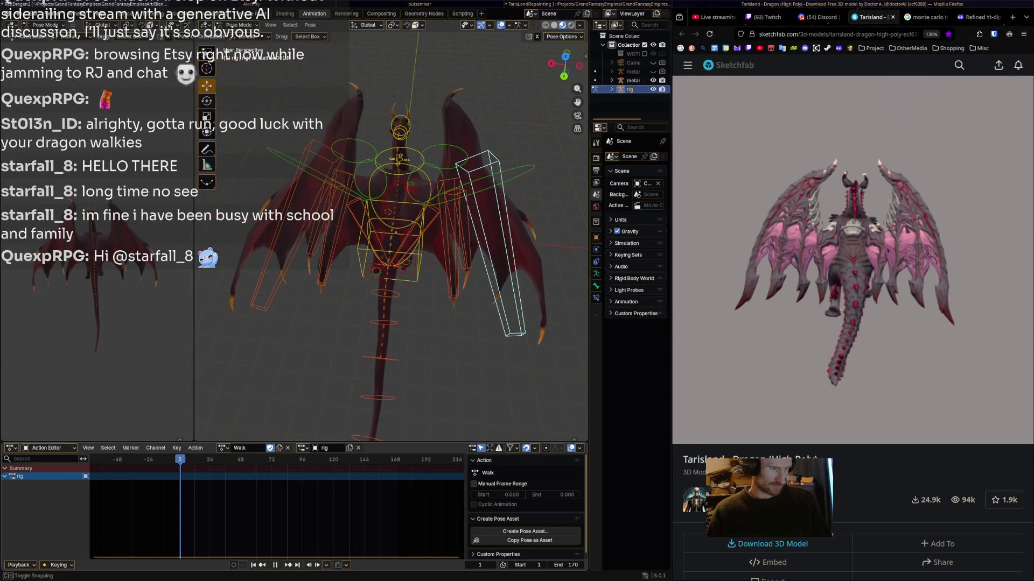
{"action": "key", "text": "Escape"}
{"action": "left_click", "coordinate": [453, 242], "text": "shift"}
{"action": "left_click", "coordinate": [329, 229], "text": "shift"}
{"action": "left_click", "coordinate": [326, 215], "text": "shift"}
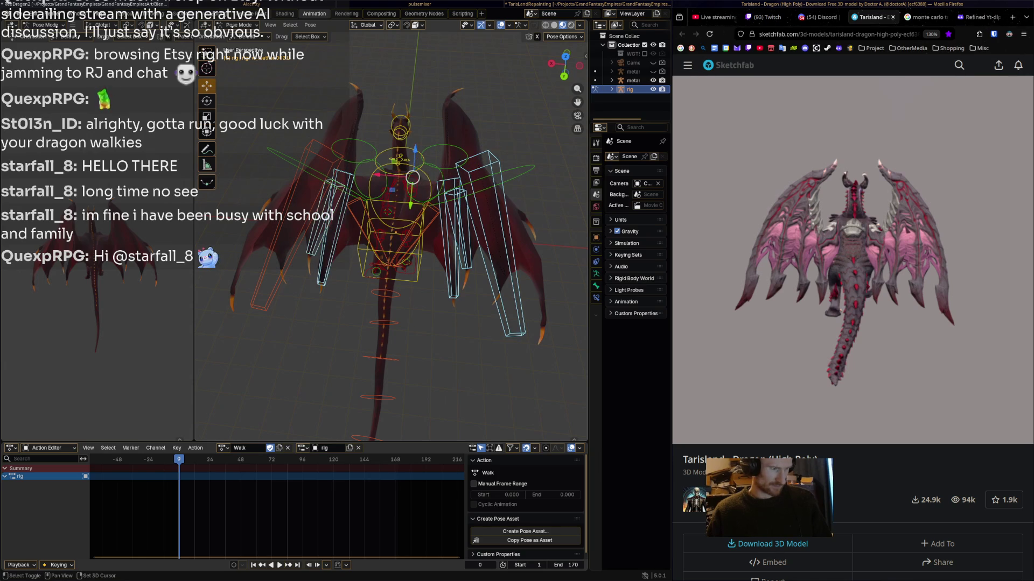
{"action": "left_click", "coordinate": [283, 226], "text": "shift"}
{"action": "left_click", "coordinate": [290, 24]}
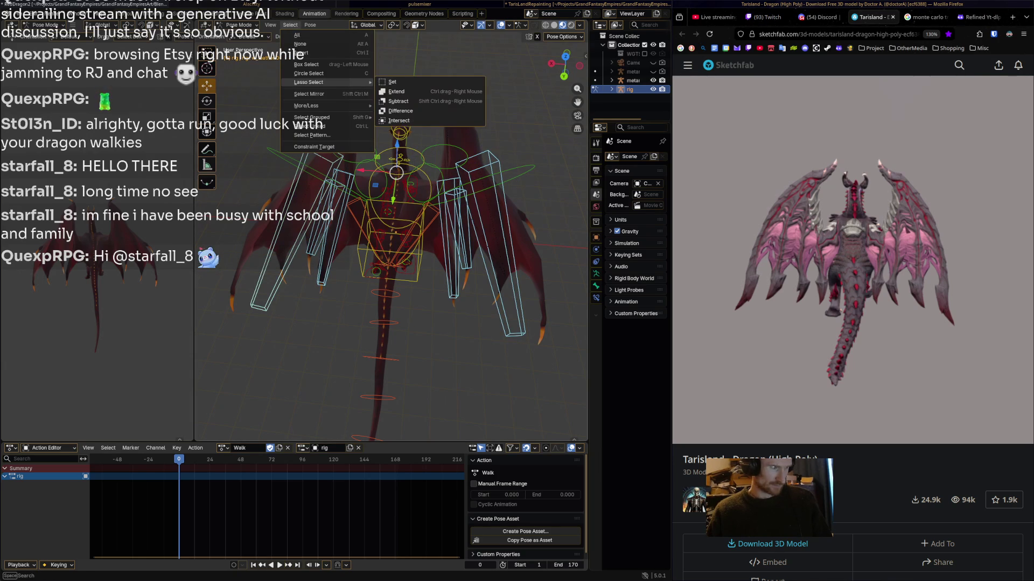
{"action": "left_click", "coordinate": [302, 53]}
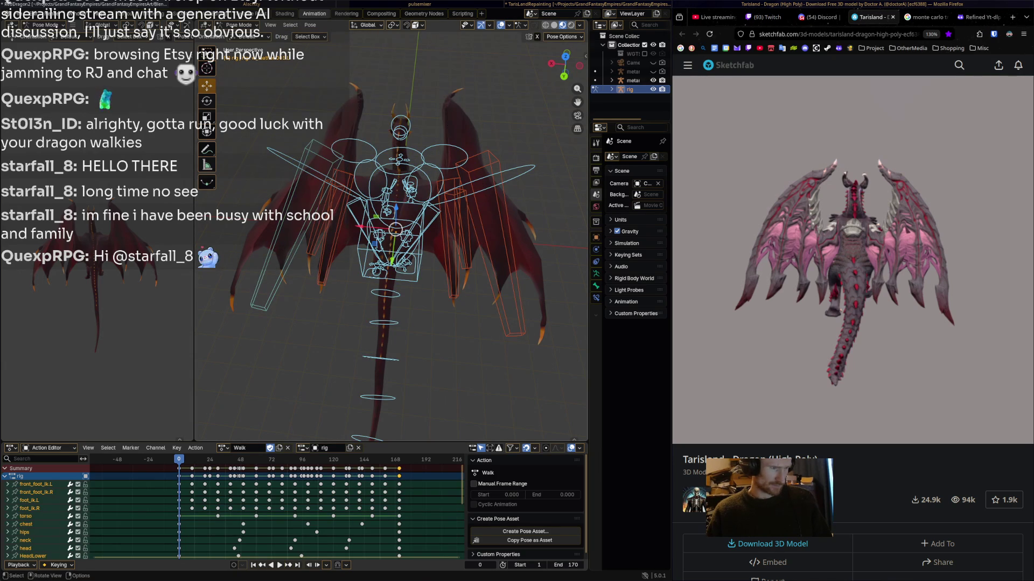
{"action": "key", "text": "h"}
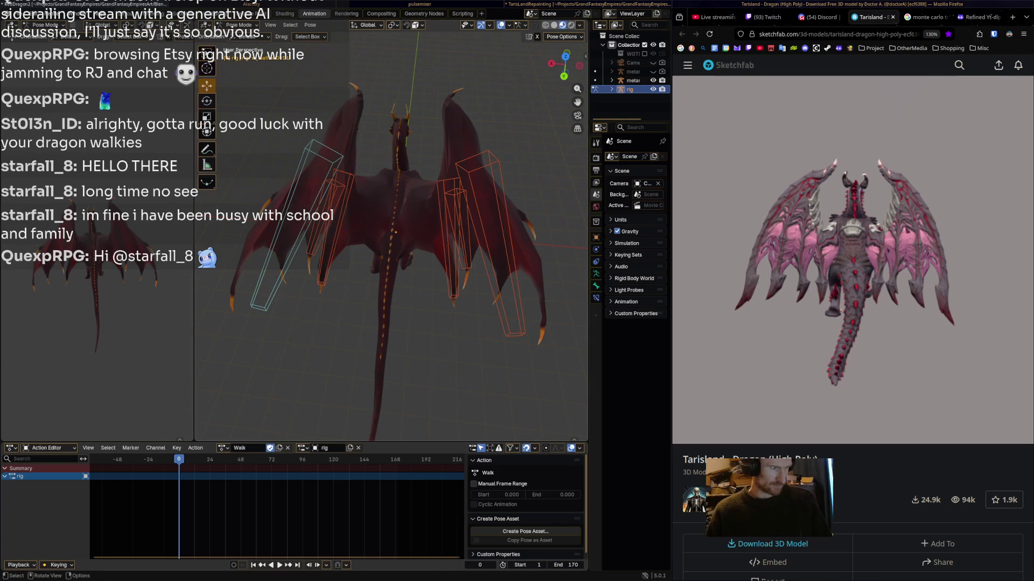
- Box-select the left and right feather bones and key them at frame 0
{"action": "left_click_drag", "start_coordinate": [218, 355], "coordinate": [365, 117], "text": "shift"}
{"action": "left_click_drag", "start_coordinate": [431, 145], "coordinate": [530, 342], "text": "shift"}
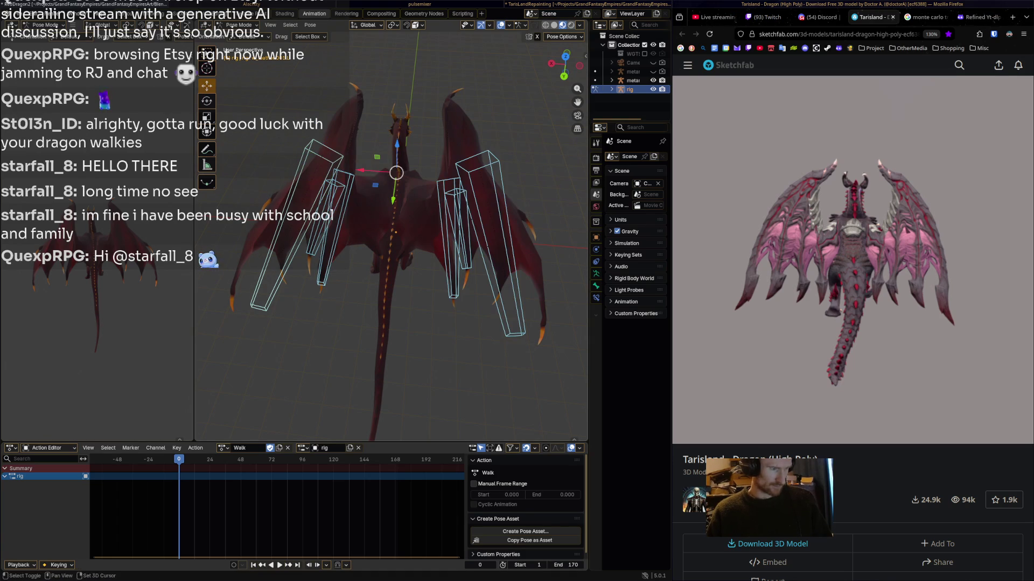
{"action": "key", "text": "i"}
- Rotate w_feather.002.L, .003.L, .002.R and .001.R into the frame-40 sway pose
{"action": "left_click", "coordinate": [38, 484]}
{"action": "left_click", "coordinate": [313, 245]}
{"action": "key", "text": "r"}
{"action": "left_click", "coordinate": [311, 249]}
{"action": "left_click", "coordinate": [337, 237]}
{"action": "key", "text": "r"}
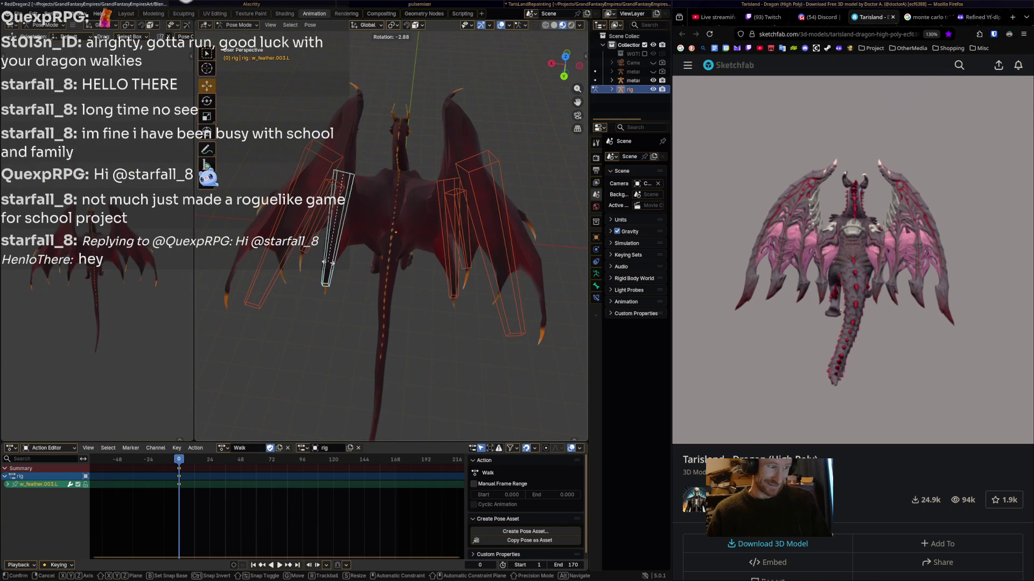
{"action": "left_click", "coordinate": [343, 173]}
{"action": "left_click", "coordinate": [449, 272]}
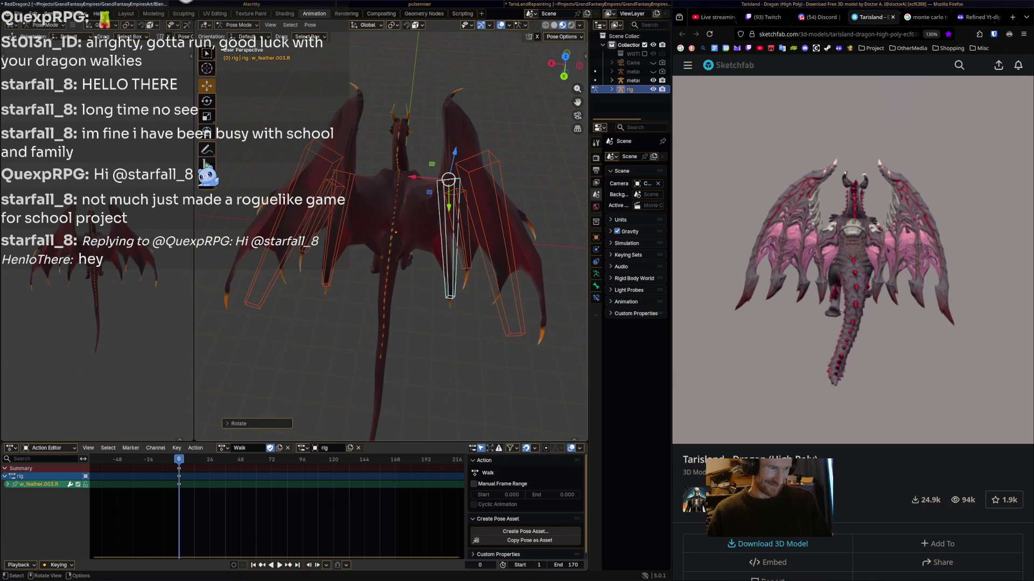
{"action": "key", "text": "r"}
{"action": "left_click", "coordinate": [472, 263]}
{"action": "left_click", "coordinate": [493, 248]}
{"action": "key", "text": "r"}
{"action": "left_click", "coordinate": [516, 301]}
- Nudge w_feather.003.R slightly left, then select all six feathers and play back to check
{"action": "mouse_move", "coordinate": [517, 302]}
{"action": "middle_mouse_down"}
{"action": "mouse_move", "coordinate": [463, 307]}
{"action": "mouse_move", "coordinate": [514, 301]}
{"action": "middle_mouse_up"}
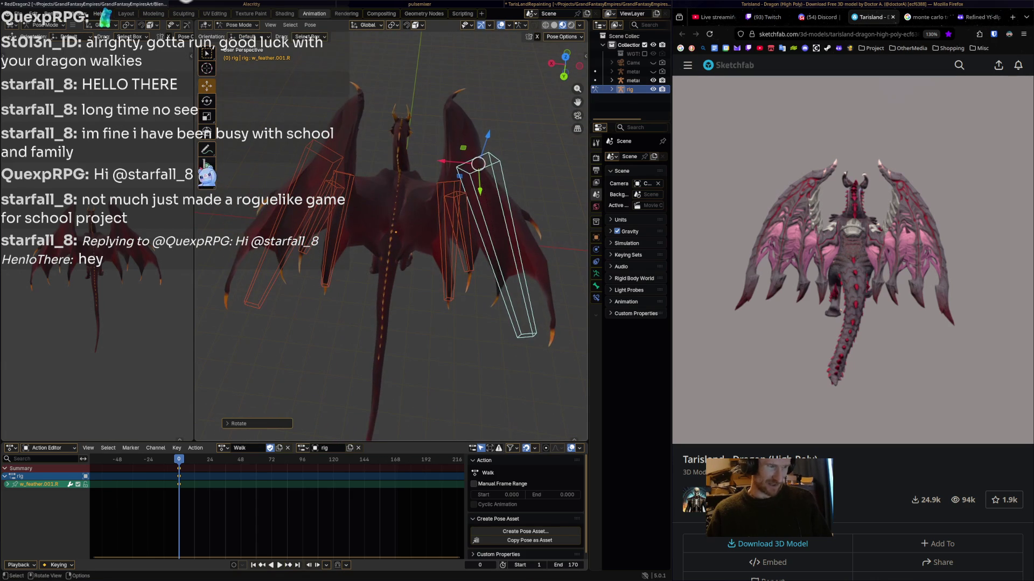
{"action": "left_click", "coordinate": [457, 253]}
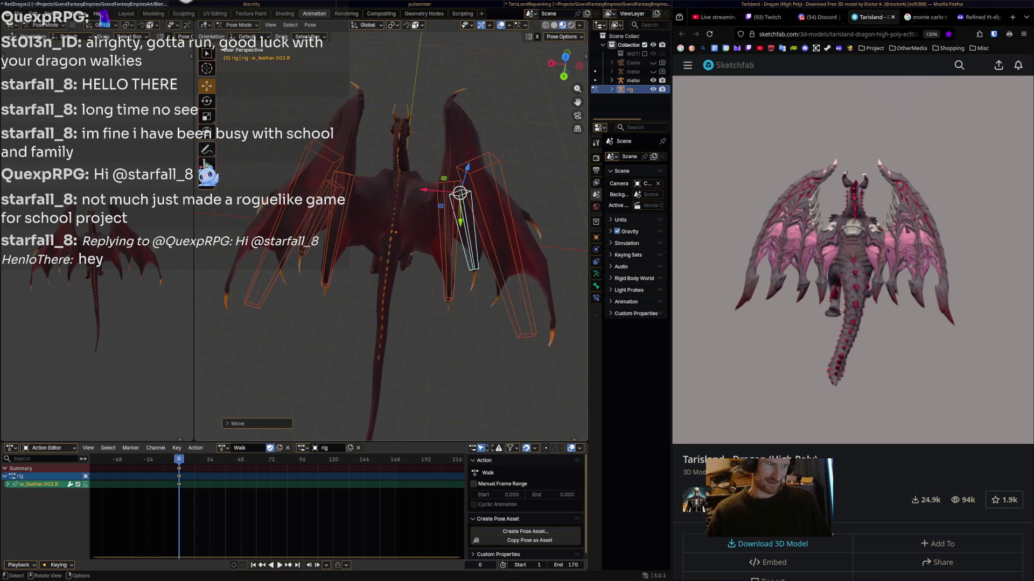
{"action": "left_click", "coordinate": [449, 253]}
{"action": "left_click_drag", "start_coordinate": [449, 182], "coordinate": [447, 182]}
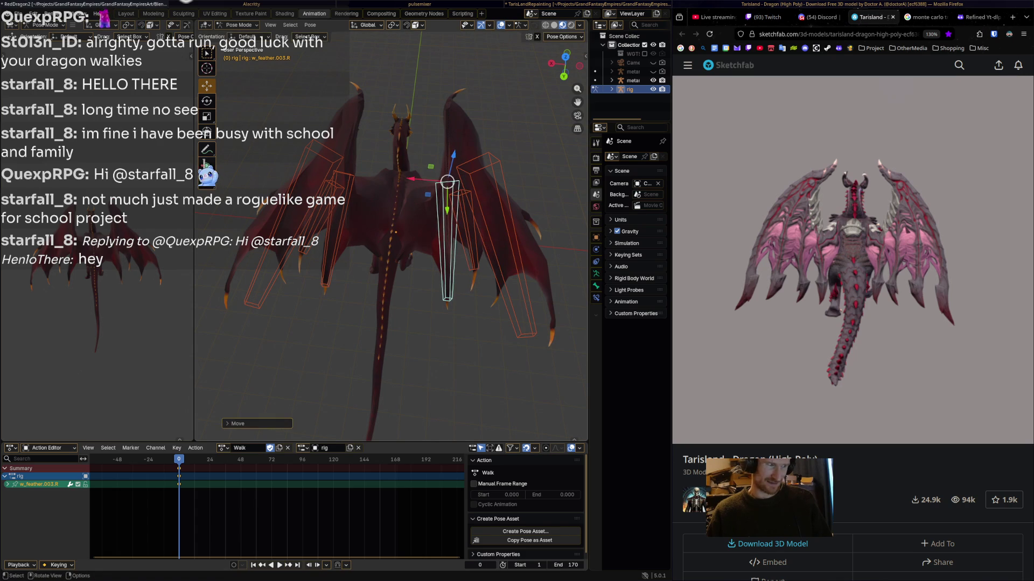
{"action": "key", "text": "alt+a"}
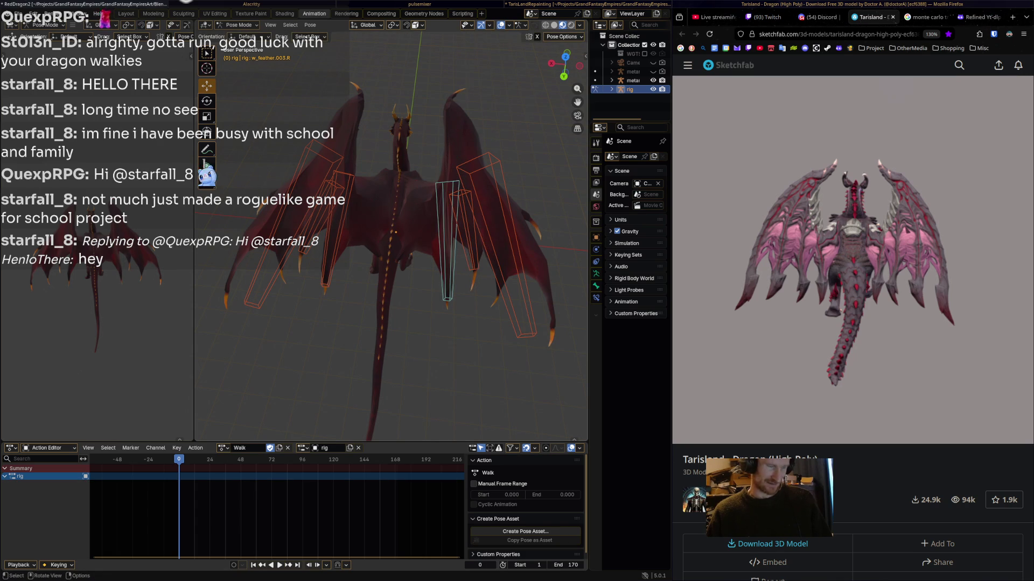
{"action": "key", "text": "a"}
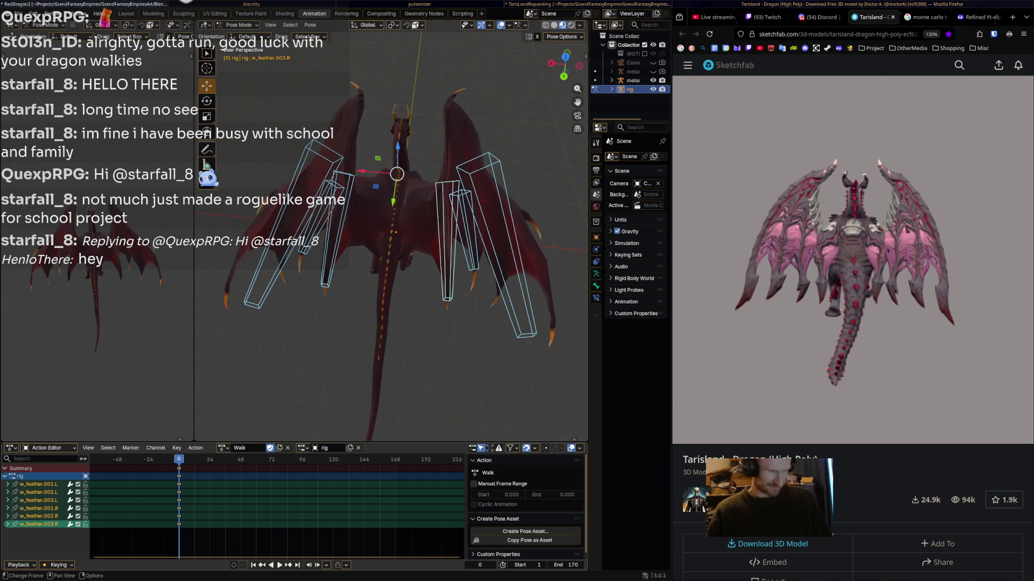
{"action": "key", "text": "space"}
{"action": "key", "text": "space"}
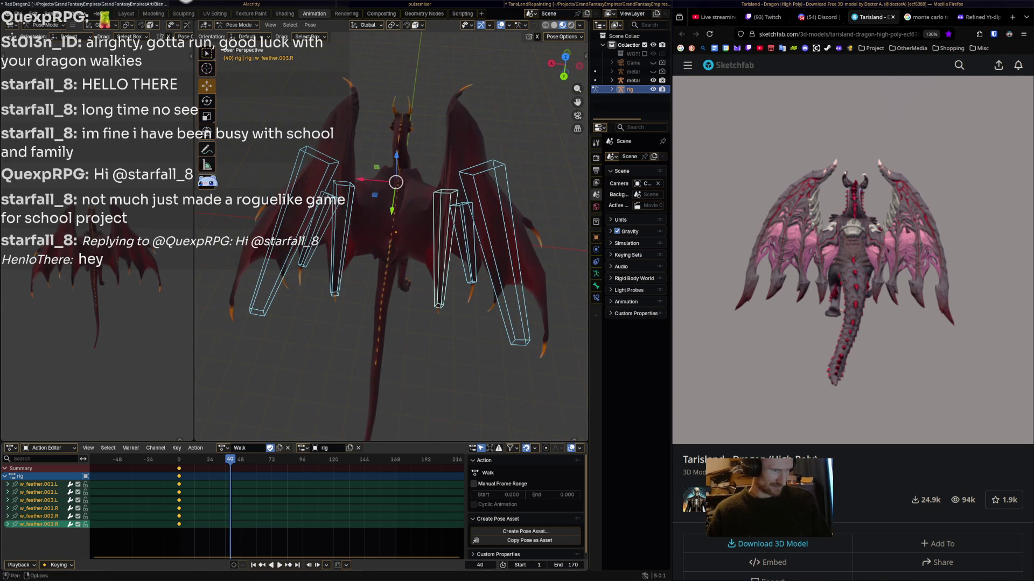
- Refine rotations of w_feather.001.L, .003.L, .002.R and .001.R for the frame-40 sway
{"action": "left_click", "coordinate": [299, 232]}
{"action": "key", "text": "r"}
{"action": "key", "text": "Return"}
{"action": "left_click", "coordinate": [340, 242]}
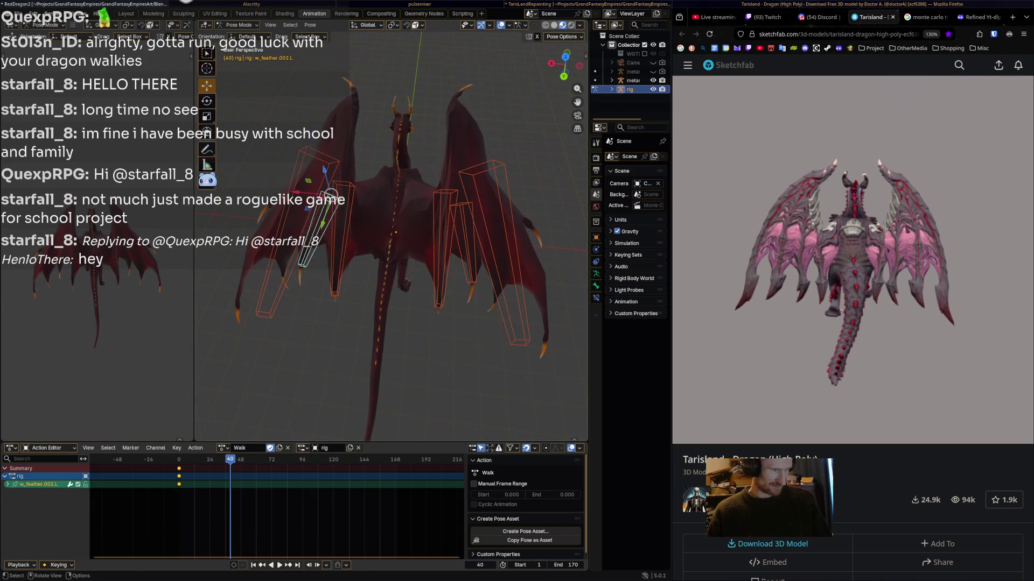
{"action": "key", "text": "r"}
{"action": "left_click", "coordinate": [333, 281]}
{"action": "left_click", "coordinate": [461, 207]}
{"action": "key", "text": "r"}
{"action": "key", "text": "Return"}
{"action": "left_click", "coordinate": [487, 242]}
{"action": "key", "text": "r"}
{"action": "key", "text": "Return"}
{"action": "key", "text": "a"}
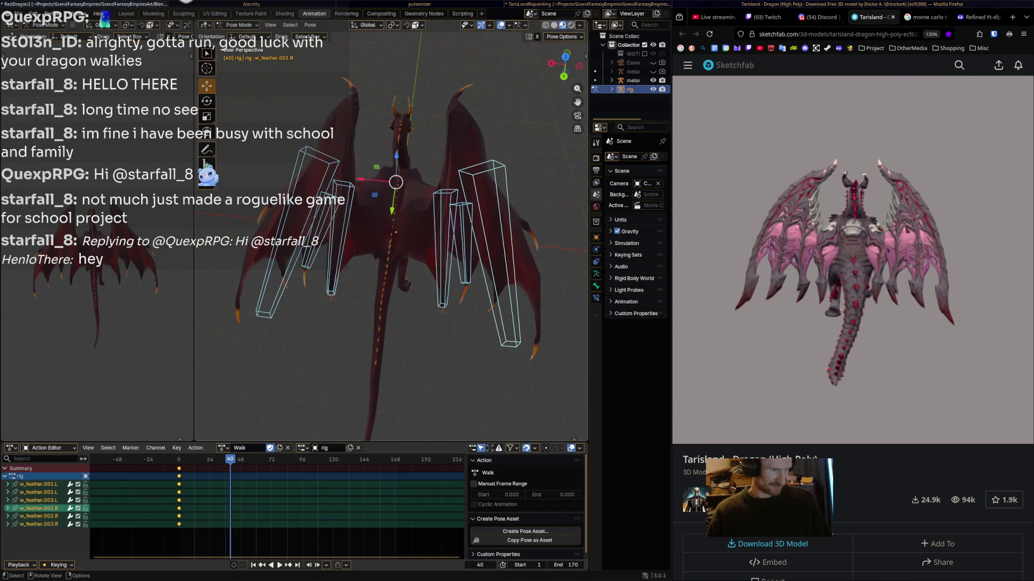
- At frame 90, rotate w_feather.003.L, .001.L, .002.R and .001.R for the next sway
{"action": "left_click_drag", "start_coordinate": [230, 460], "coordinate": [295, 460]}
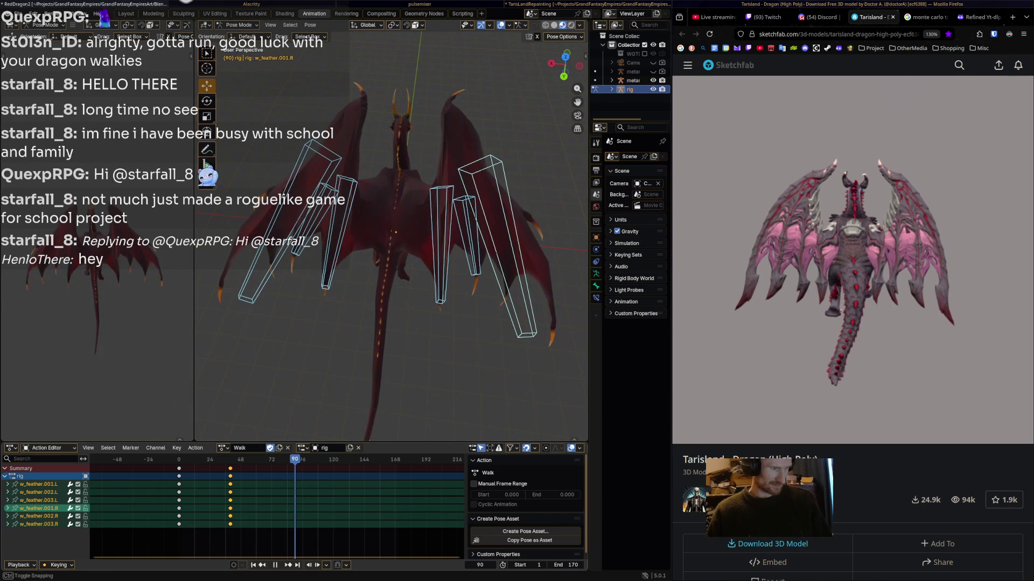
{"action": "left_click", "coordinate": [347, 177]}
{"action": "key", "text": "r"}
{"action": "key", "text": "Return"}
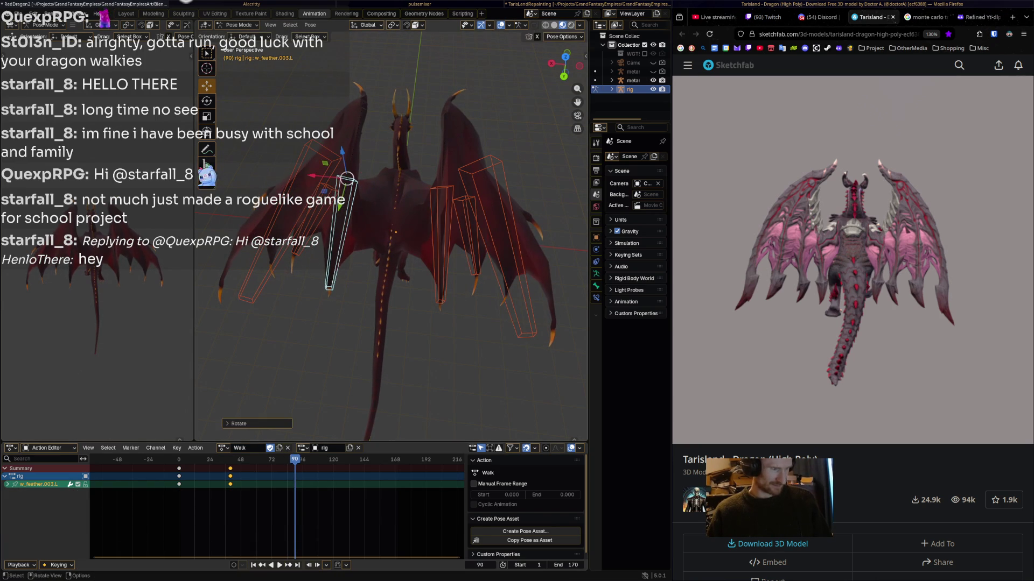
{"action": "left_click", "coordinate": [277, 226]}
{"action": "key", "text": "r"}
{"action": "key", "text": "Return"}
{"action": "left_click", "coordinate": [466, 231]}
{"action": "key", "text": "r"}
{"action": "key", "text": "Return"}
{"action": "left_click", "coordinate": [510, 245]}
{"action": "key", "text": "r"}
{"action": "key", "text": "Return"}
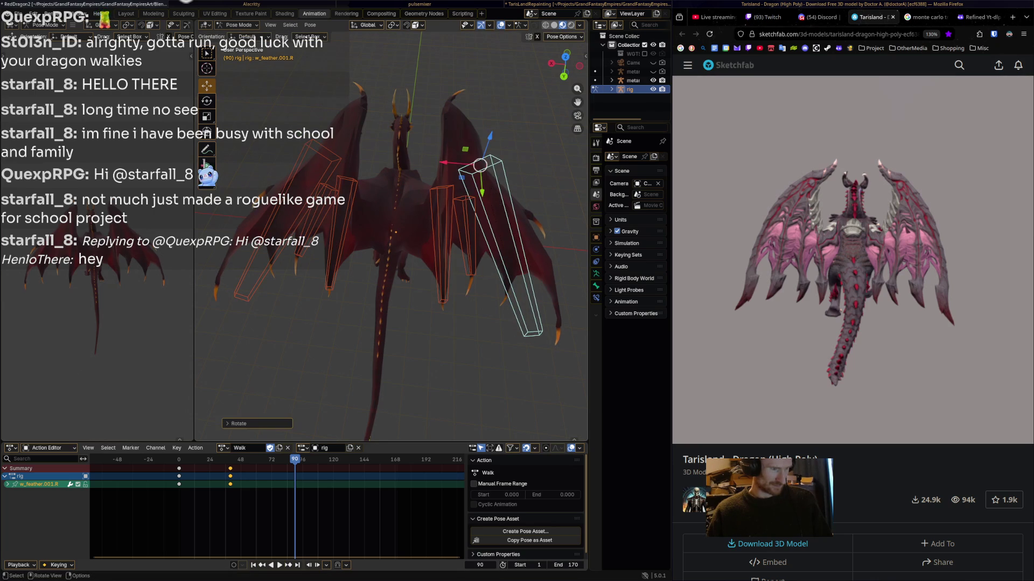
{"action": "key", "text": "a"}
- At frame 132, rotate w_feather.002.L, .002.R and .001.R, then key all six feathers
{"action": "left_click_drag", "start_coordinate": [294, 459], "coordinate": [349, 459]}
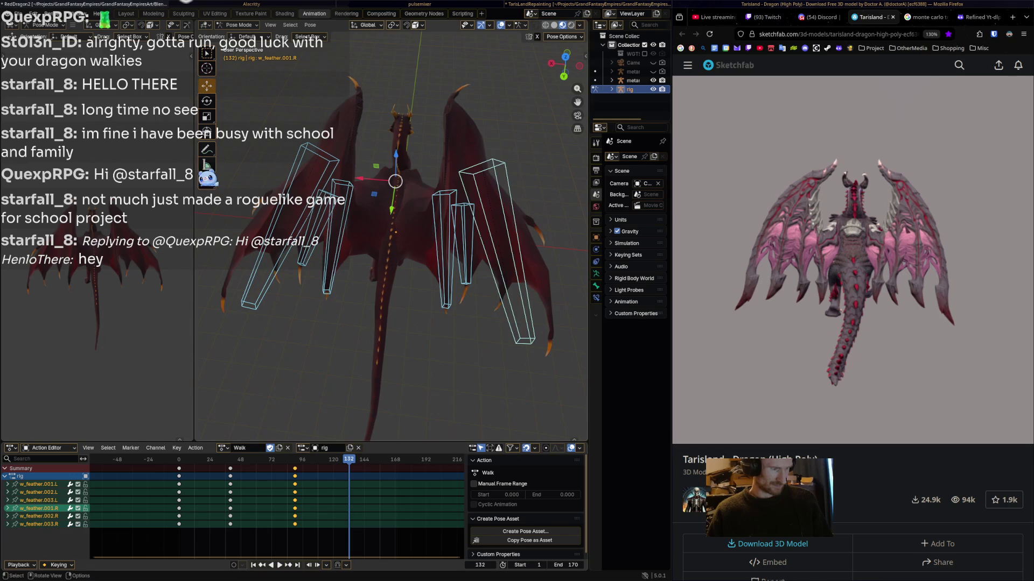
{"action": "left_click", "coordinate": [327, 242]}
{"action": "key", "text": "r"}
{"action": "left_click", "coordinate": [306, 262]}
{"action": "left_click", "coordinate": [341, 186]}
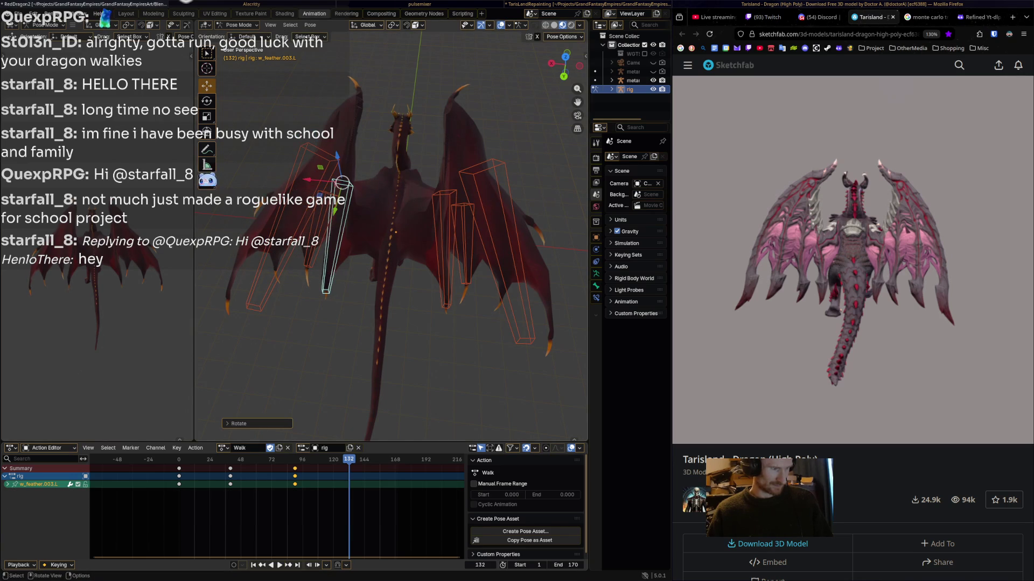
{"action": "left_click", "coordinate": [455, 254]}
{"action": "key", "text": "r"}
{"action": "left_click", "coordinate": [466, 283]}
{"action": "left_click", "coordinate": [501, 253]}
{"action": "key", "text": "r"}
{"action": "left_click", "coordinate": [487, 258]}
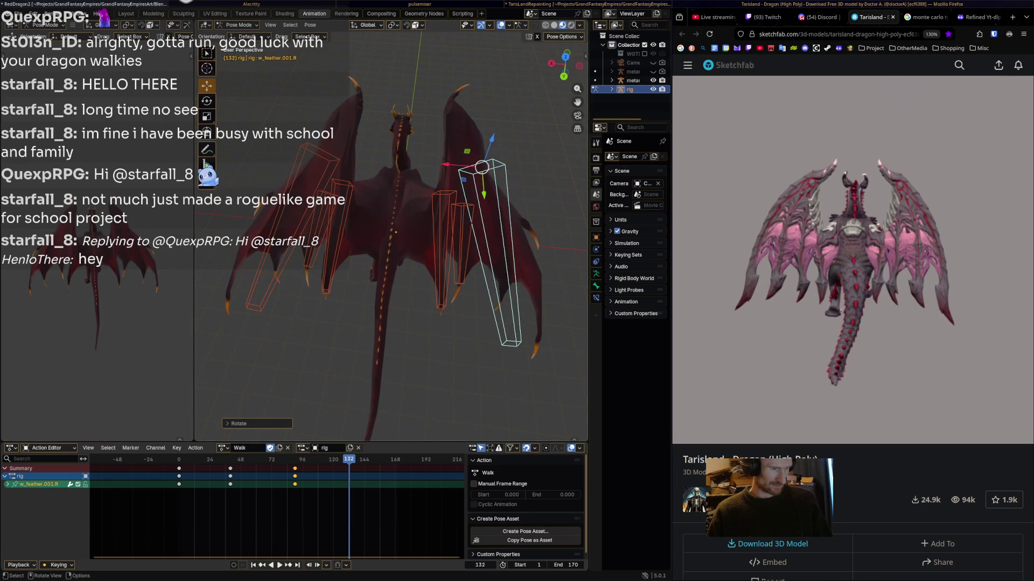
{"action": "key", "text": "a"}
{"action": "key", "text": "i"}
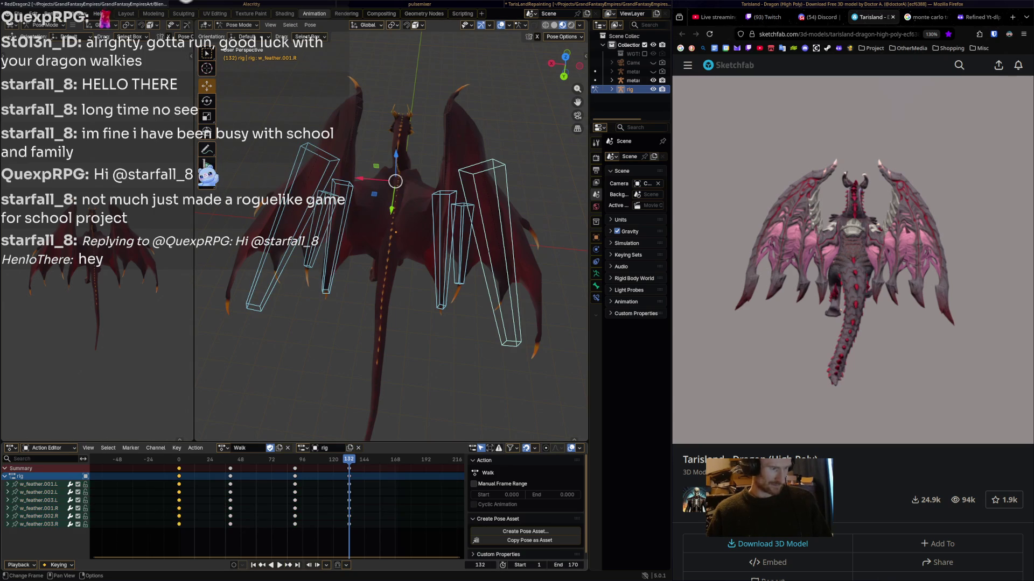
- Copy the feather keyframes and paste them at frame 171, then play the walk from a side view
{"action": "right_click", "coordinate": [131, 464]}
{"action": "left_click", "coordinate": [132, 464]}
{"action": "key", "text": "space"}
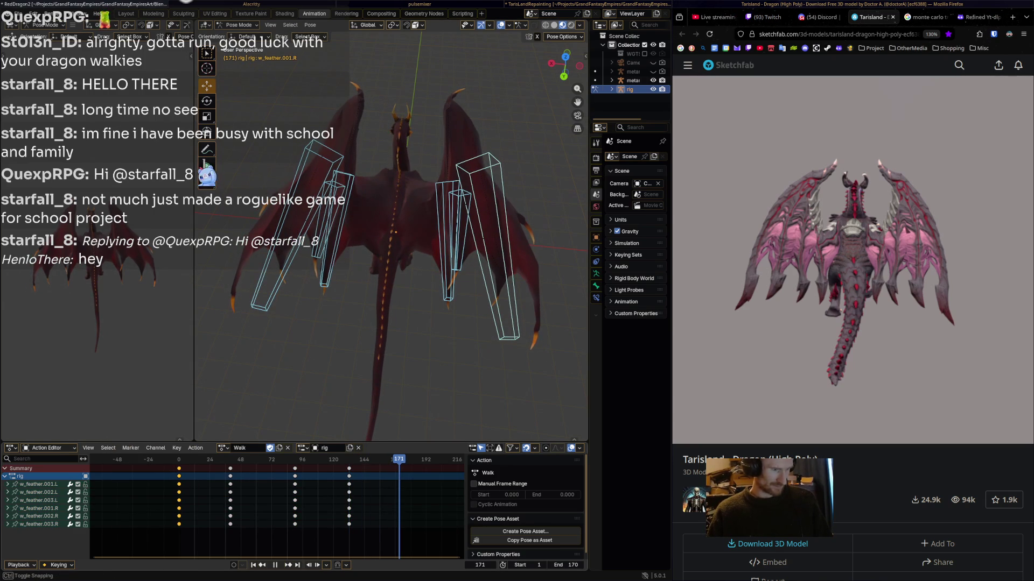
{"action": "key", "text": "space"}
{"action": "key", "text": "ctrl+v"}
{"action": "key", "text": "alt+a"}
{"action": "mouse_move", "coordinate": [397, 216]}
{"action": "middle_mouse_down"}
{"action": "mouse_move", "coordinate": [345, 229]}
{"action": "mouse_move", "coordinate": [396, 232]}
{"action": "middle_mouse_up"}
{"action": "key", "text": "space"}
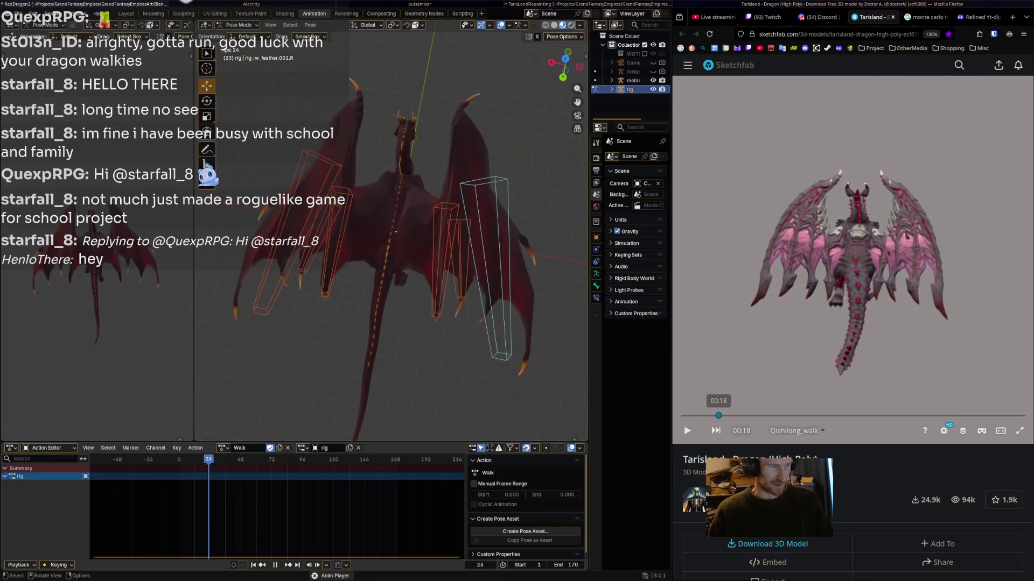
- Select the chest, hips and neck bones, invert the selection and hide everything else
{"action": "key", "text": "space"}
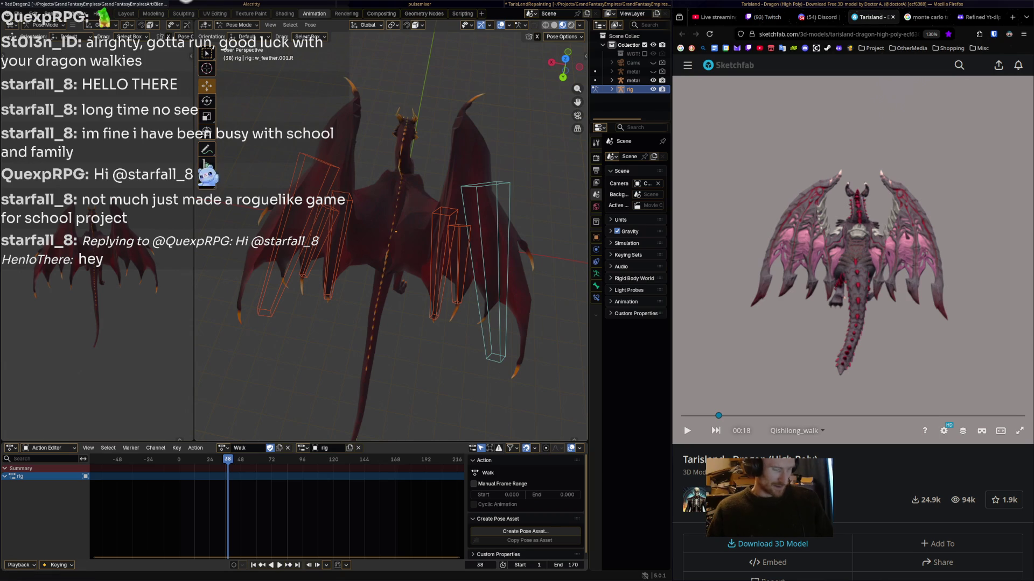
{"action": "key", "text": "alt+h"}
{"action": "middle_click_drag", "start_coordinate": [393, 242], "coordinate": [424, 244]}
{"action": "left_click", "coordinate": [398, 198]}
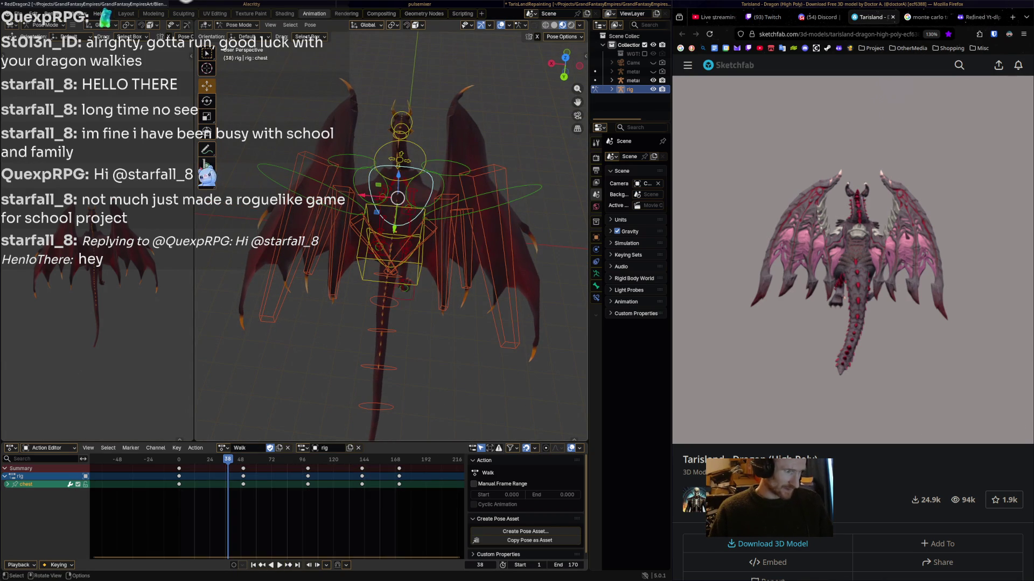
{"action": "left_click", "coordinate": [393, 253], "text": "shift"}
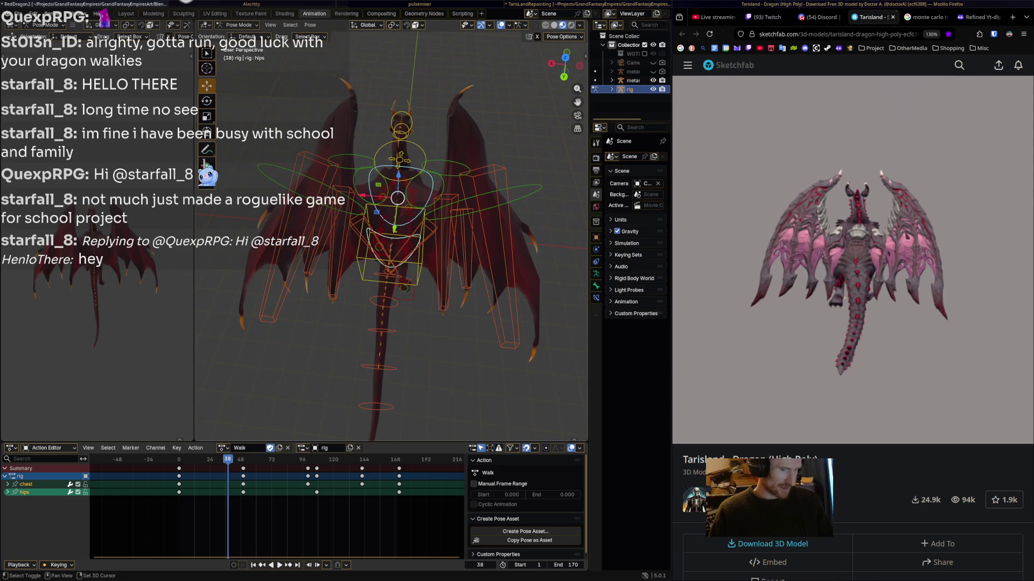
{"action": "left_click", "coordinate": [400, 161], "text": "shift"}
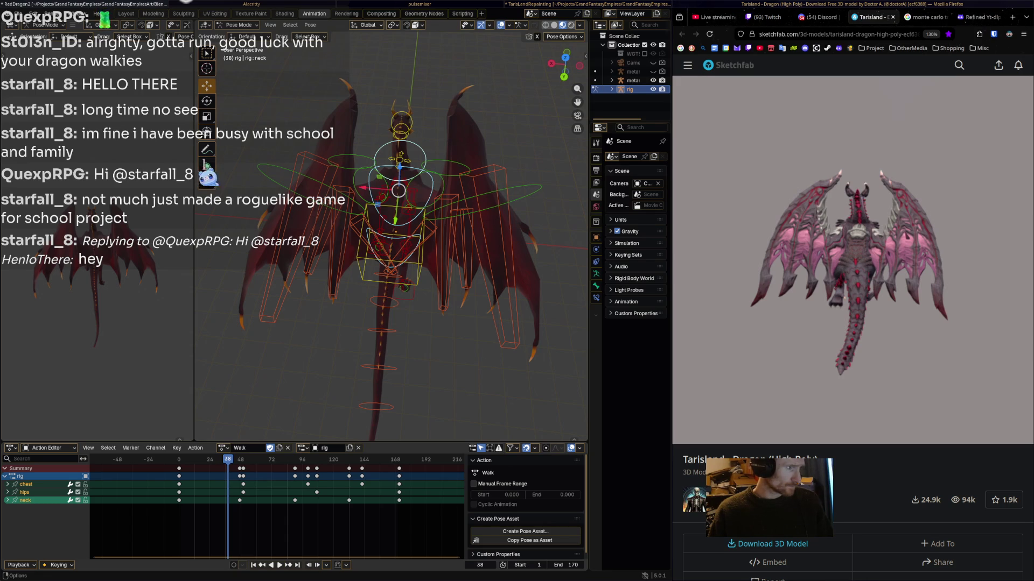
{"action": "left_click", "coordinate": [290, 25]}
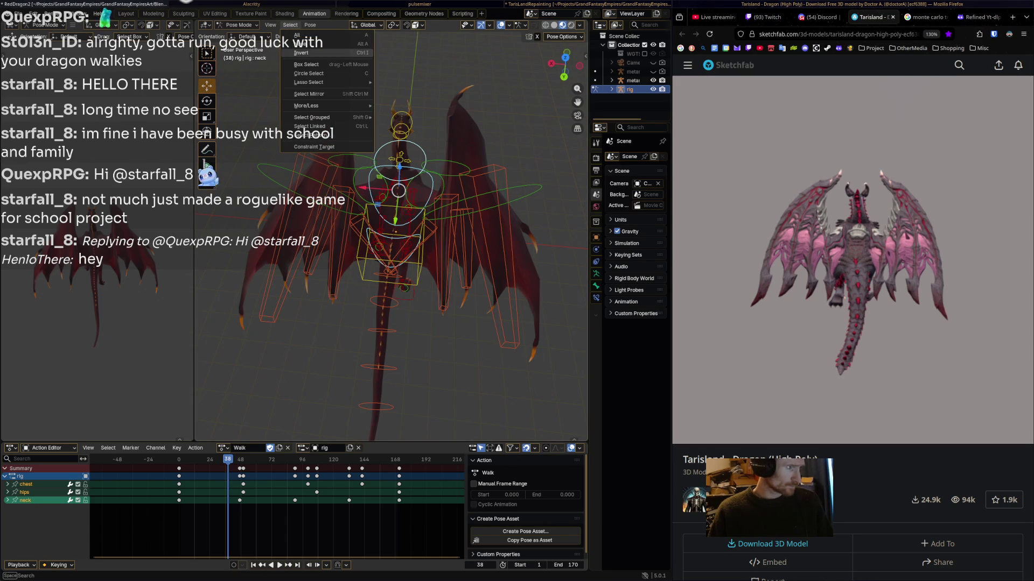
{"action": "left_click", "coordinate": [299, 35]}
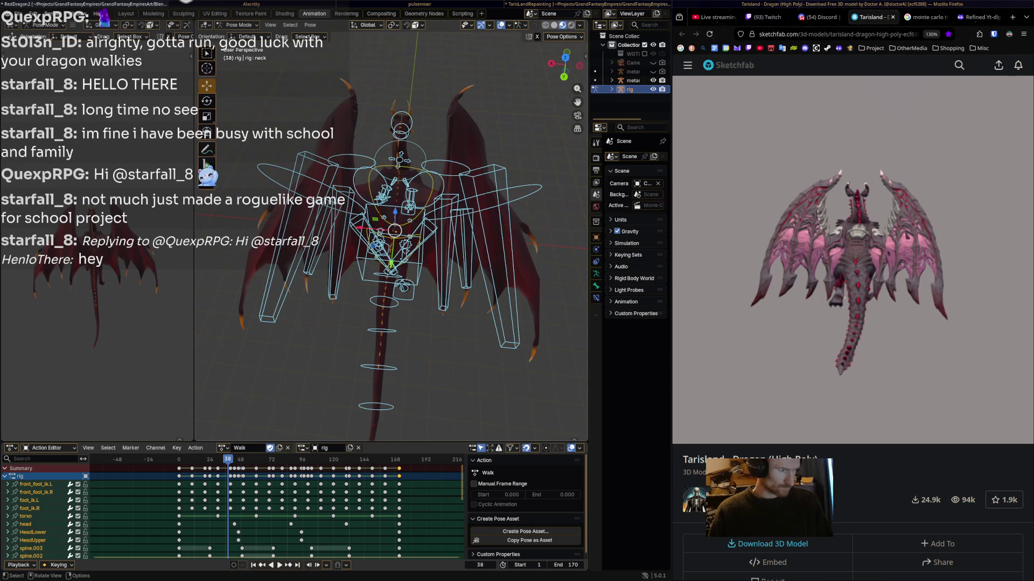
{"action": "key", "text": "h"}
{"action": "left_click", "coordinate": [399, 161]}
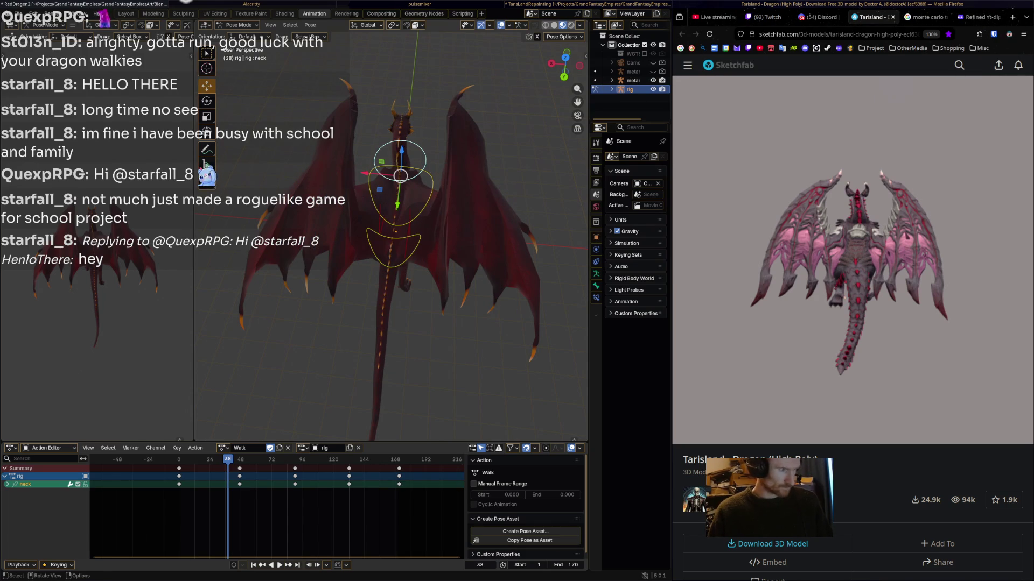
- Stop at frame 47 and scrub the reference dragon walk to 00:31 for comparison
{"action": "left_click_drag", "start_coordinate": [228, 459], "coordinate": [180, 459]}
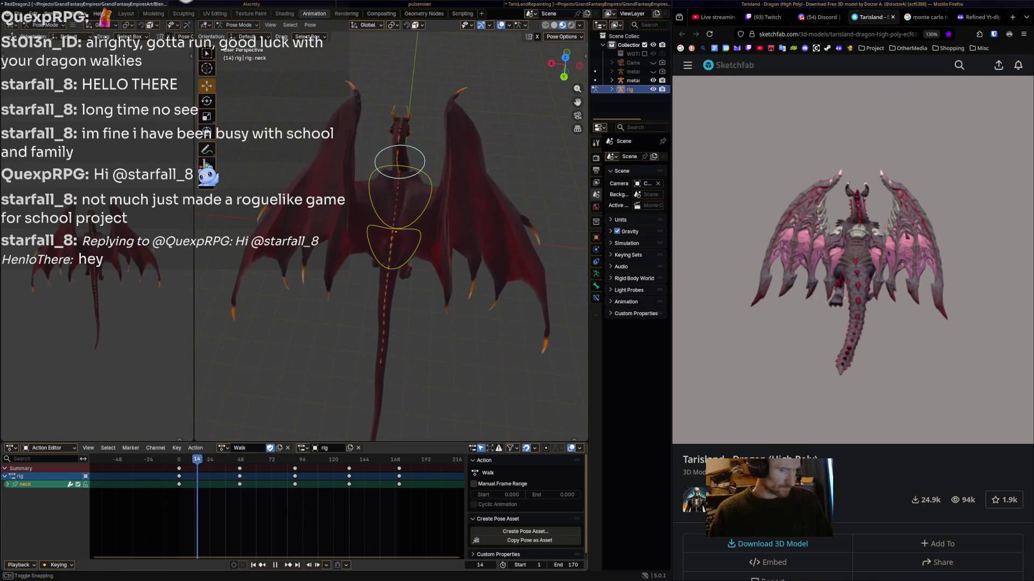
{"action": "key", "text": "space"}
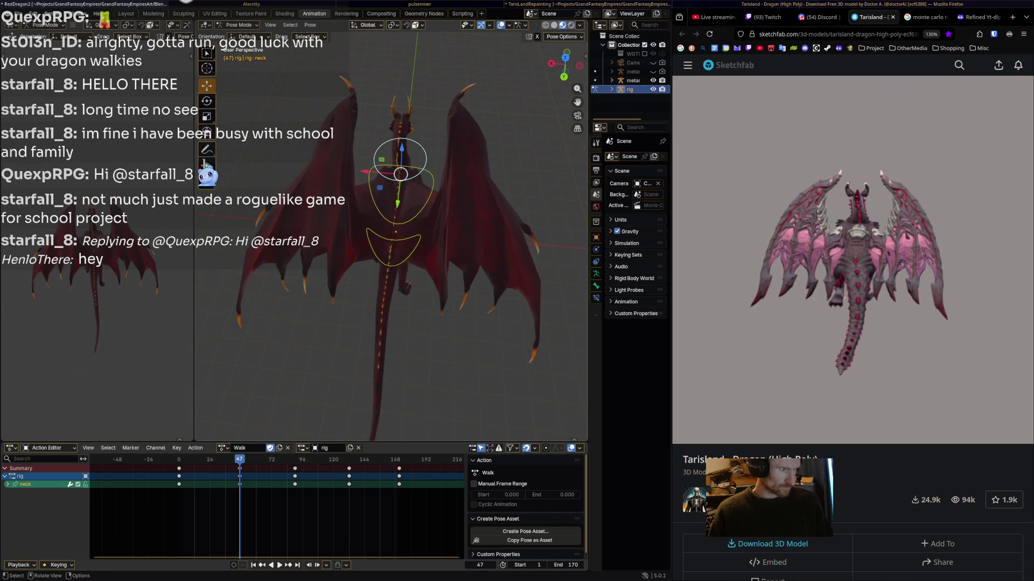
{"action": "mouse_move", "coordinate": [718, 415]}
{"action": "left_mouse_down"}
{"action": "mouse_move", "coordinate": [771, 416]}
{"action": "mouse_move", "coordinate": [689, 415]}
{"action": "mouse_move", "coordinate": [738, 416]}
{"action": "left_mouse_up"}
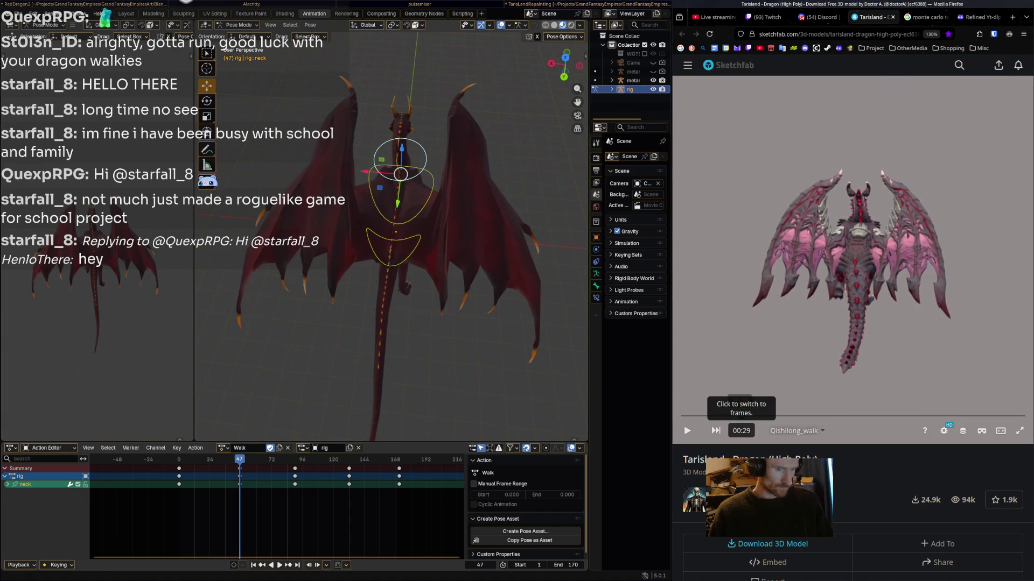
{"action": "left_click", "coordinate": [743, 416]}
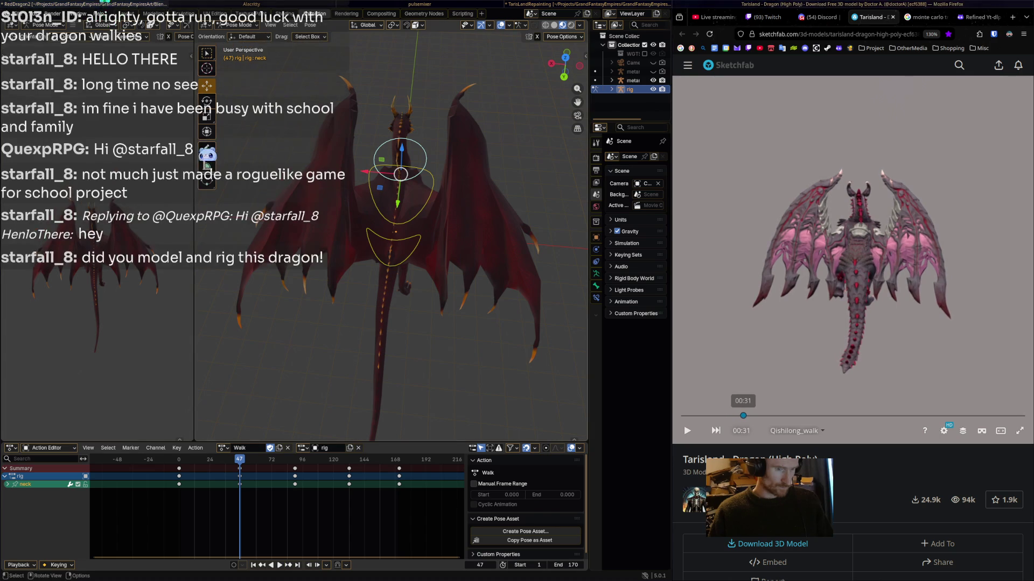
- At frame 47, rotate the neck, chest and hips bones to match the reference sway
{"action": "key", "text": "r"}
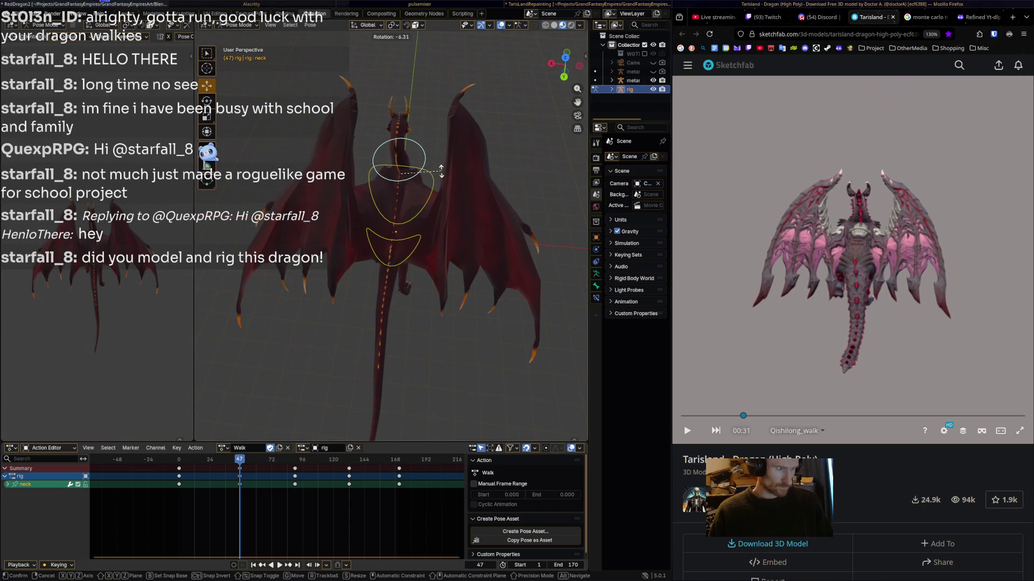
{"action": "left_click", "coordinate": [437, 171]}
{"action": "middle_click_drag", "start_coordinate": [437, 172], "coordinate": [447, 178]}
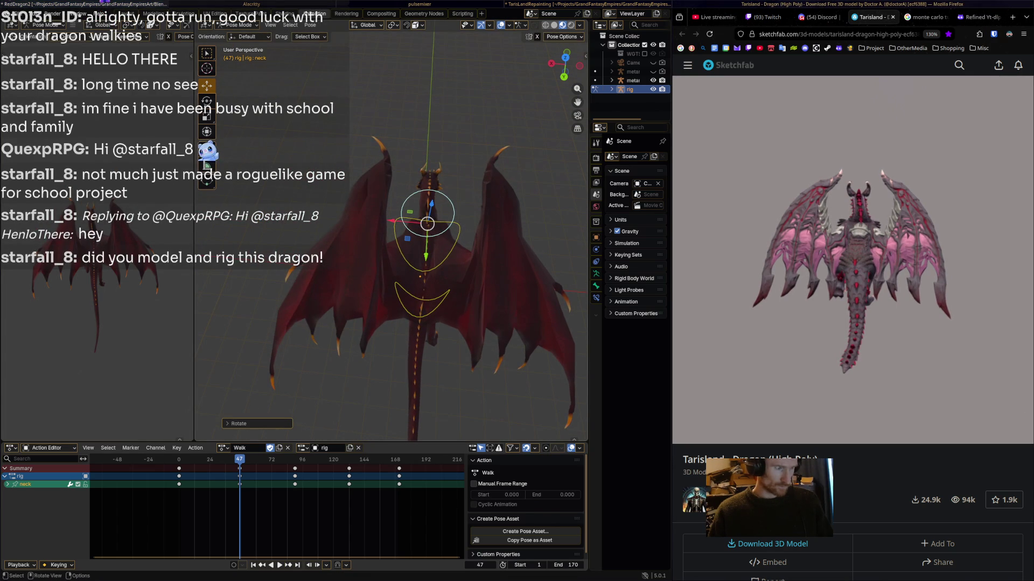
{"action": "left_click", "coordinate": [459, 232]}
{"action": "key", "text": "r"}
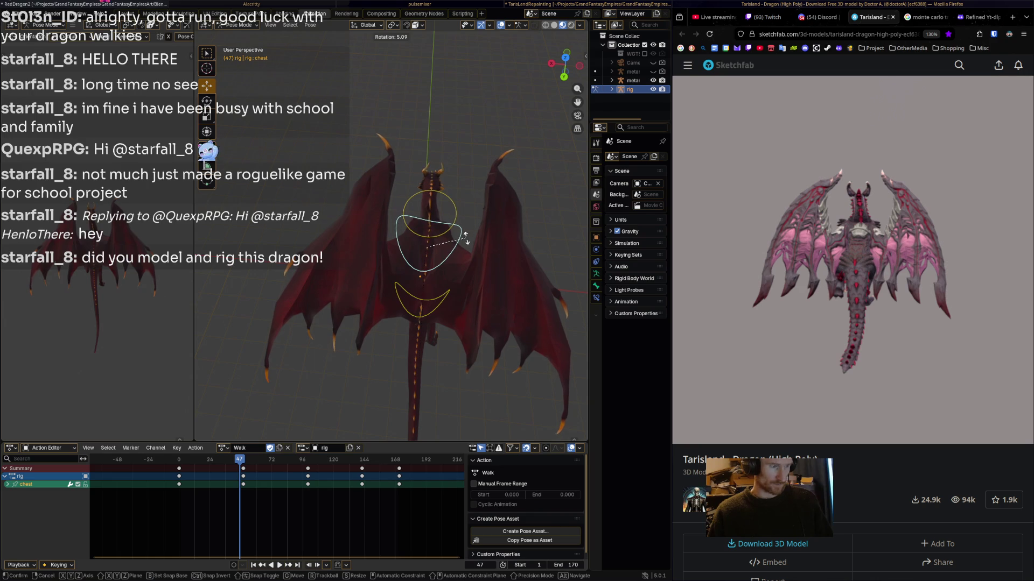
{"action": "left_click", "coordinate": [461, 237]}
{"action": "middle_click_drag", "start_coordinate": [460, 237], "coordinate": [449, 229]}
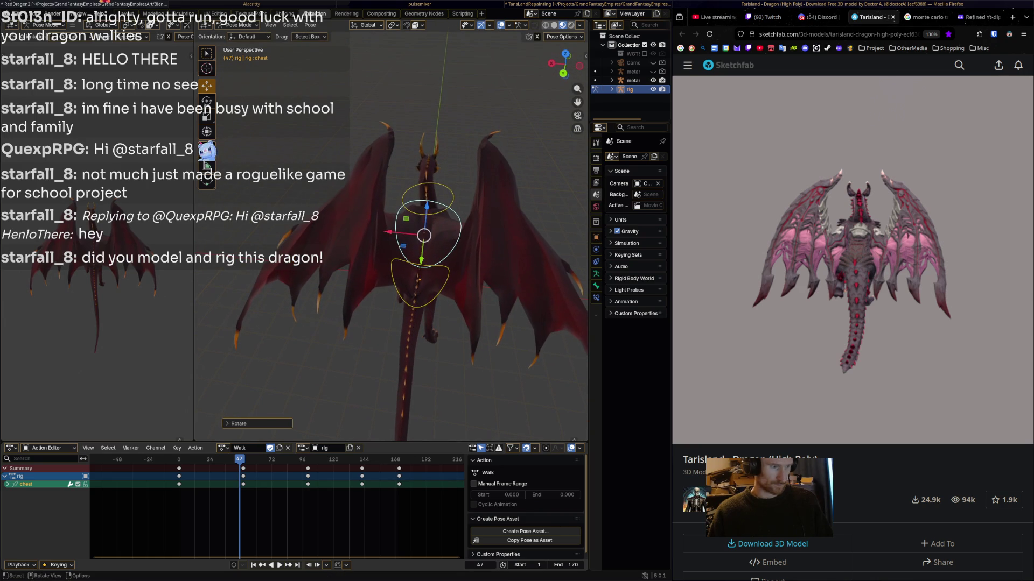
{"action": "left_click", "coordinate": [422, 291]}
{"action": "key", "text": "r"}
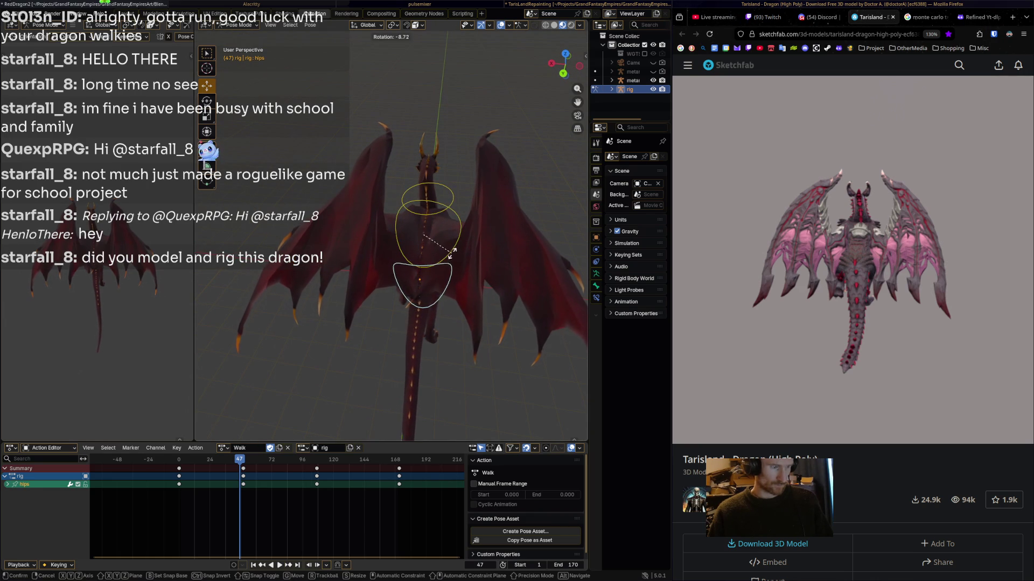
{"action": "left_click", "coordinate": [453, 252]}
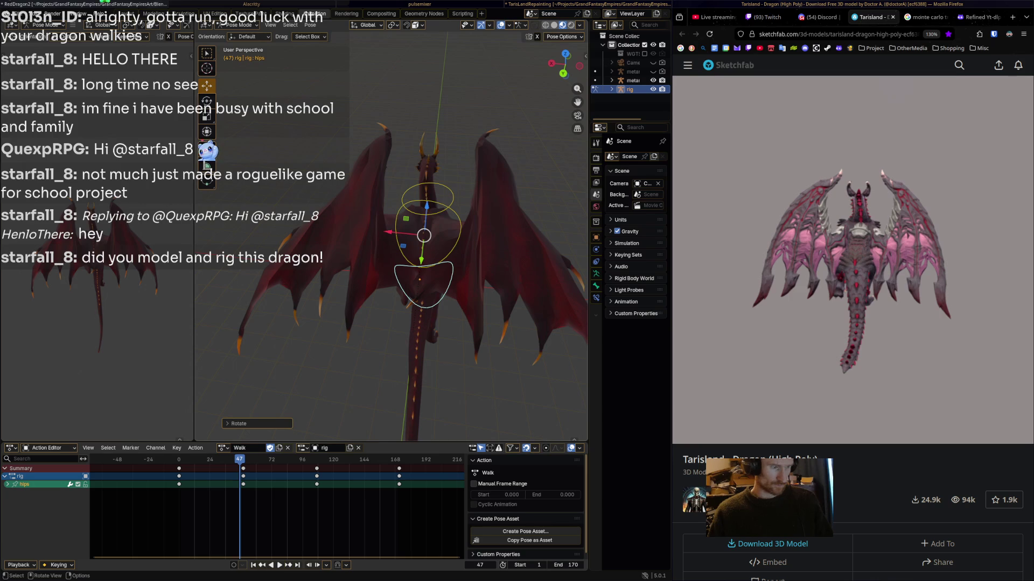
- At frame 50, rotate the hips, chest and neck bones into the next sway pose
{"action": "key", "text": "Right"}
{"action": "key", "text": "Right"}
{"action": "key", "text": "Right"}
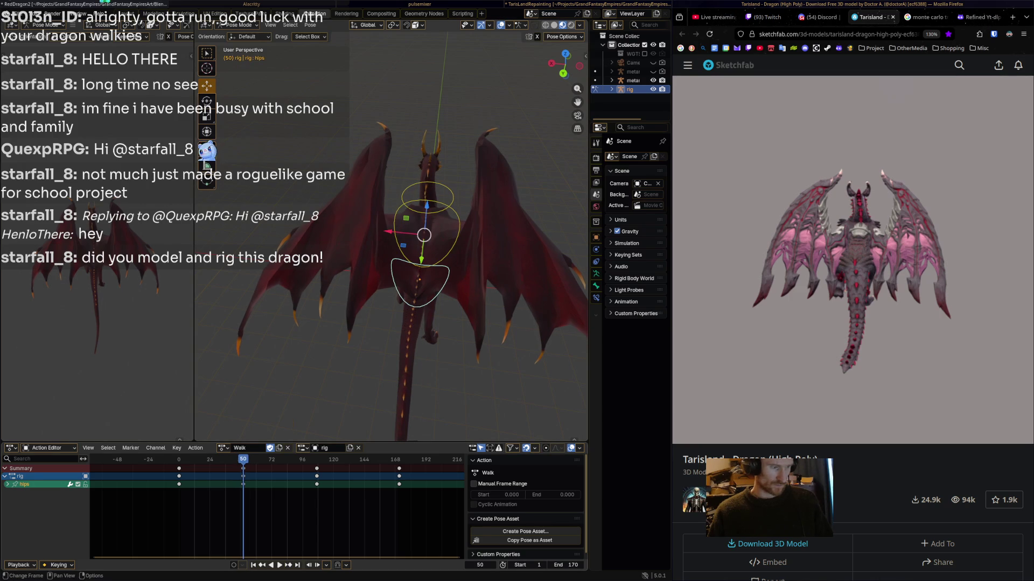
{"action": "key", "text": "r"}
{"action": "left_click", "coordinate": [469, 258]}
{"action": "left_click", "coordinate": [425, 233]}
{"action": "key", "text": "r"}
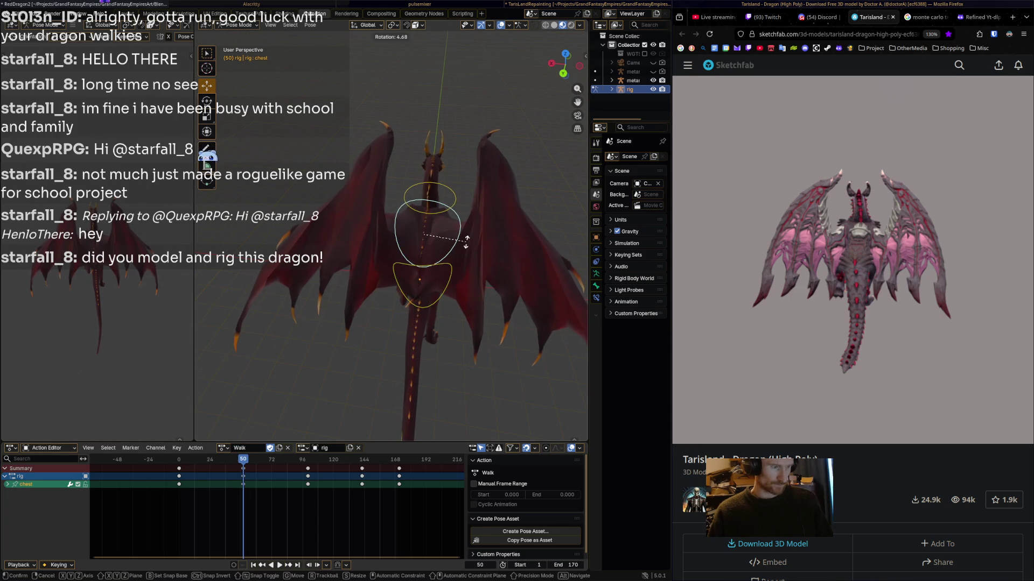
{"action": "left_click", "coordinate": [447, 259]}
{"action": "left_click", "coordinate": [422, 285]}
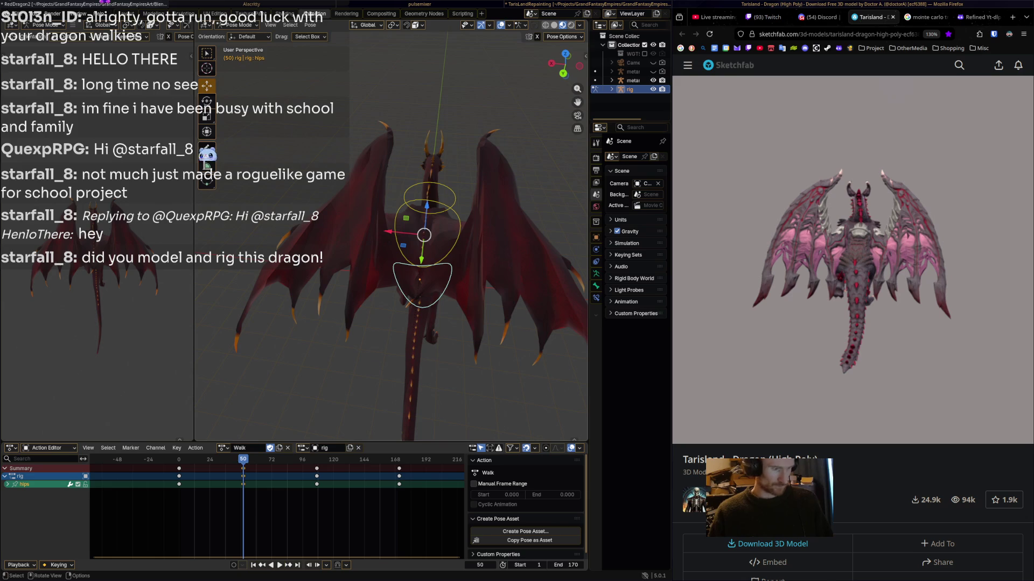
{"action": "left_click", "coordinate": [425, 232]}
{"action": "left_click", "coordinate": [429, 198]}
{"action": "key", "text": "r"}
{"action": "left_click", "coordinate": [428, 216]}
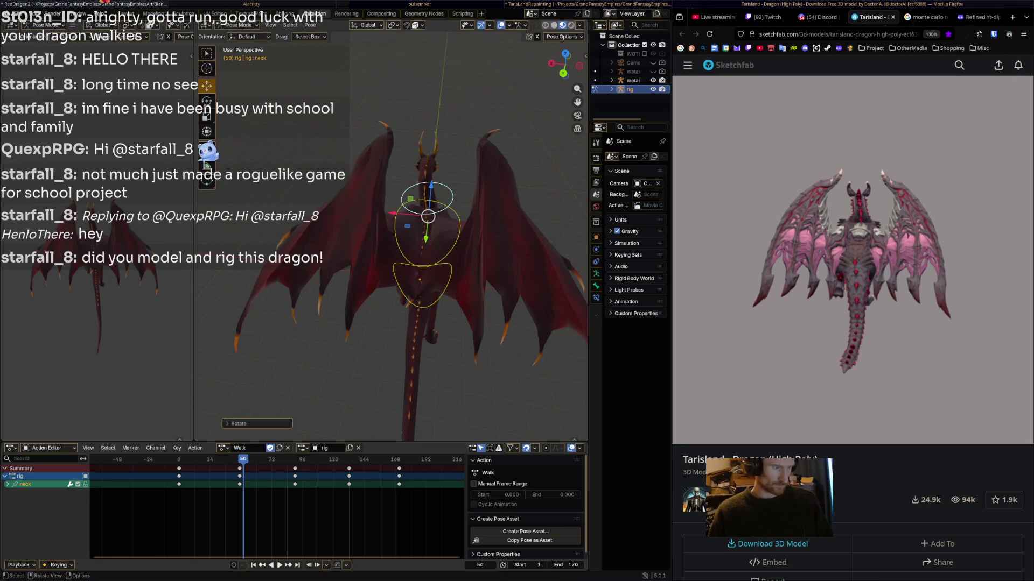
- Key the frame-50 pose, shift those keys to frame 49, and play back the motion
{"action": "key", "text": "i"}
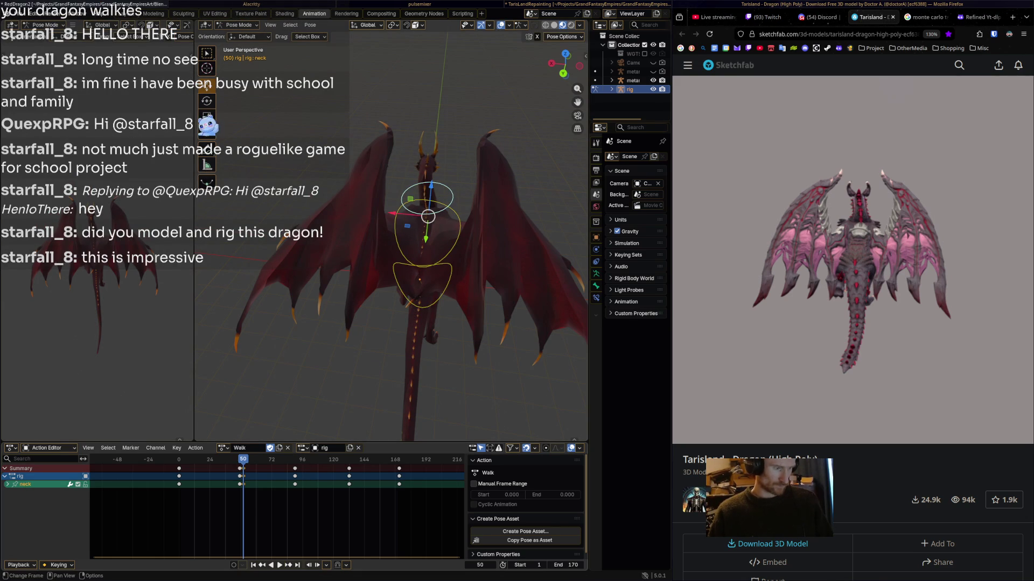
{"action": "key", "text": "g"}
{"action": "key", "text": "Return"}
{"action": "key", "text": "shift+ctrl+space"}
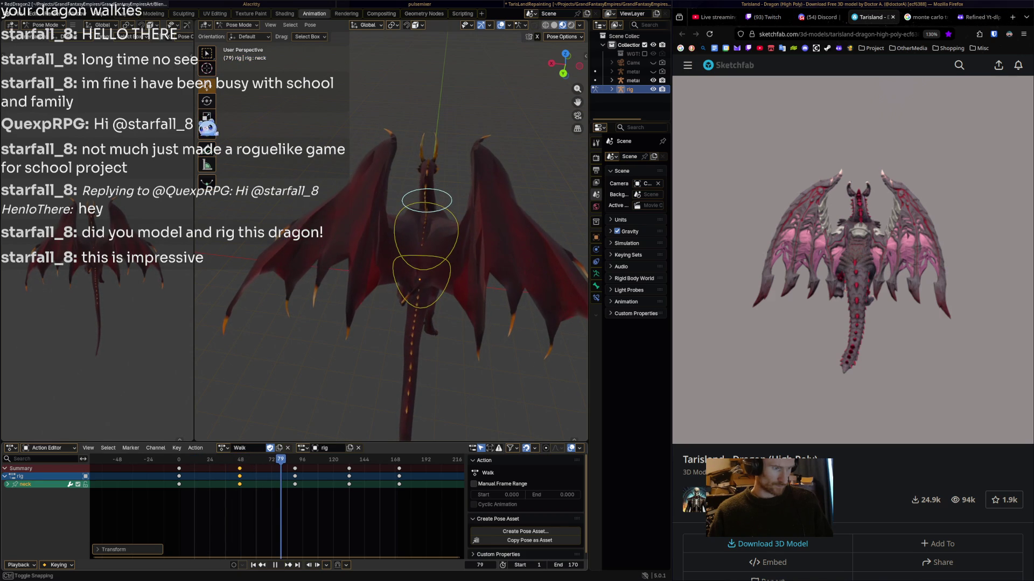
- Rotate the neck bone into a new sway pose at frame 90
{"action": "key", "text": "space"}
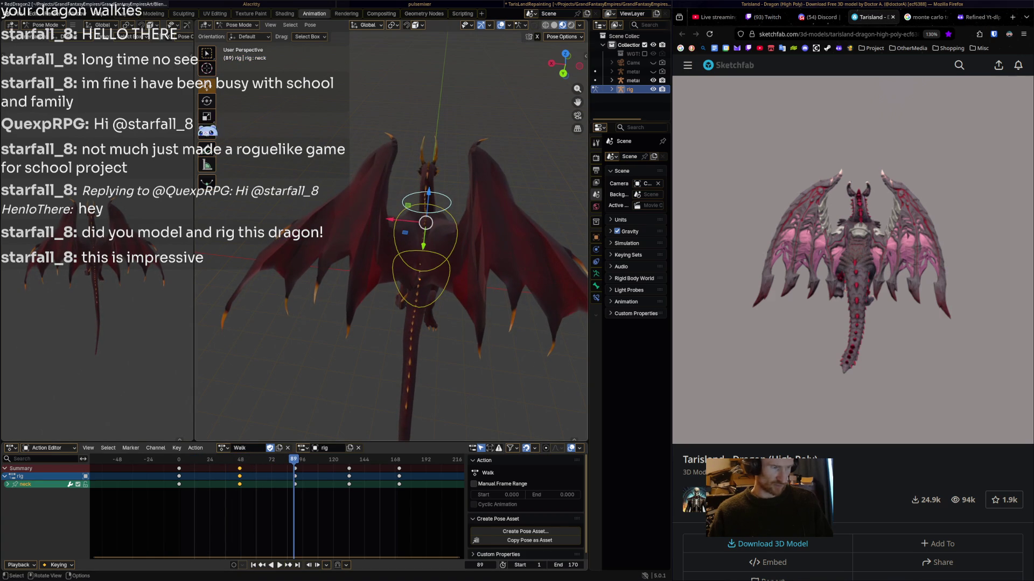
{"action": "key", "text": "space"}
{"action": "key", "text": "space"}
{"action": "key", "text": "Left"}
{"action": "key", "text": "r"}
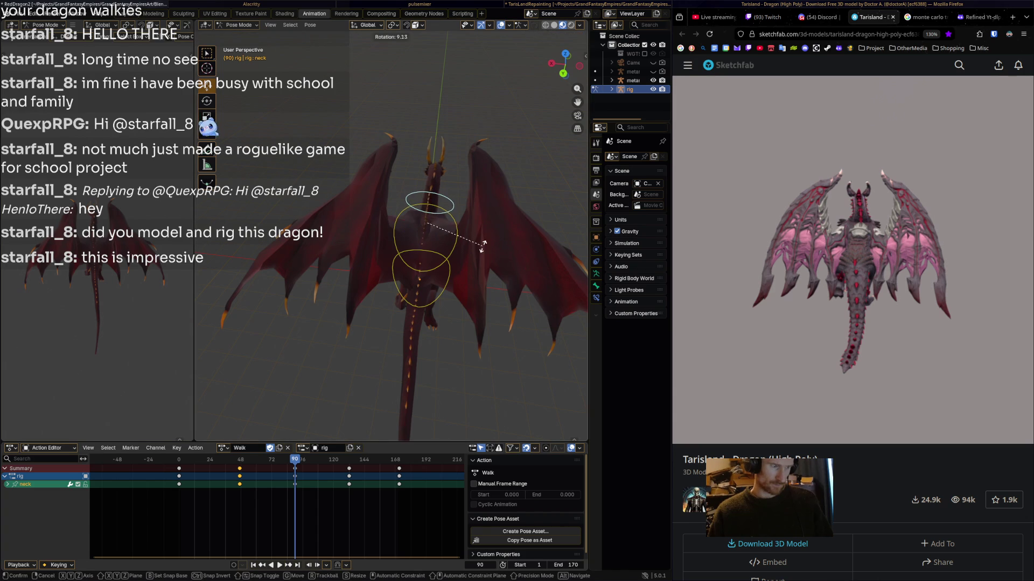
{"action": "left_click", "coordinate": [483, 245]}
- Rotate the chest bone and keyframe it at frame 100
{"action": "left_click", "coordinate": [424, 248]}
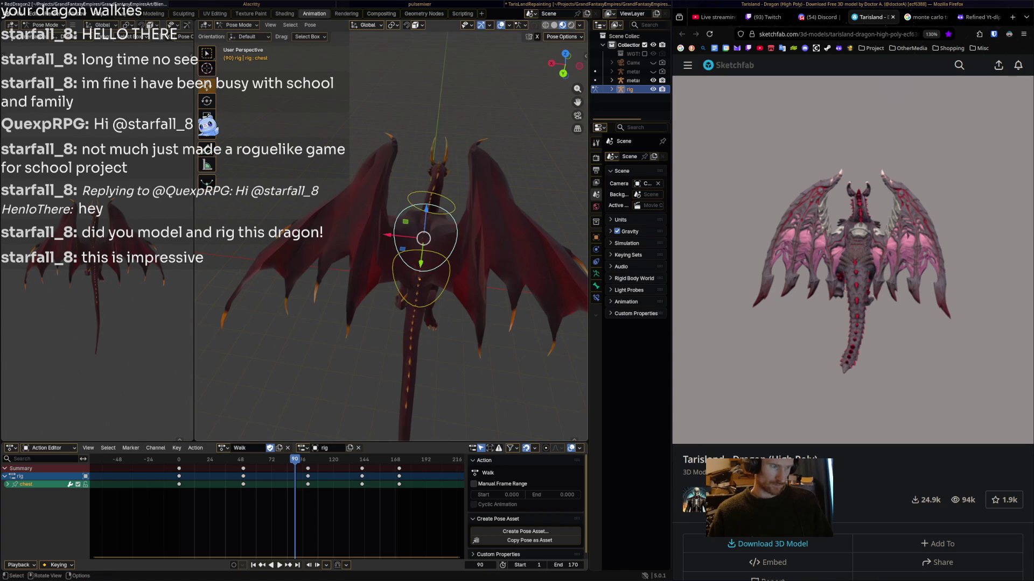
{"action": "left_click", "coordinate": [428, 210]}
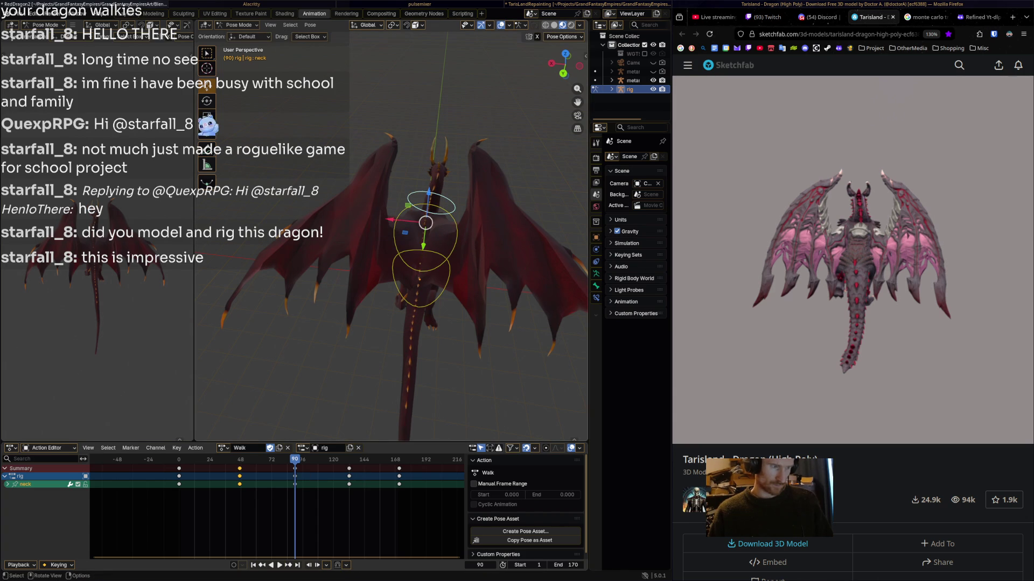
{"action": "left_click", "coordinate": [424, 247]}
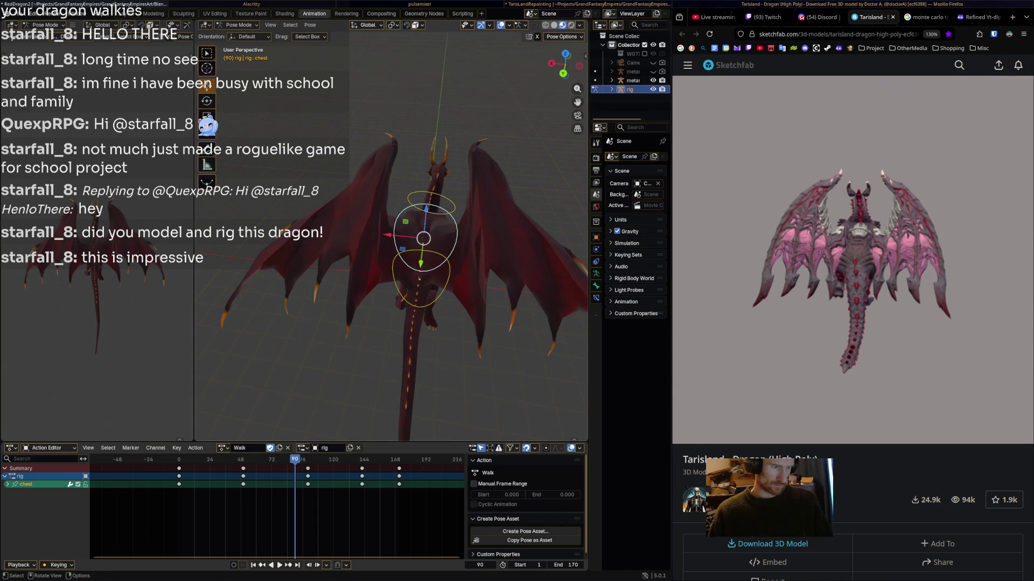
{"action": "key", "text": "space"}
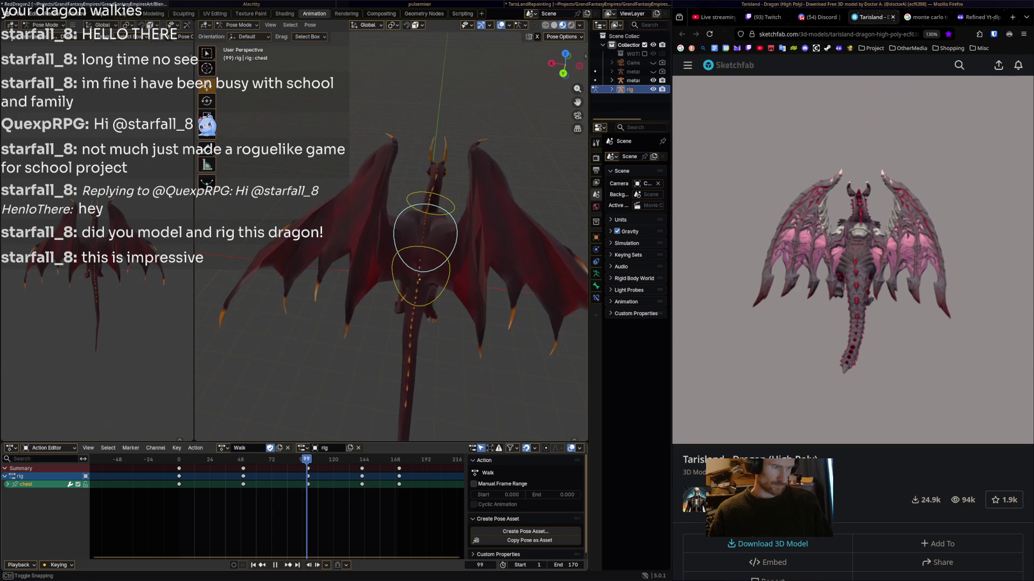
{"action": "key", "text": "space"}
{"action": "key", "text": "r"}
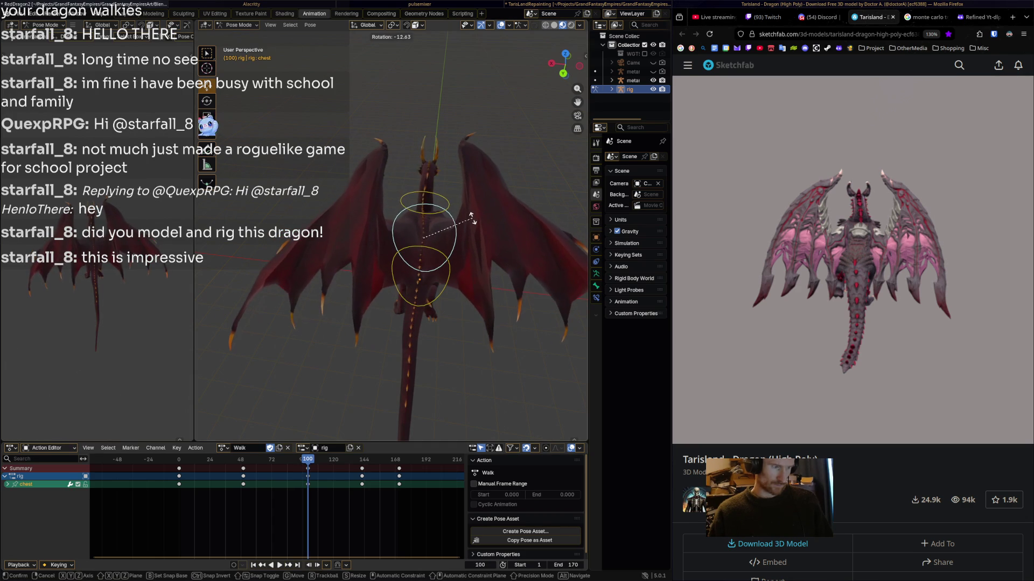
{"action": "left_click", "coordinate": [471, 220]}
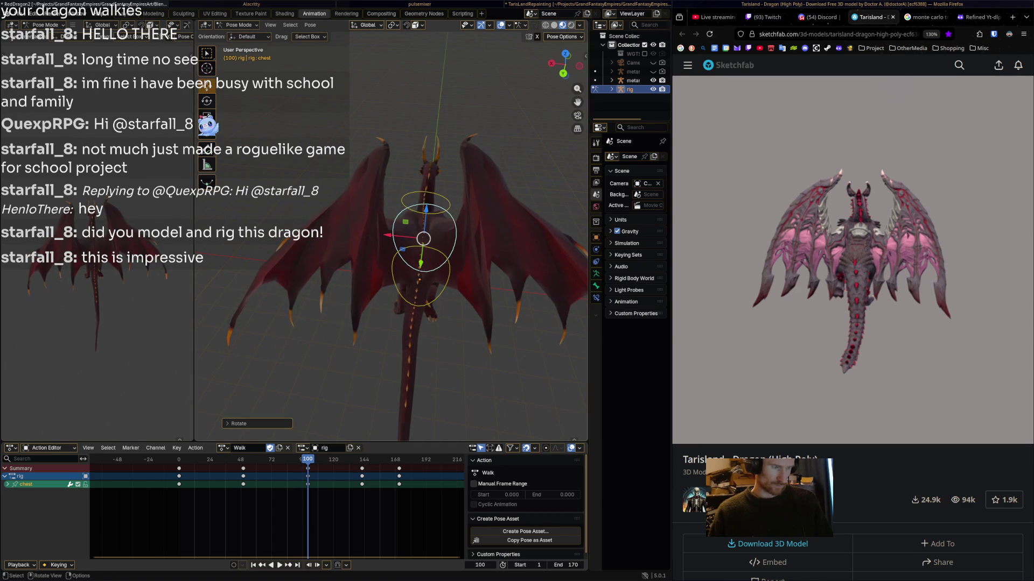
{"action": "key", "text": "i"}
- Rotate the chest bone the other way and key it at frame 142
{"action": "key", "text": "space"}
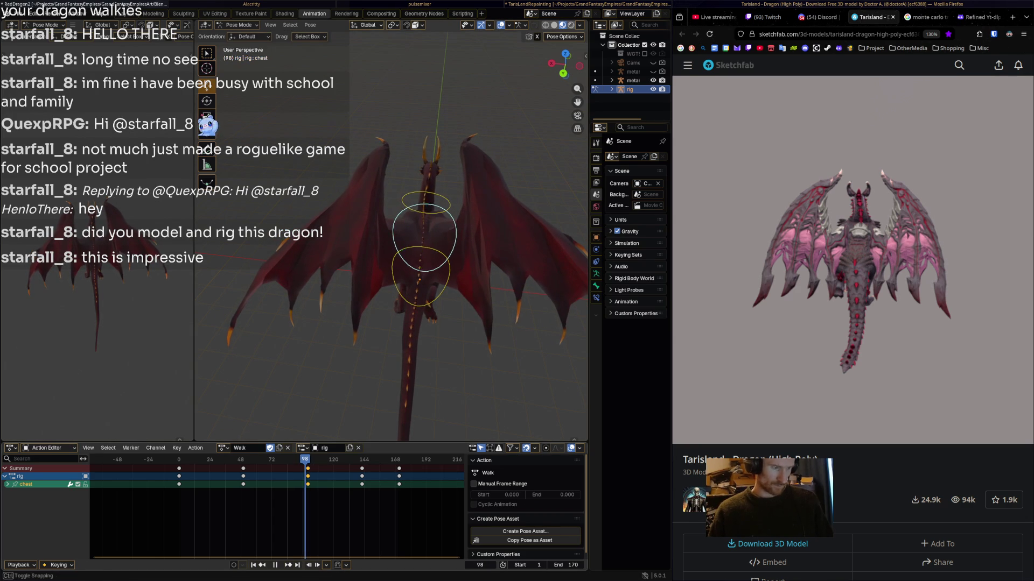
{"action": "key", "text": "space"}
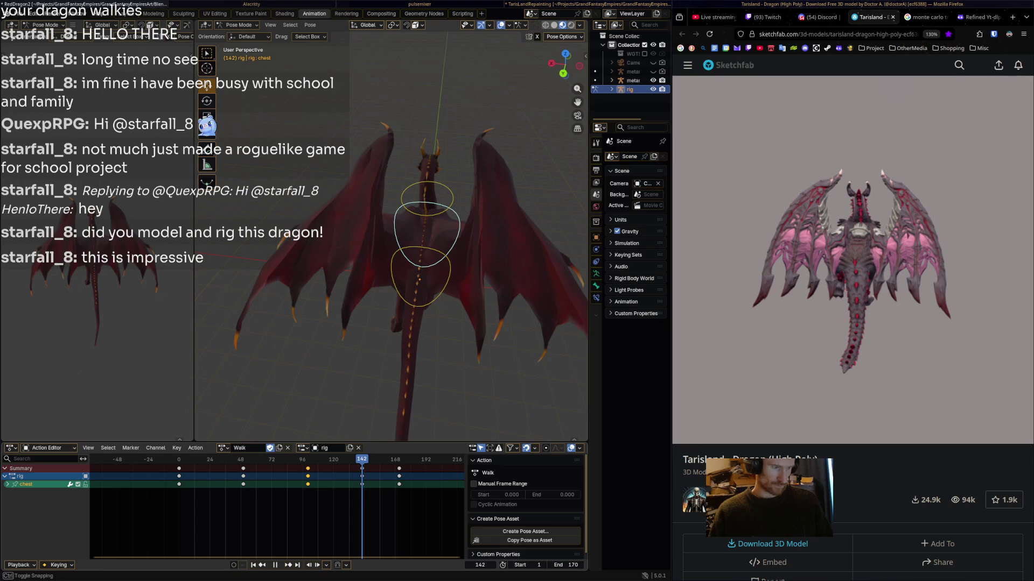
{"action": "key", "text": "r"}
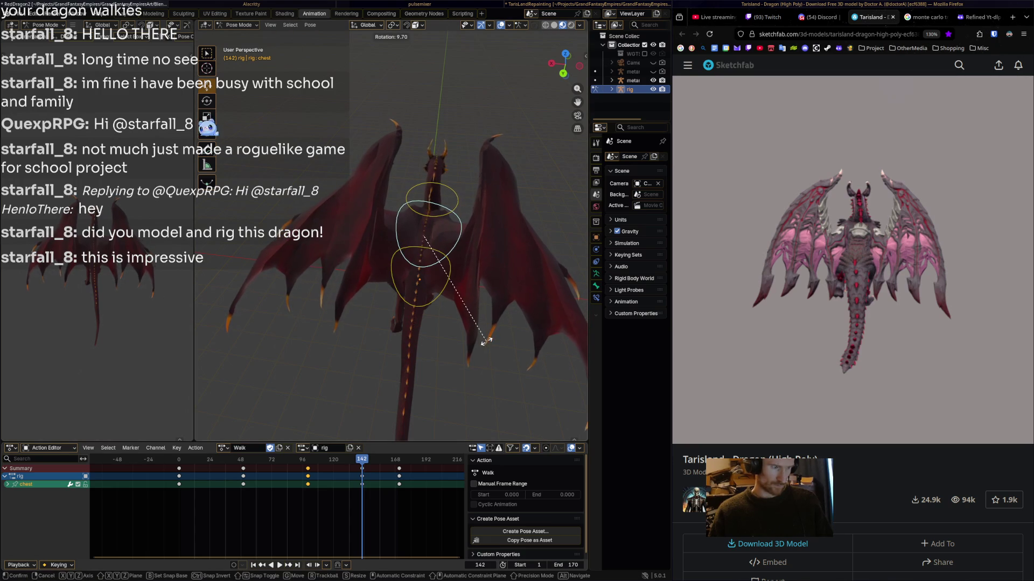
{"action": "left_click", "coordinate": [483, 345]}
{"action": "key", "text": "i"}
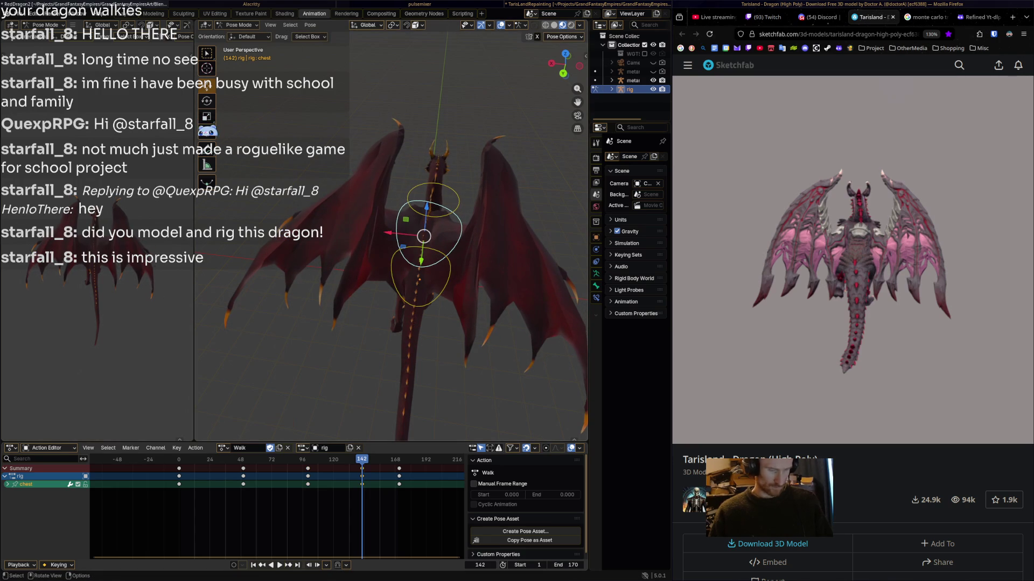
{"action": "key", "text": "space"}
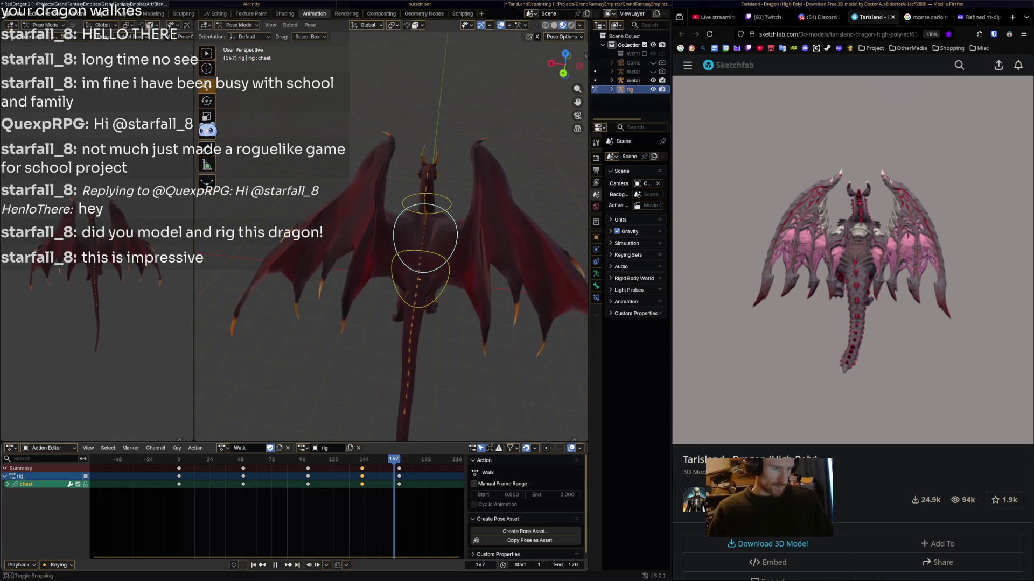
{"action": "key", "text": "Escape"}
- Key a hips sway rotation at frame 107, then unhide all the rig's bones
{"action": "left_click", "coordinate": [421, 283]}
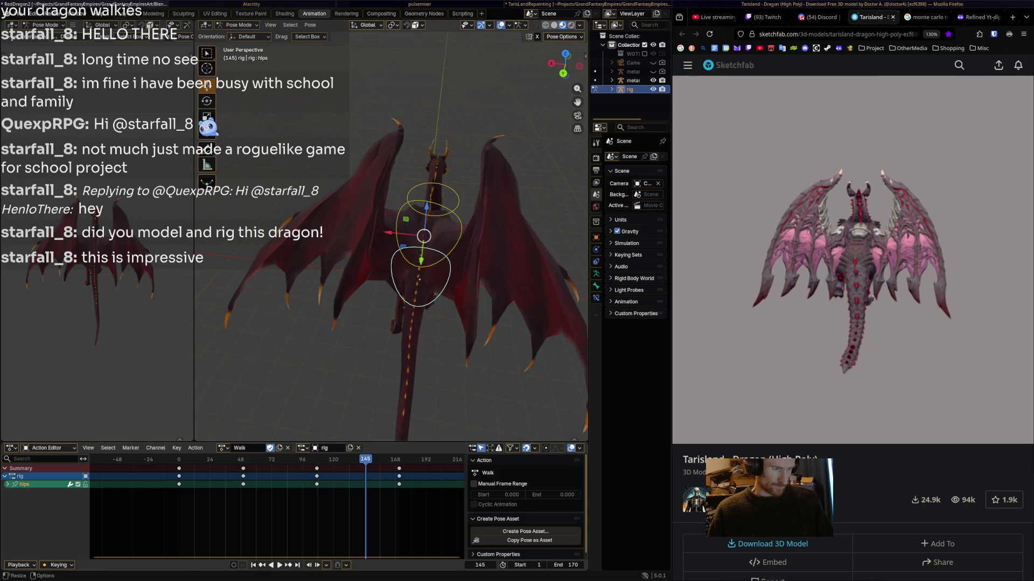
{"action": "key", "text": "space"}
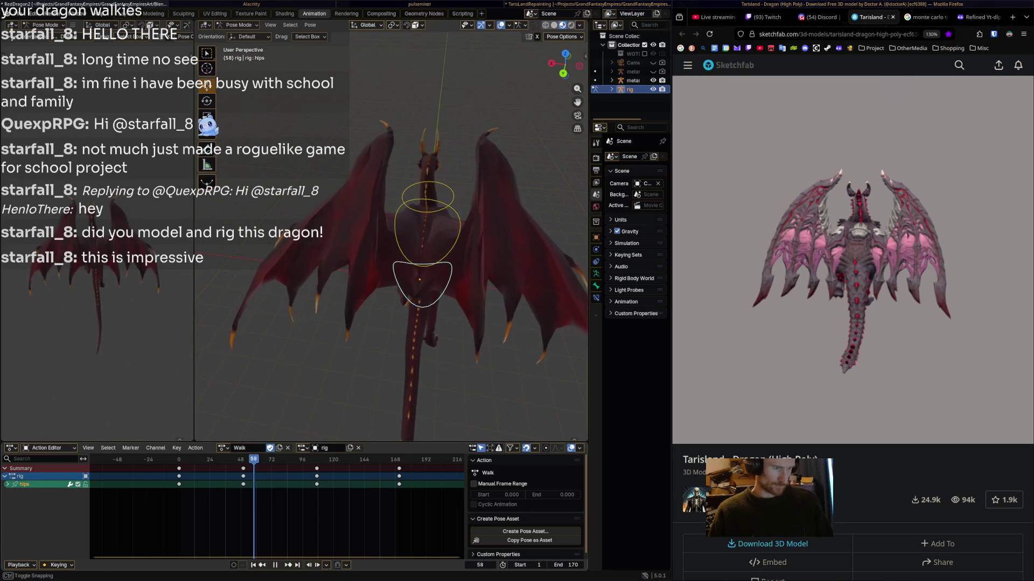
{"action": "key", "text": "space"}
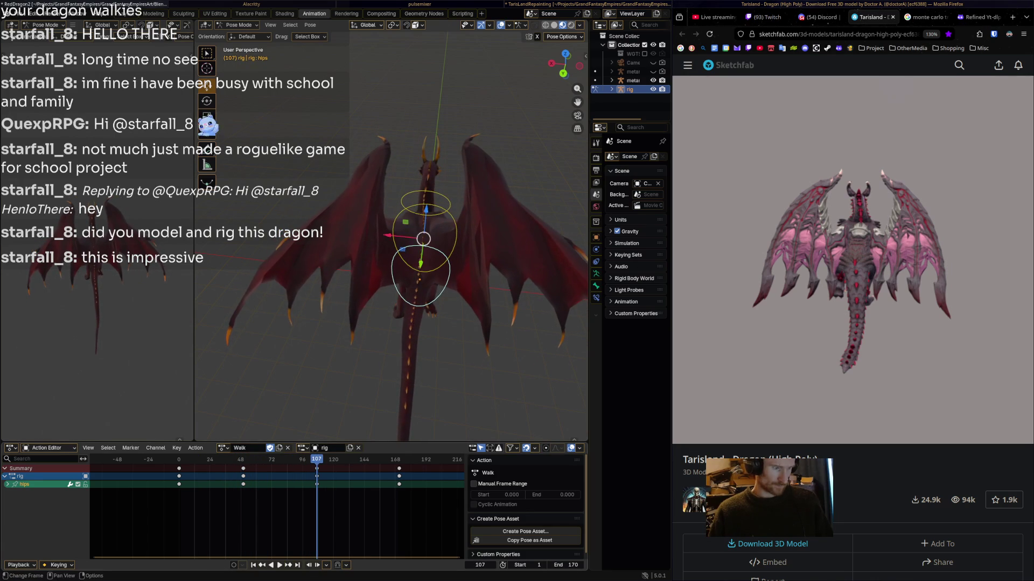
{"action": "key", "text": "r"}
{"action": "key", "text": "Return"}
{"action": "key", "text": "i"}
{"action": "key", "text": "space"}
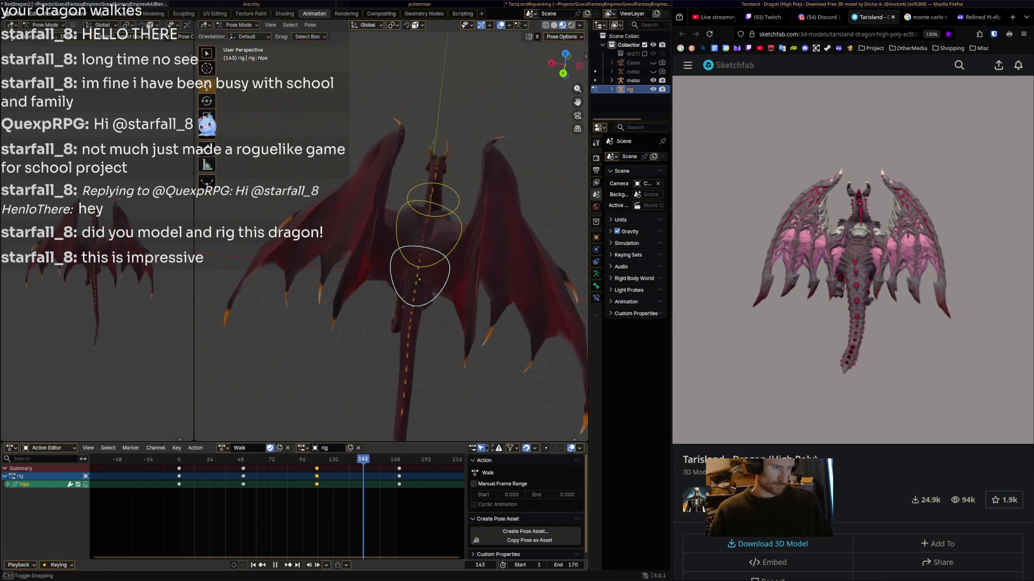
{"action": "key", "text": "space"}
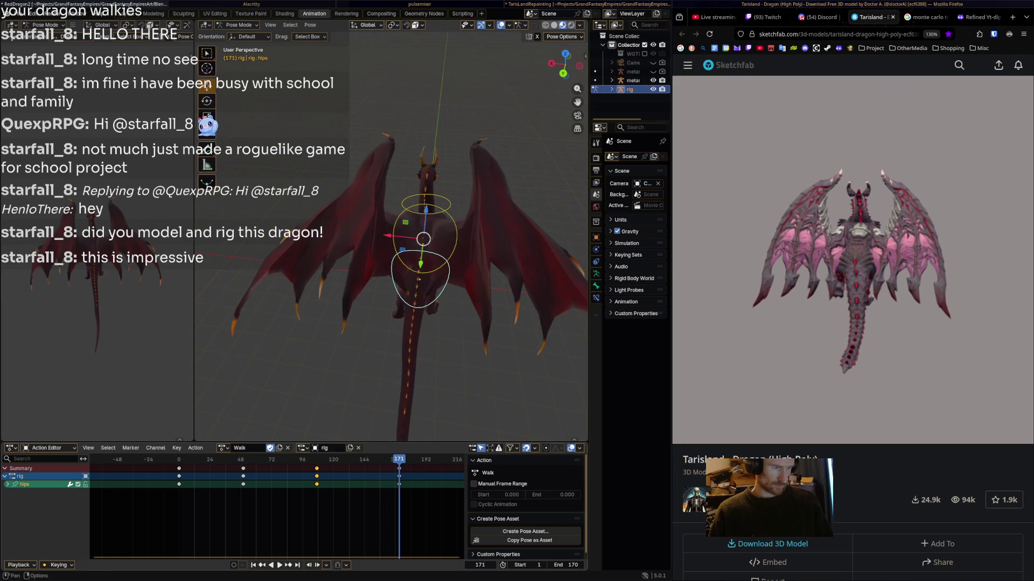
{"action": "left_click", "coordinate": [456, 232]}
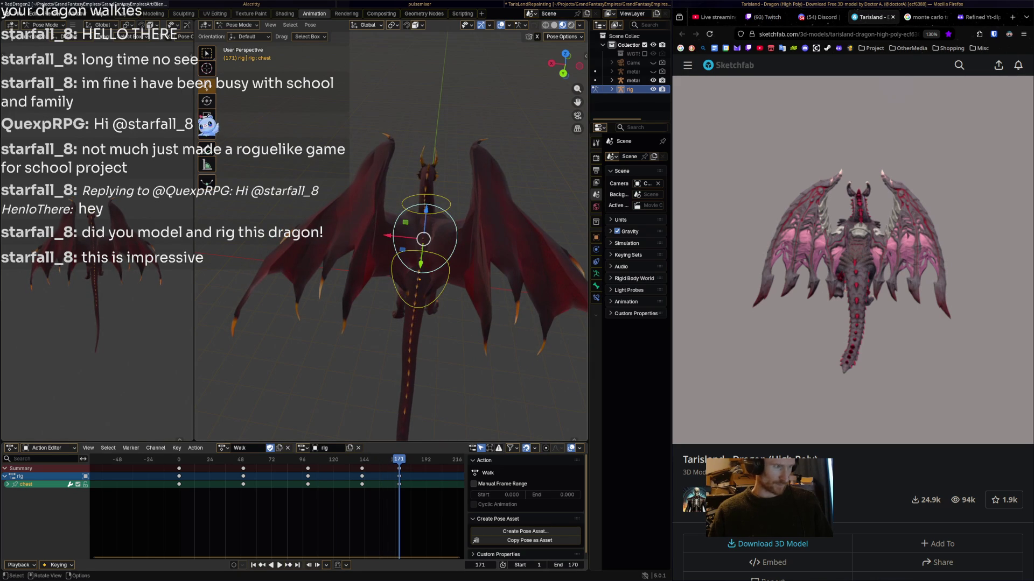
{"action": "key", "text": "alt+h"}
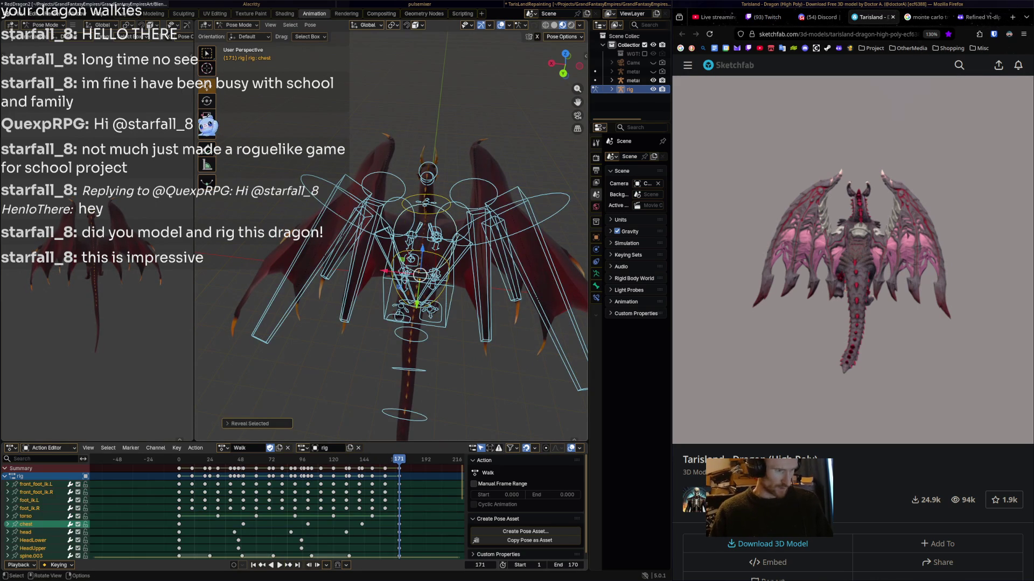
- Rotate the Wing.R bone to a new angle
{"action": "key", "text": "a"}
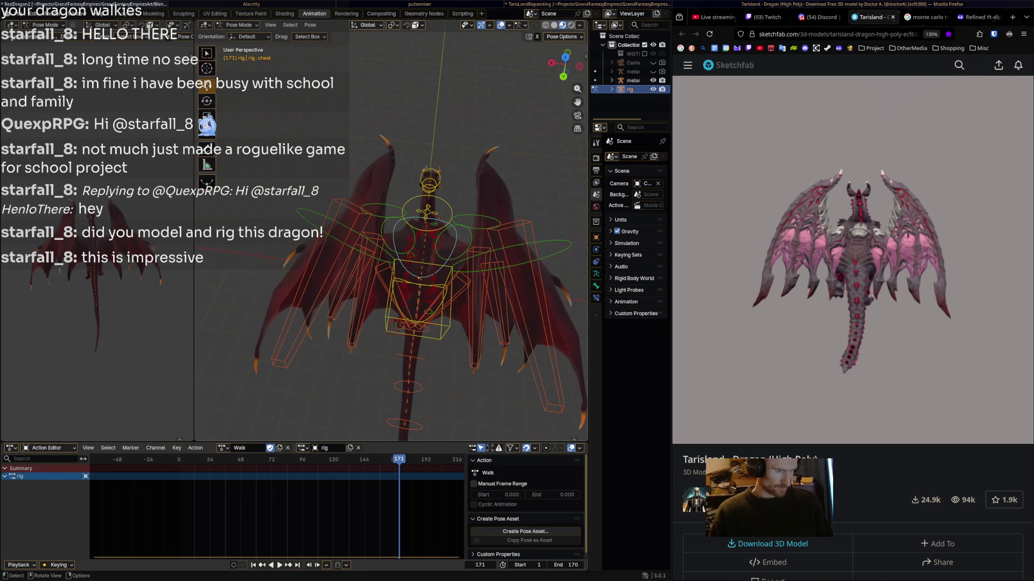
{"action": "left_click", "coordinate": [472, 245]}
{"action": "key", "text": "r"}
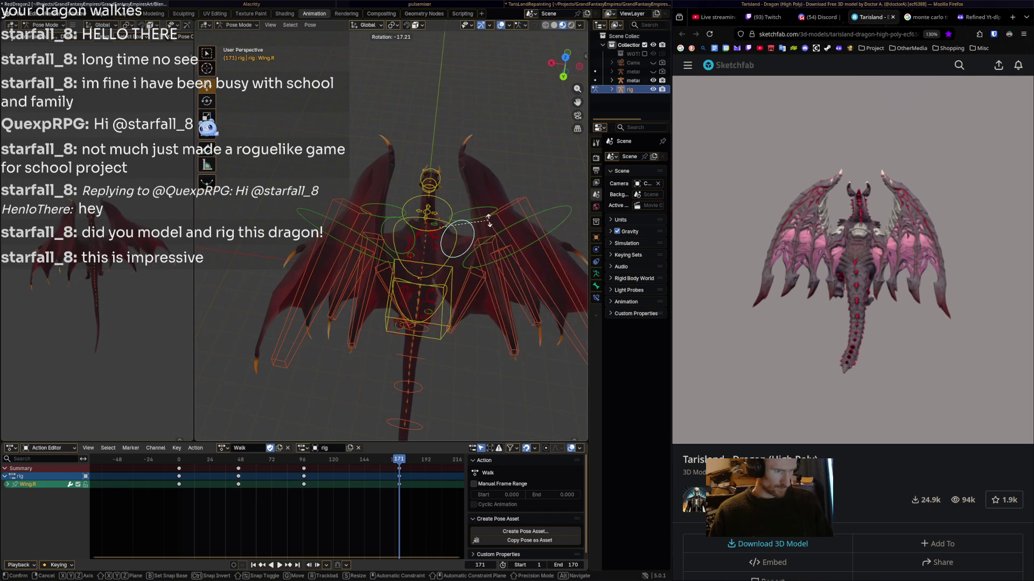
{"action": "left_click", "coordinate": [474, 258]}
- Rotate the w_feather.004.R feather bone, then clear the bone selection
{"action": "left_click", "coordinate": [471, 276]}
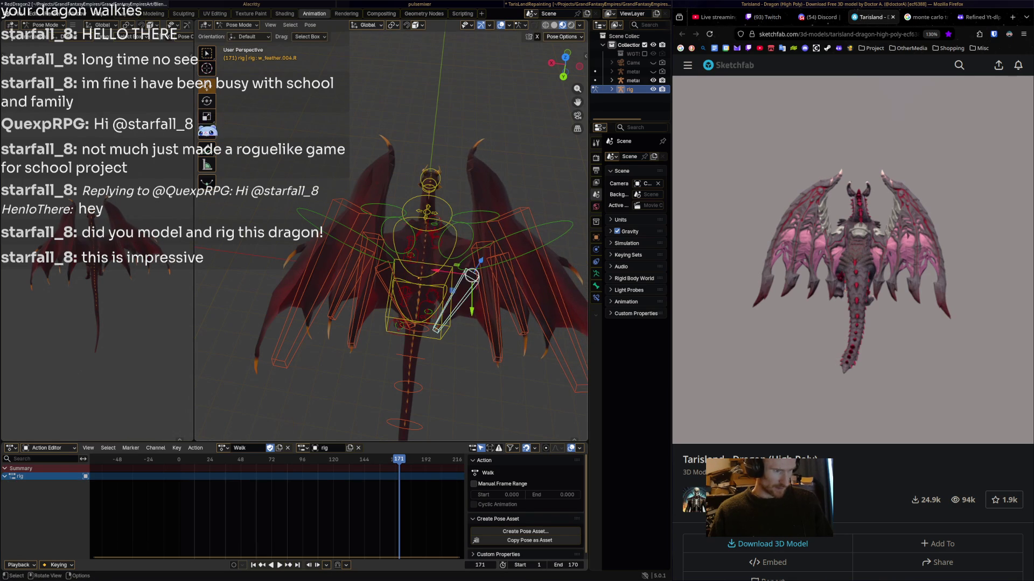
{"action": "key", "text": "r"}
{"action": "key", "text": "Return"}
{"action": "key", "text": "r"}
{"action": "key", "text": "Return"}
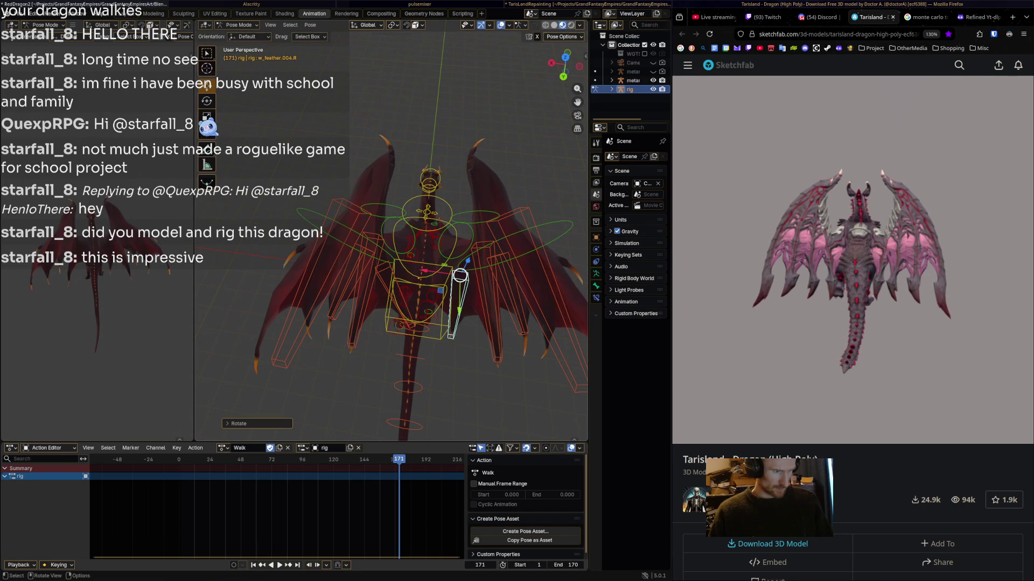
{"action": "key", "text": "a"}
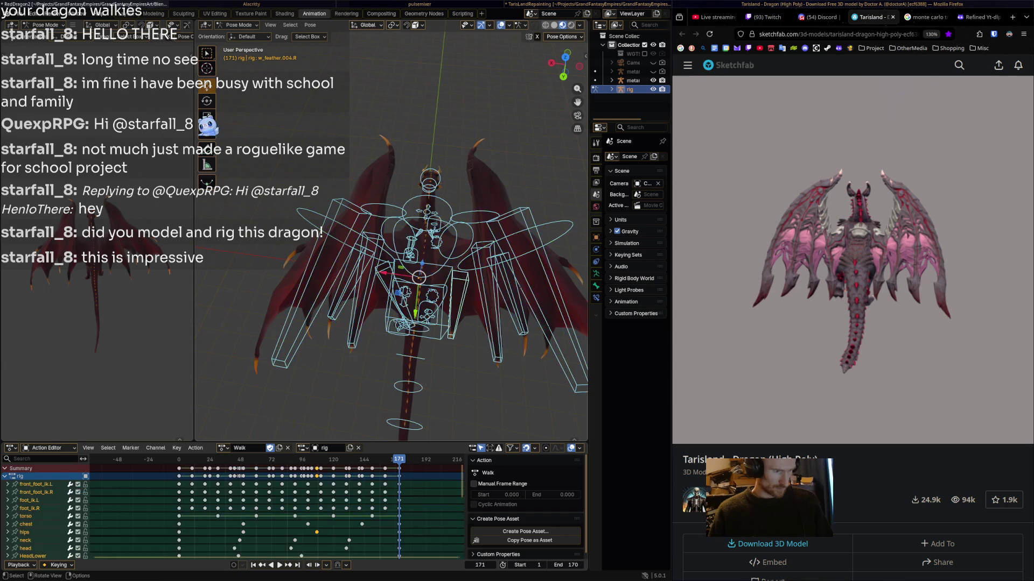
{"action": "key", "text": "alt+a"}
- Rotate w_feather.004.L and key all channels of both w_feather.004 bones
{"action": "left_click", "coordinate": [459, 296]}
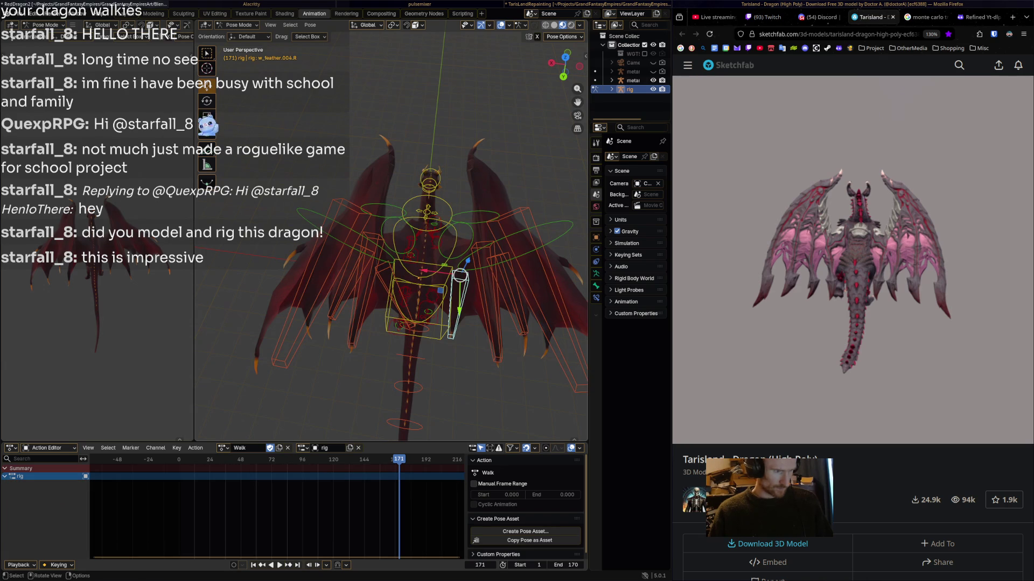
{"action": "left_click", "coordinate": [380, 299]}
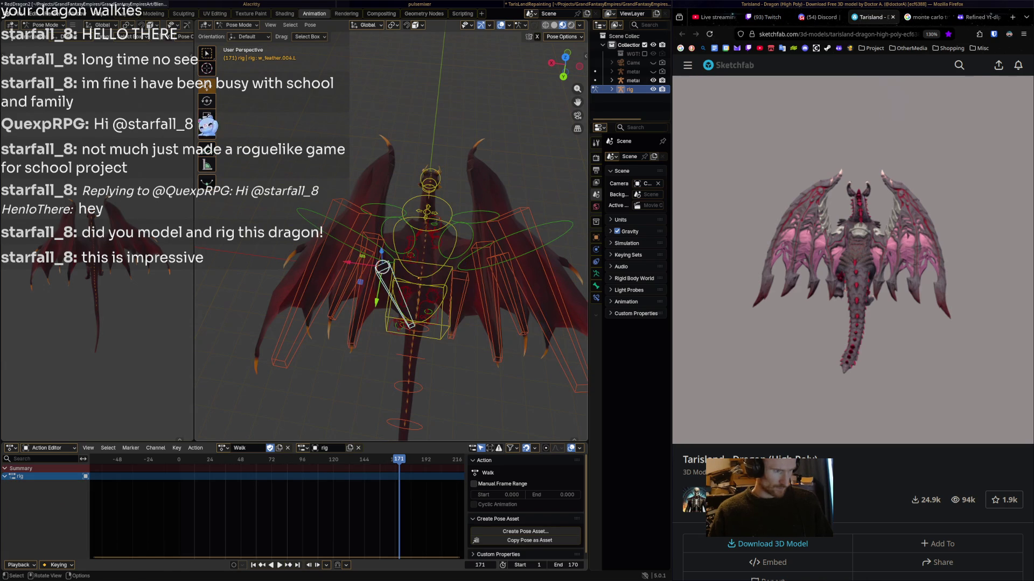
{"action": "key", "text": "r"}
{"action": "left_click", "coordinate": [353, 323]}
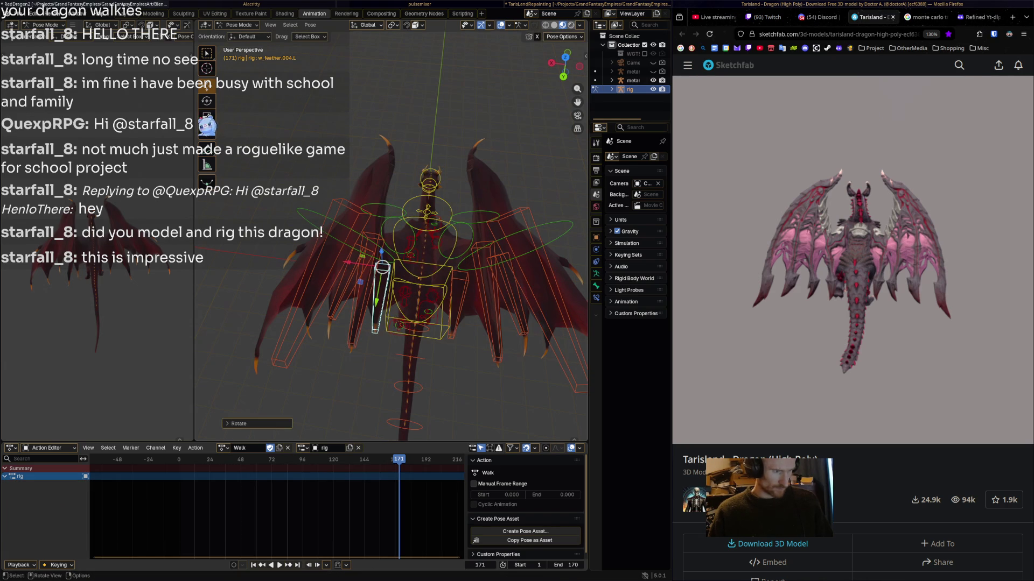
{"action": "left_click", "coordinate": [458, 296]}
{"action": "left_click", "coordinate": [380, 299], "text": "shift"}
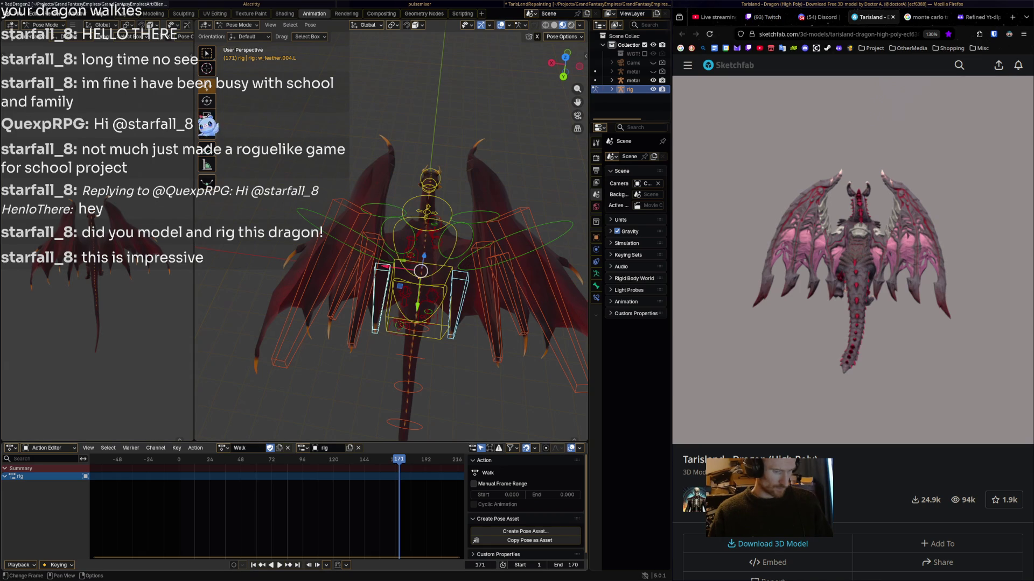
{"action": "key", "text": "i"}
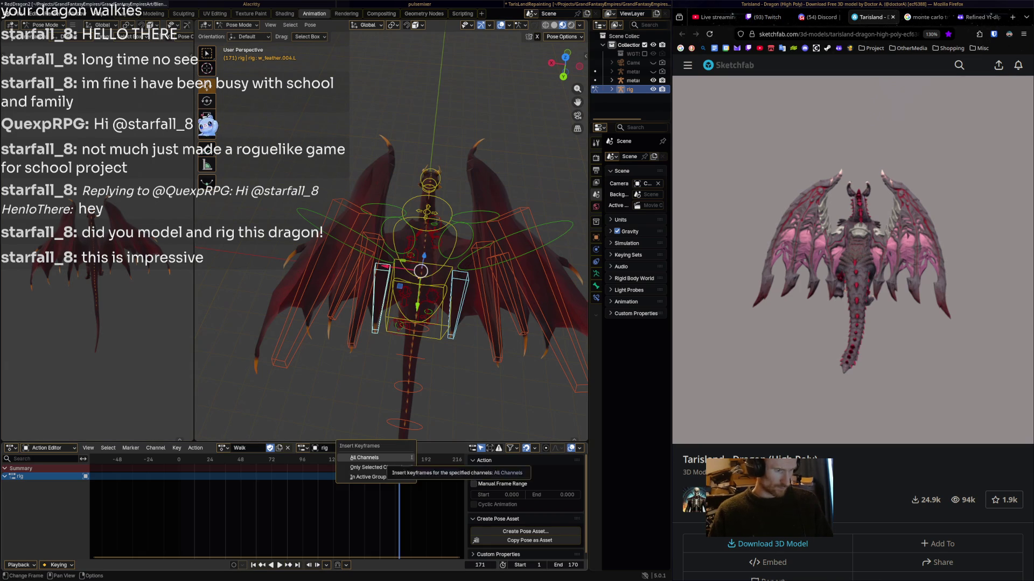
{"action": "left_click", "coordinate": [376, 469]}
- At frame 170, re-rotate w_feather.004.R and select both feather bones
{"action": "key", "text": "shift+ctrl+space"}
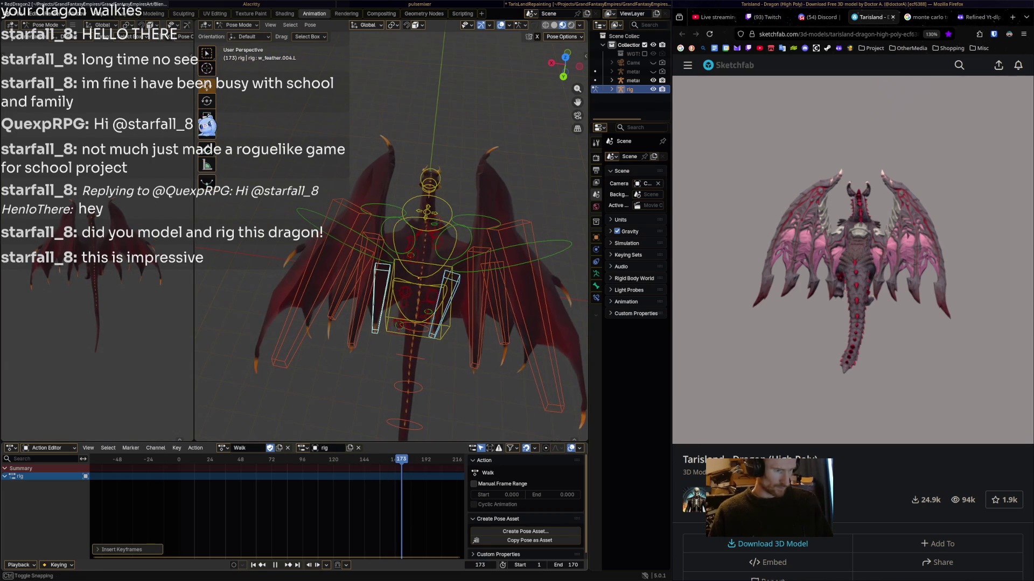
{"action": "key", "text": "space"}
{"action": "left_click", "coordinate": [417, 300]}
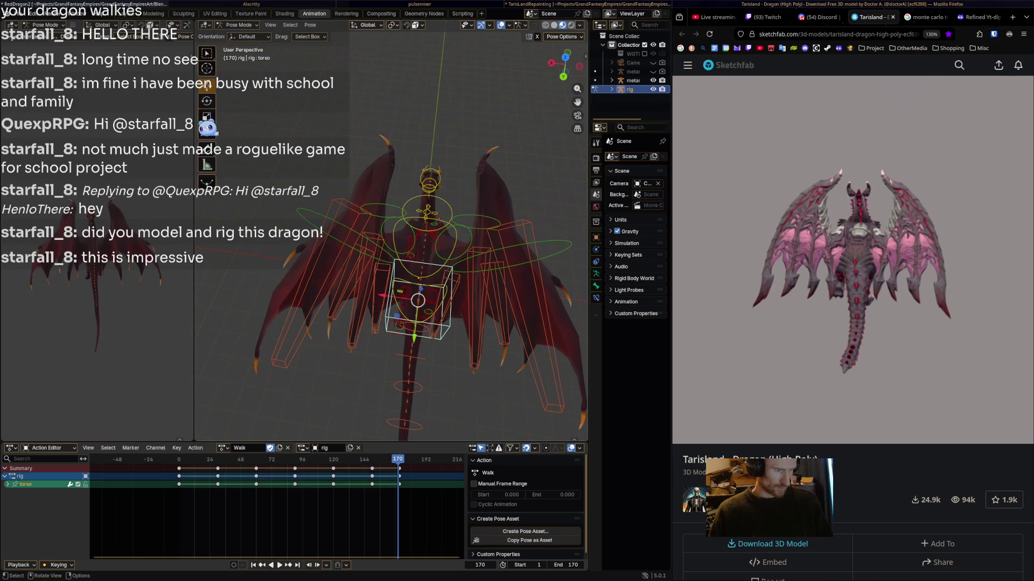
{"action": "left_click", "coordinate": [449, 306]}
{"action": "key", "text": "r"}
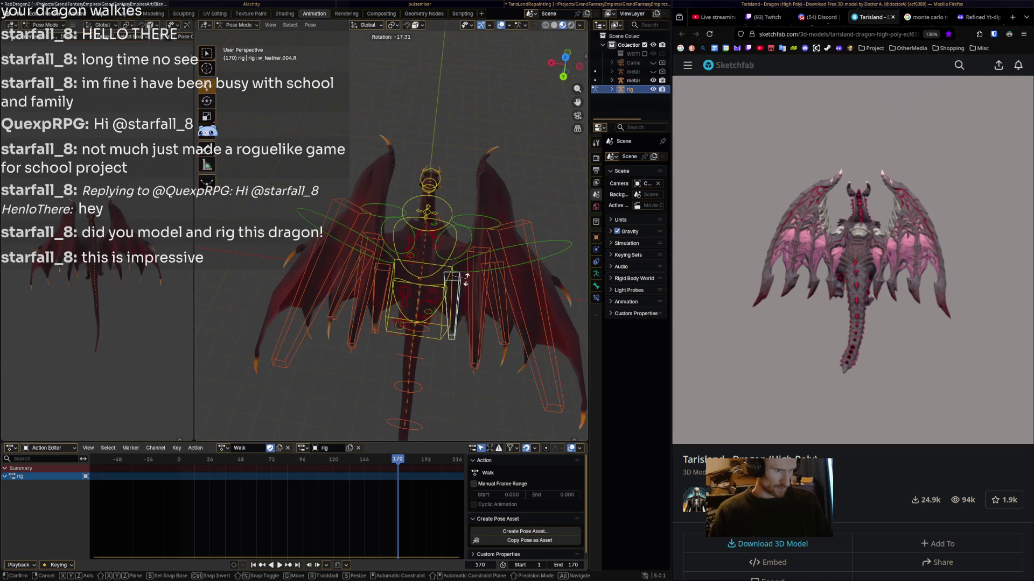
{"action": "left_click", "coordinate": [466, 279]}
{"action": "left_click", "coordinate": [381, 299], "text": "shift"}
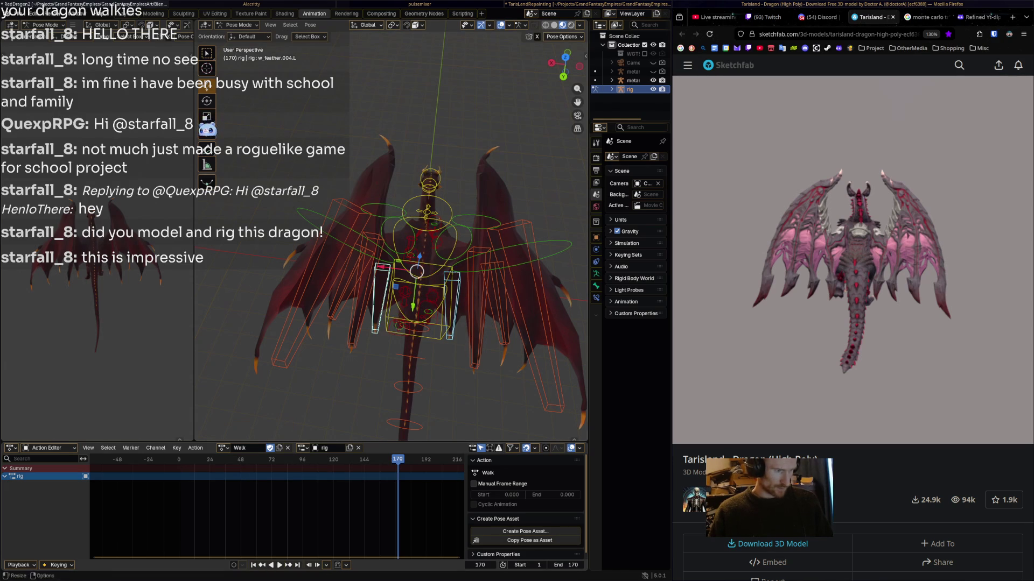
{"action": "scroll", "coordinate": [275, 511], "scroll_direction": "up", "scroll_amount": 2}
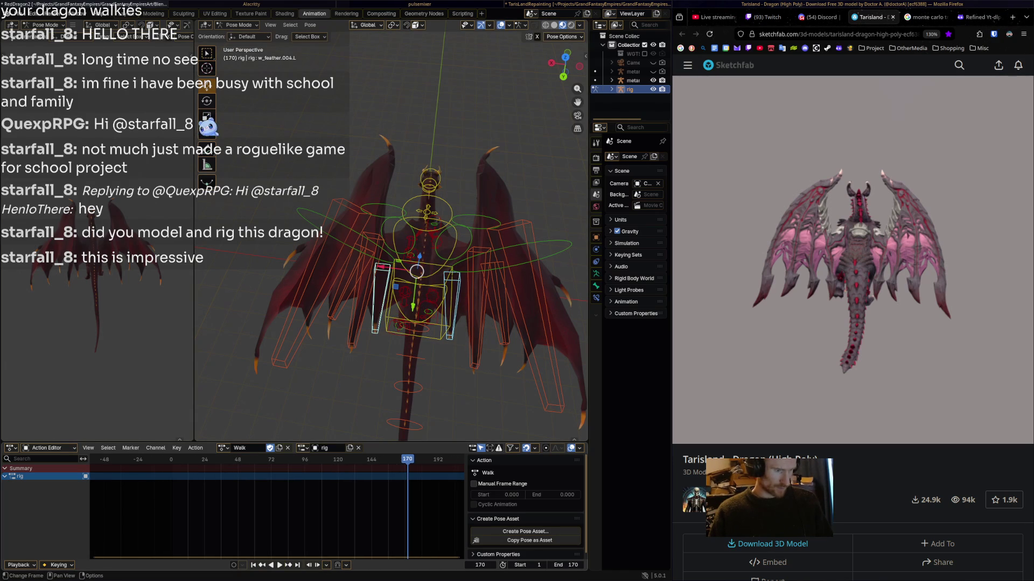
- Key both w_feather.004 bones at frame 170 and again at frame 0
{"action": "key", "text": "i"}
{"action": "key", "text": "space"}
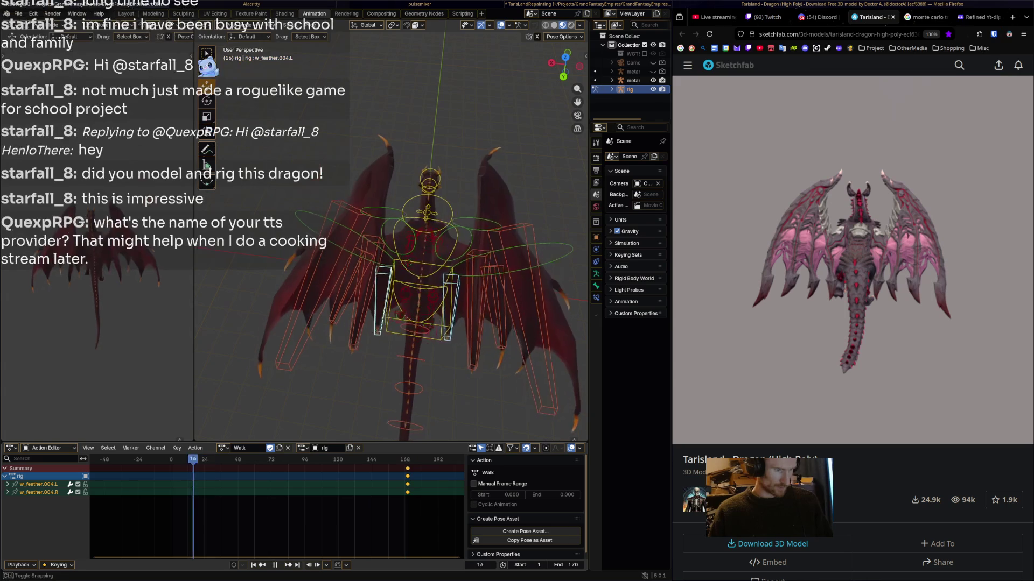
{"action": "key", "text": "Escape"}
{"action": "key", "text": "i"}
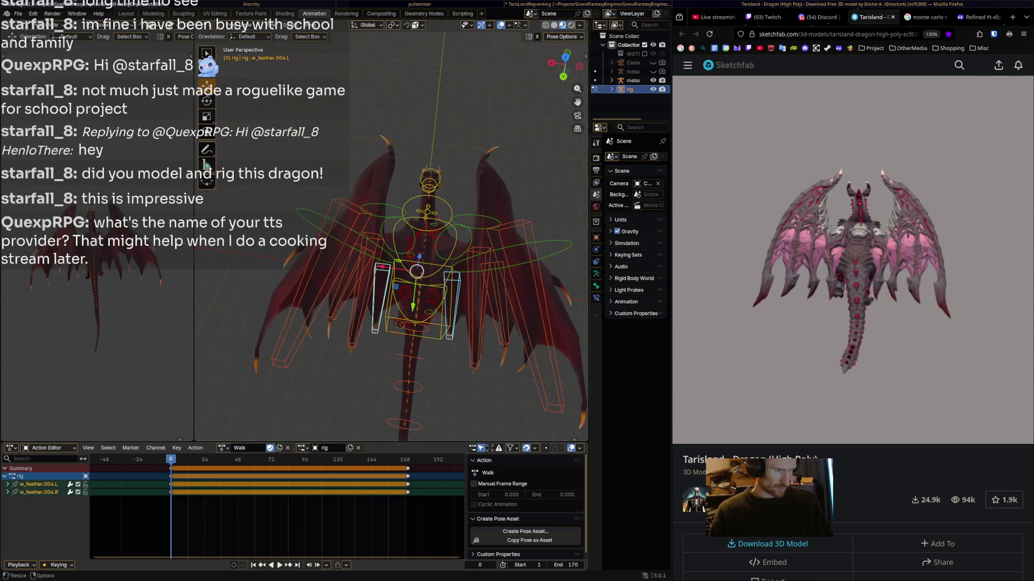
{"action": "key", "text": "space"}
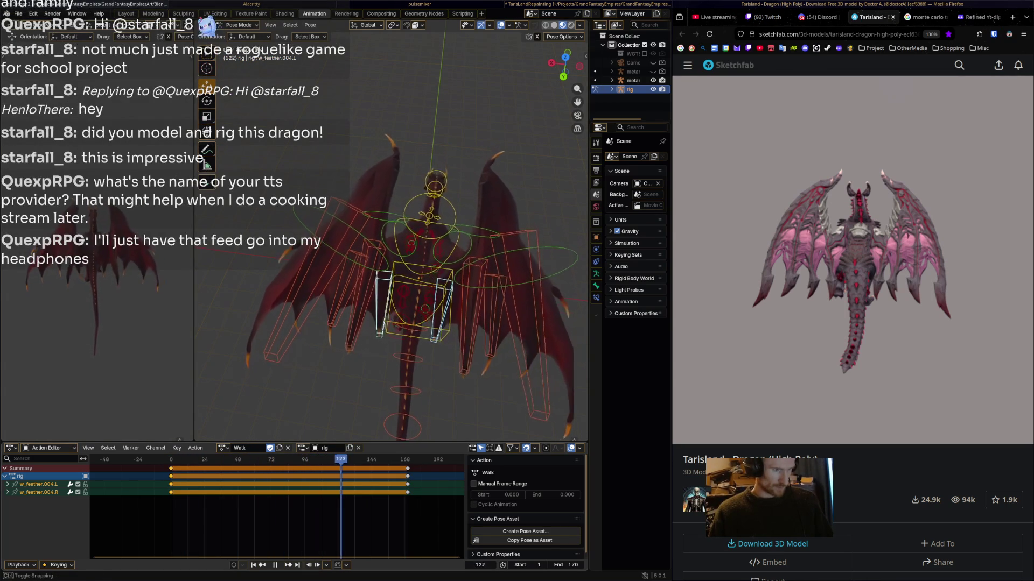
- Save the file as RedDragon2.blend and switch to the DJ video workspace
{"action": "key", "text": "space"}
{"action": "key", "text": "ctrl+s"}
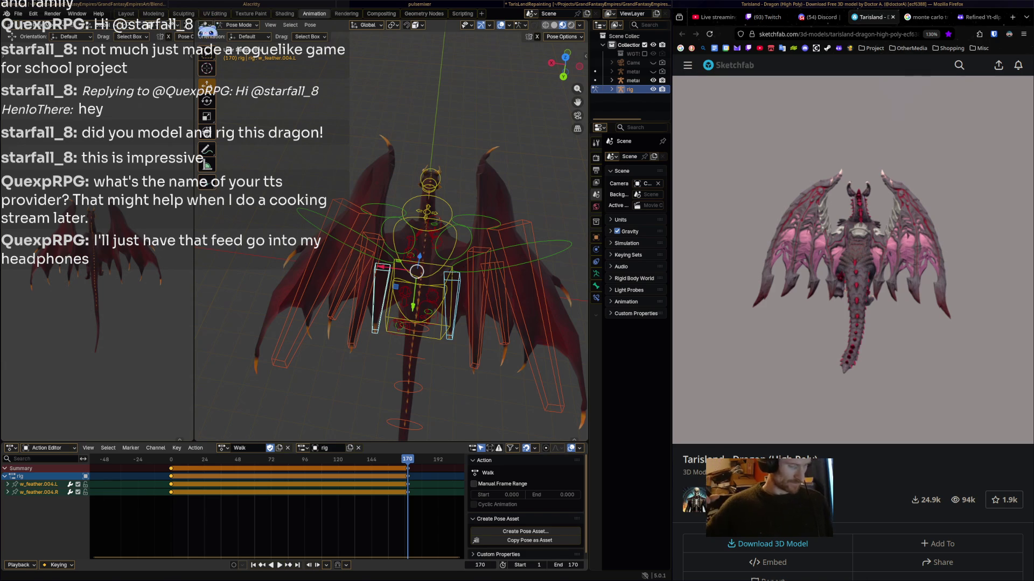
{"action": "key", "text": "super+2"}
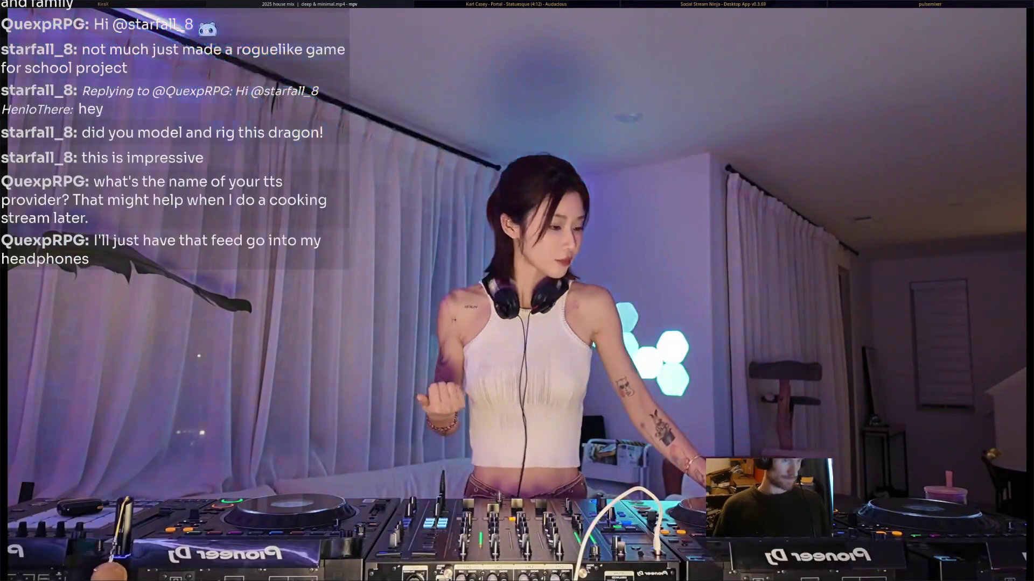
- Switch to the Social Stream Ninja settings window with Super+4
{"action": "key", "text": "super+4"}
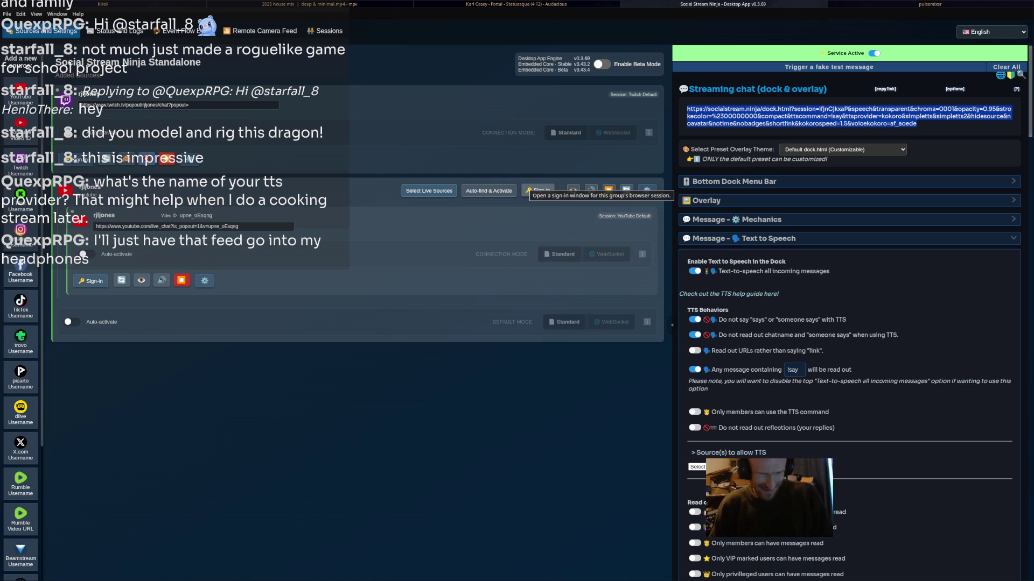
- Confirm Kokoro is the Text-to-Speech Service Provider
{"action": "scroll", "coordinate": [850, 323], "scroll_direction": "down", "scroll_amount": 5}
{"action": "scroll", "coordinate": [850, 323], "scroll_direction": "down", "scroll_amount": 10}
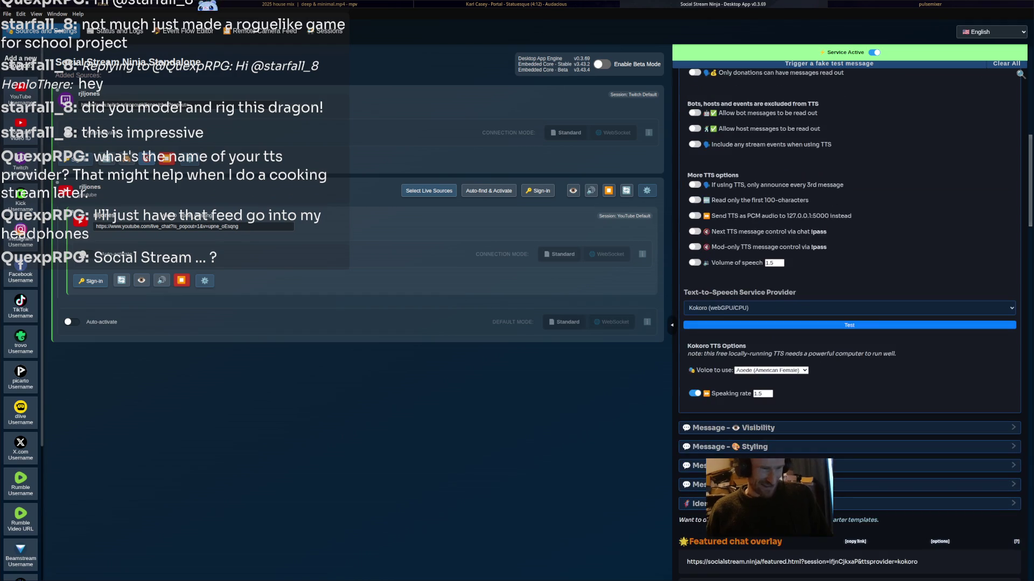
{"action": "scroll", "coordinate": [849, 323], "scroll_direction": "down", "scroll_amount": 8}
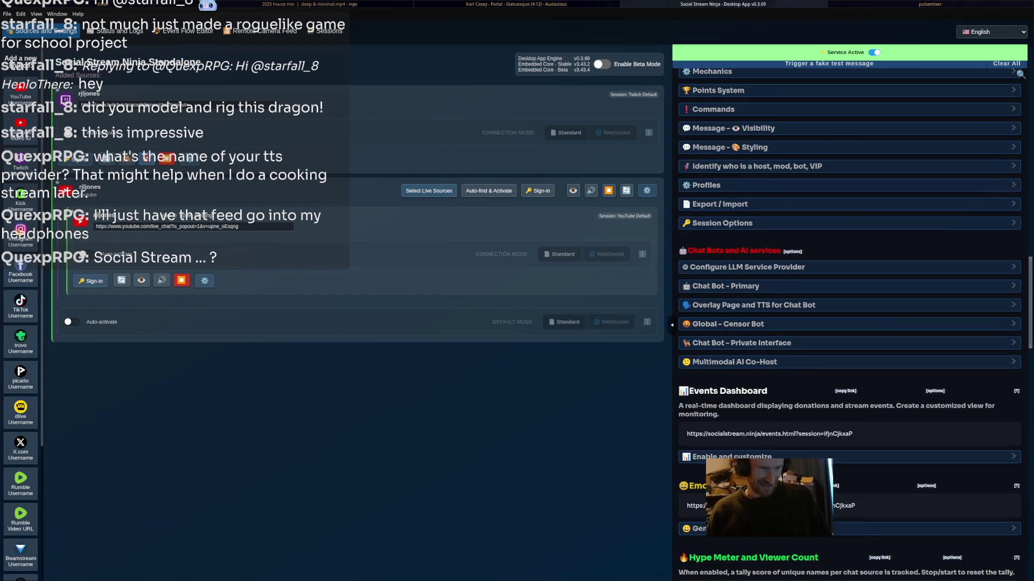
{"action": "scroll", "coordinate": [850, 323], "scroll_direction": "up", "scroll_amount": 20}
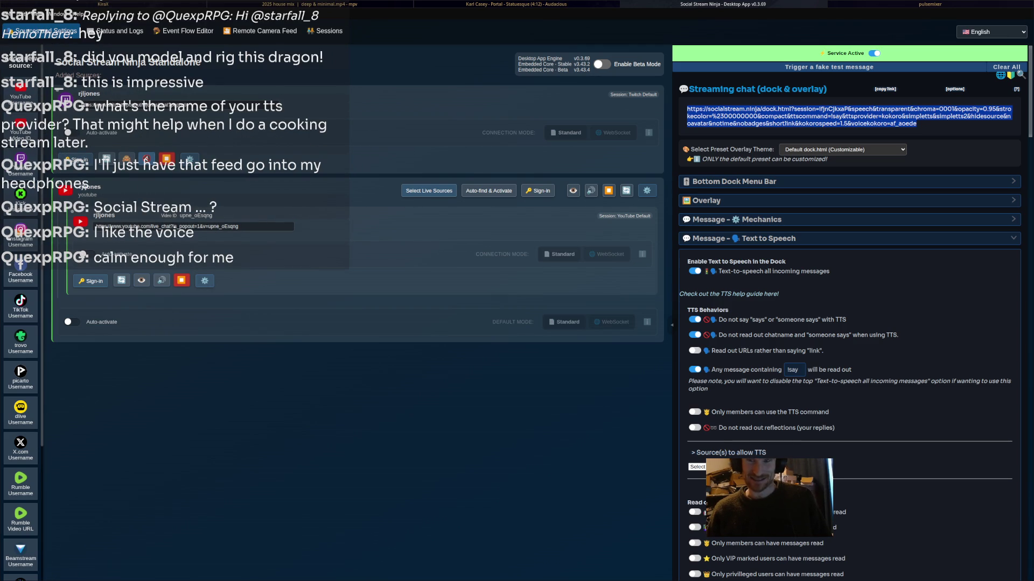
{"action": "scroll", "coordinate": [849, 323], "scroll_direction": "down", "scroll_amount": 5}
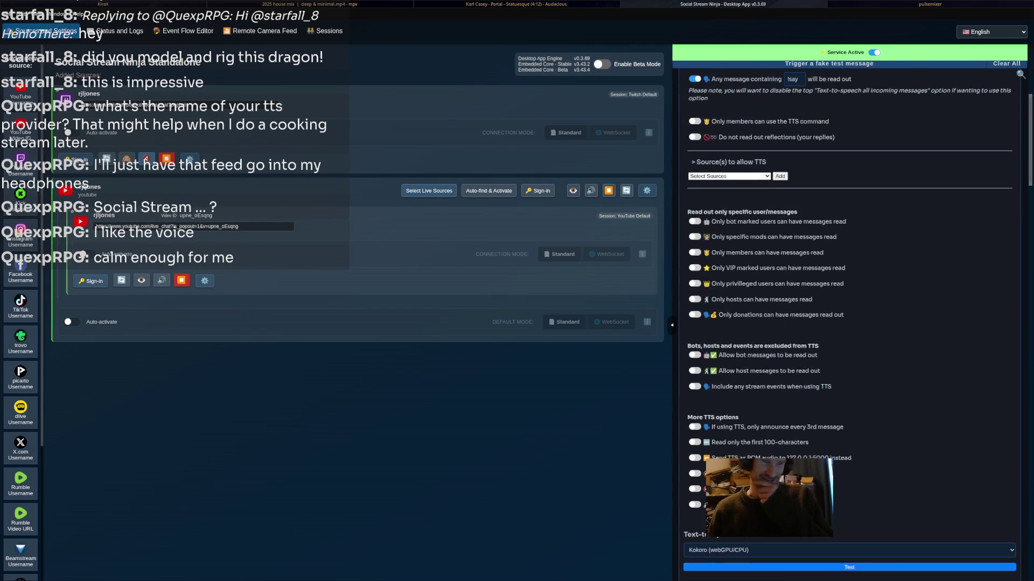
{"action": "scroll", "coordinate": [850, 323], "scroll_direction": "down", "scroll_amount": 5}
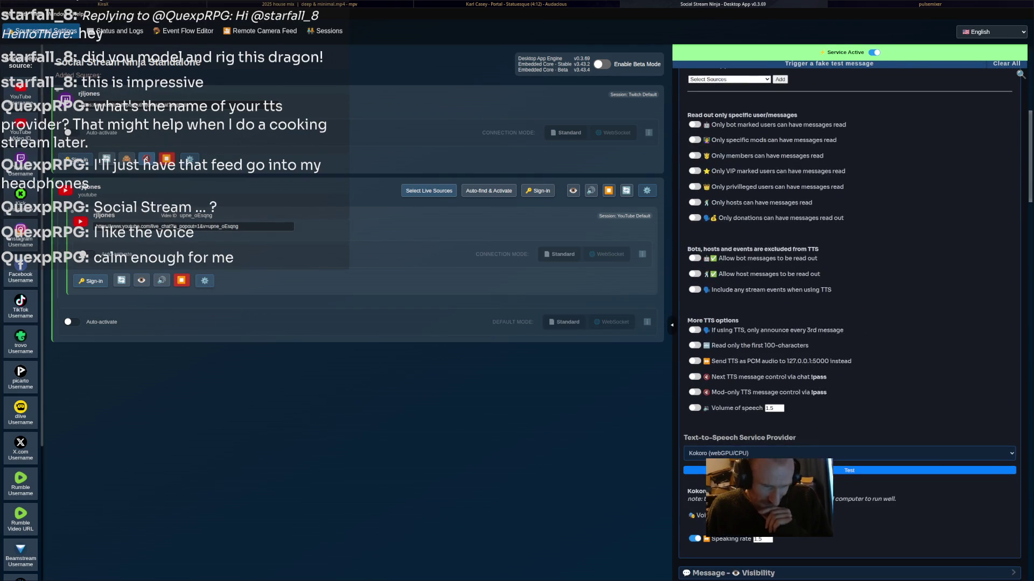
{"action": "left_click", "coordinate": [849, 357]}
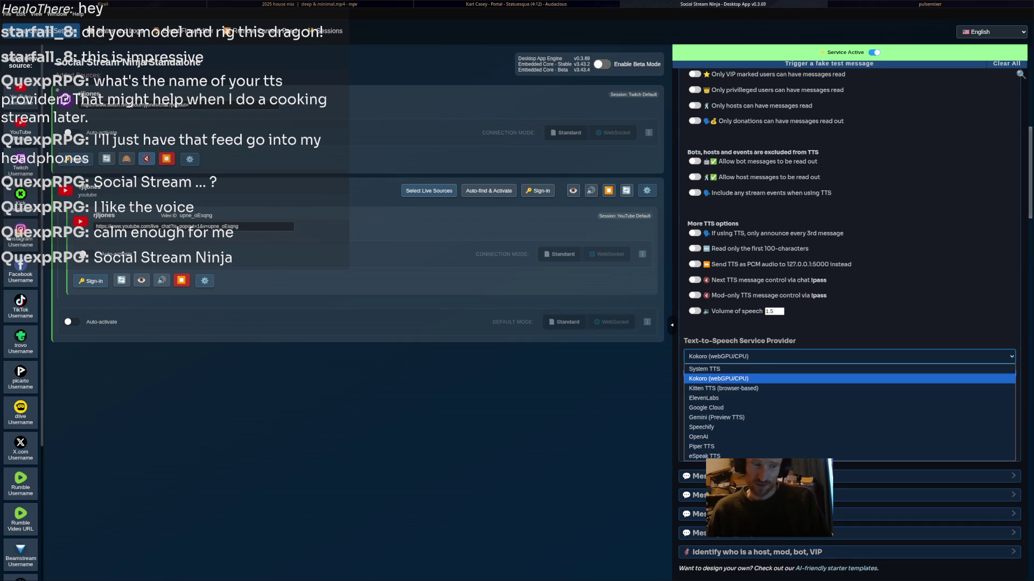
{"action": "left_click", "coordinate": [718, 379]}
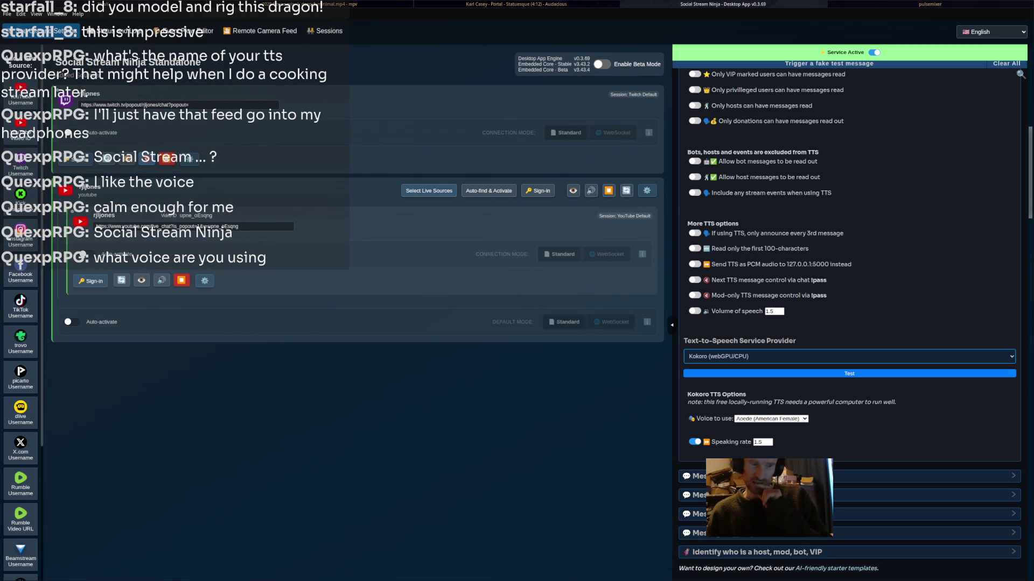
- Check the Kokoro voice list and keep Aoede as the voice
{"action": "left_click", "coordinate": [771, 419]}
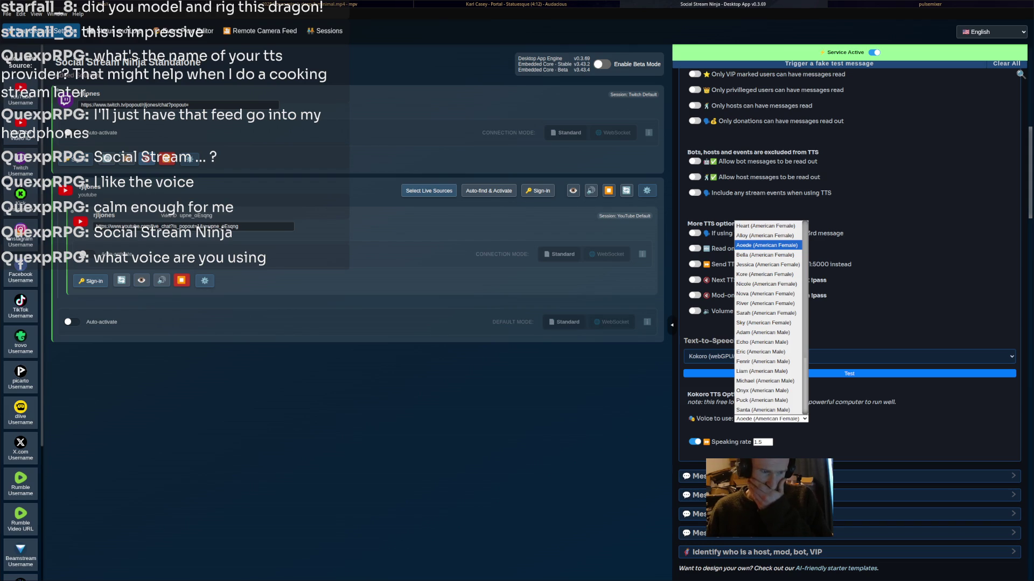
{"action": "key", "text": "Return"}
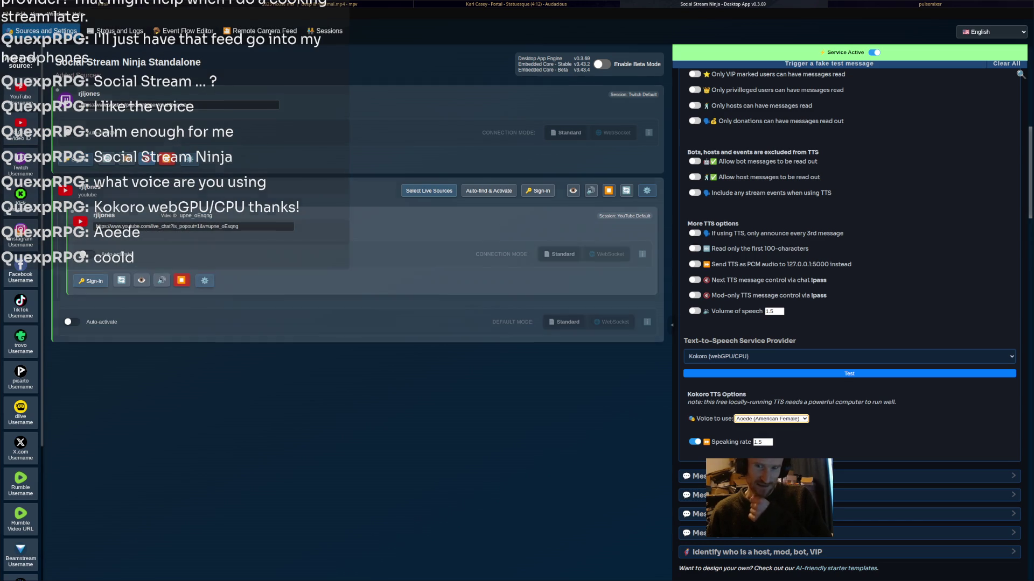
{"action": "key", "text": "space"}
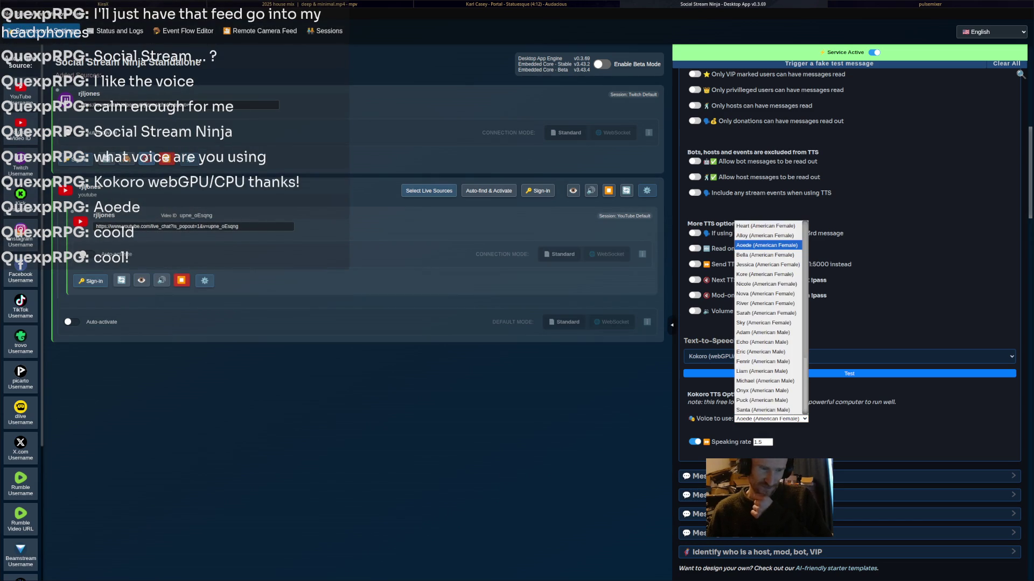
{"action": "key", "text": "p"}
{"action": "key", "text": "Escape"}
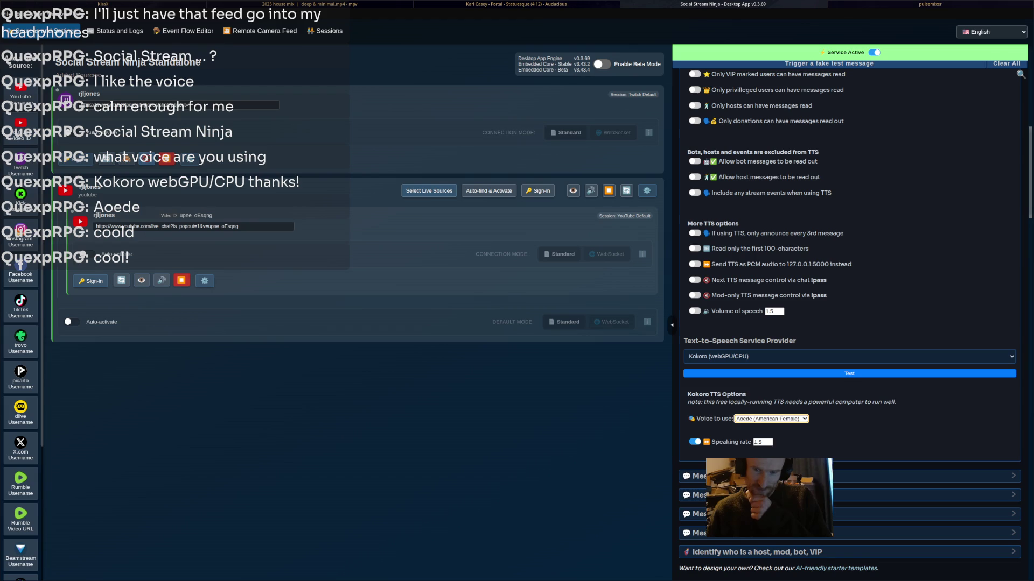
- Move past pulsemixer and Audacious back to the Blender dragon workspace
{"action": "key", "text": "super+Right"}
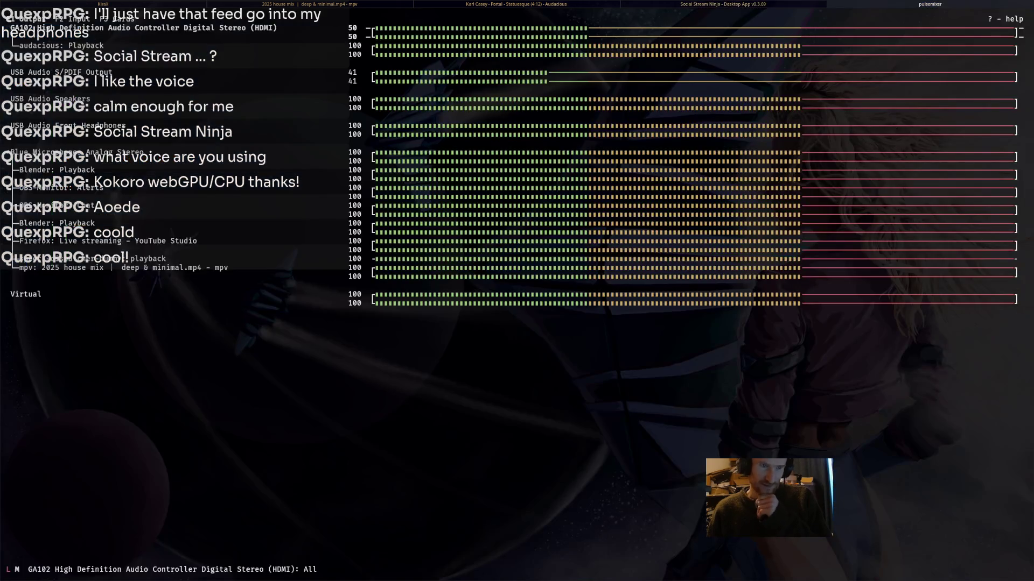
{"action": "key", "text": "super+Left"}
{"action": "key", "text": "super+Left"}
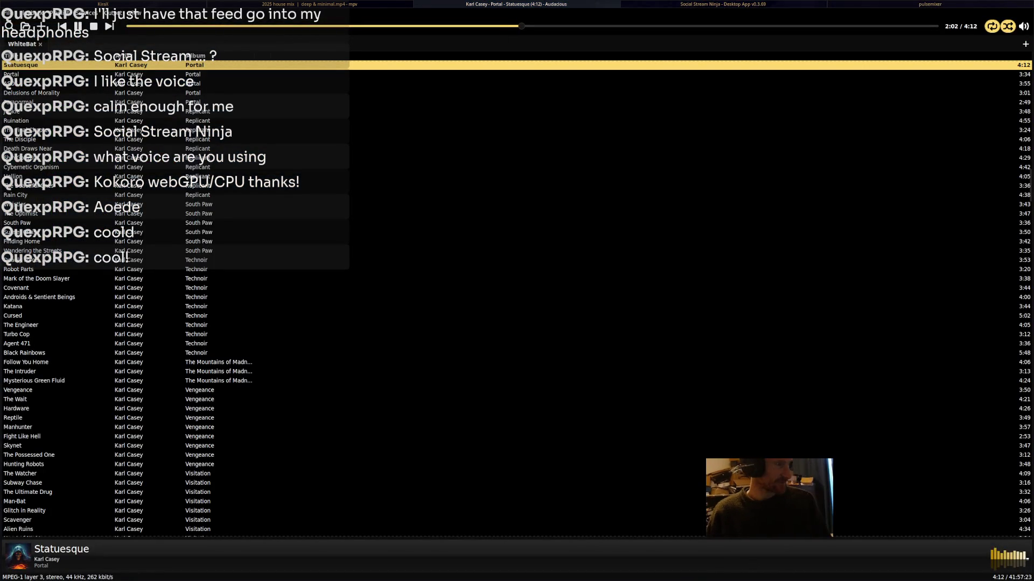
{"action": "key", "text": "super+1"}
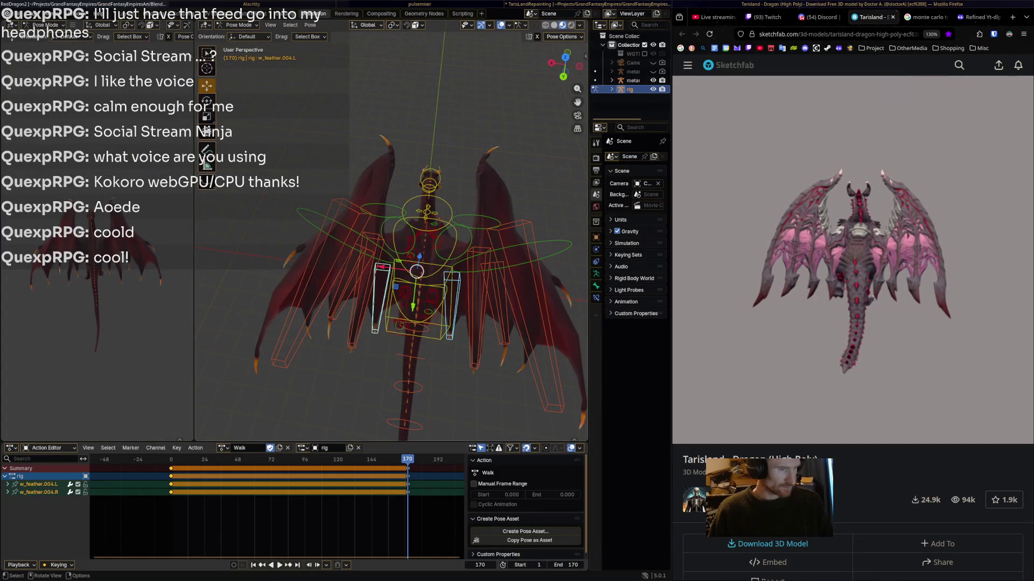
- Rotate the right wing bone and keyframe it at frame 141
{"action": "key", "text": "space"}
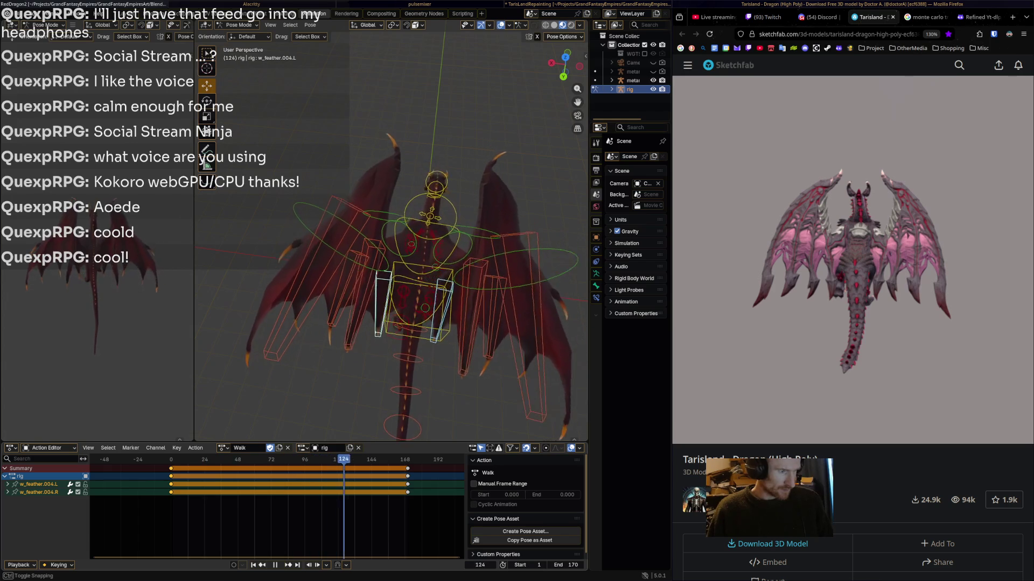
{"action": "key", "text": "Escape"}
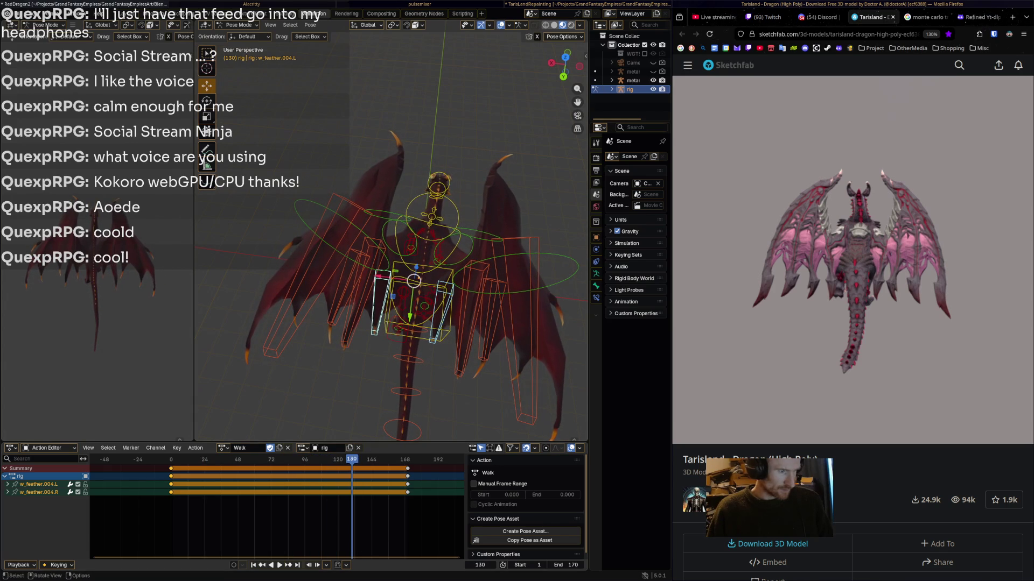
{"action": "left_click", "coordinate": [468, 274]}
{"action": "key", "text": "ctrl+shift+space"}
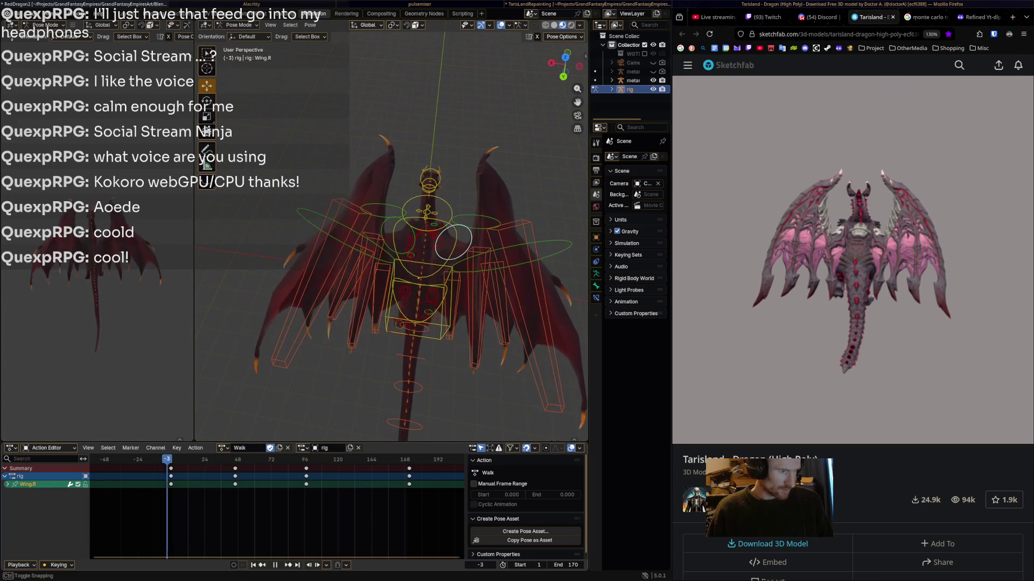
{"action": "key", "text": "space"}
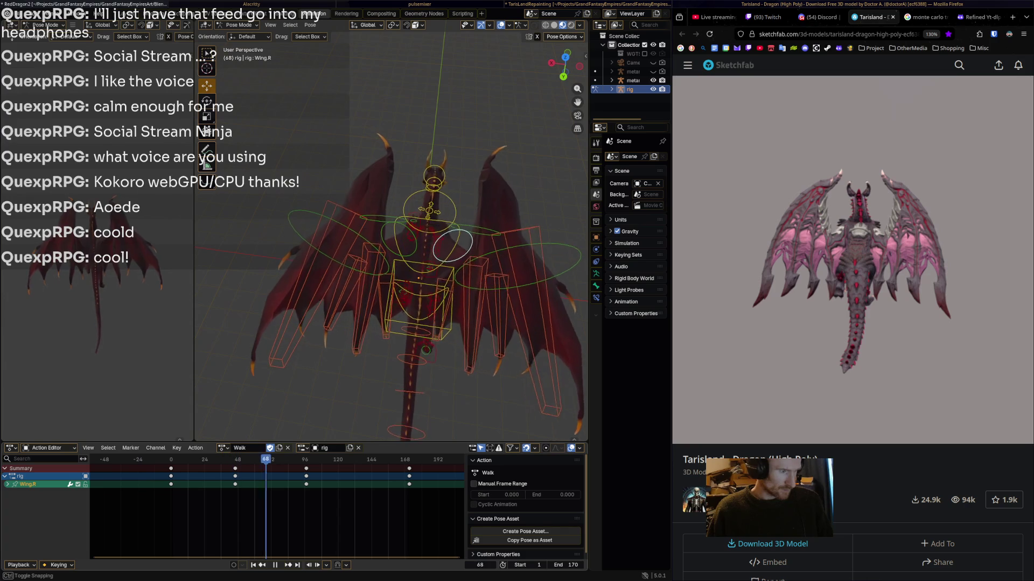
{"action": "key", "text": "space"}
{"action": "key", "text": "r"}
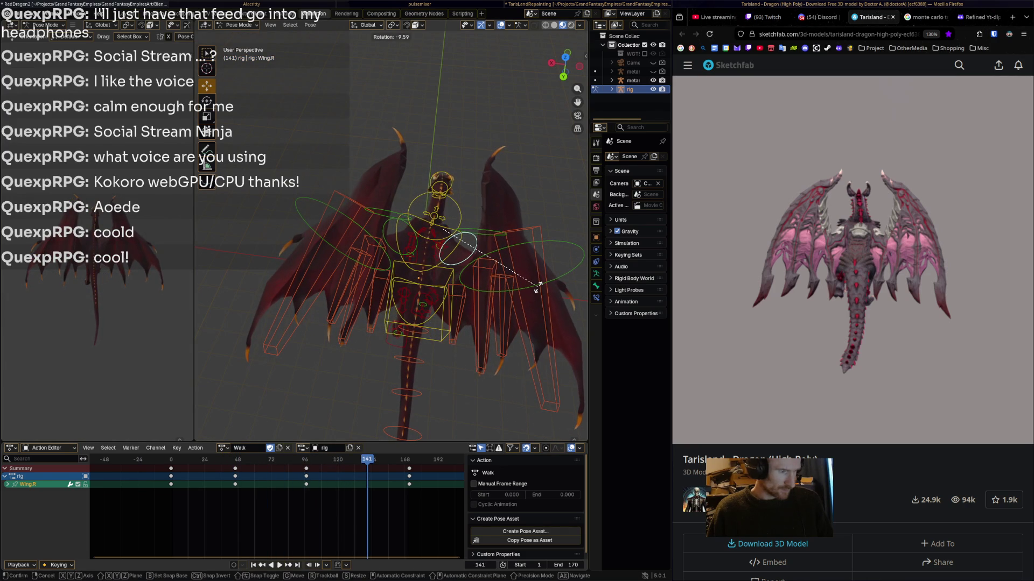
{"action": "left_click", "coordinate": [538, 289]}
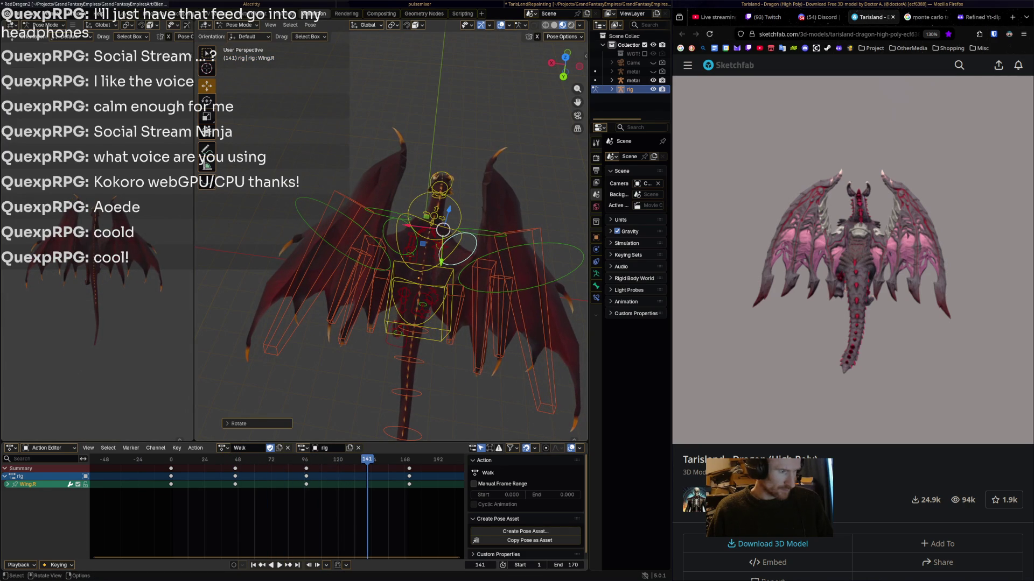
{"action": "key", "text": "i"}
- Rotate the left wing outward and keyframe it at frame 68
{"action": "key", "text": "space"}
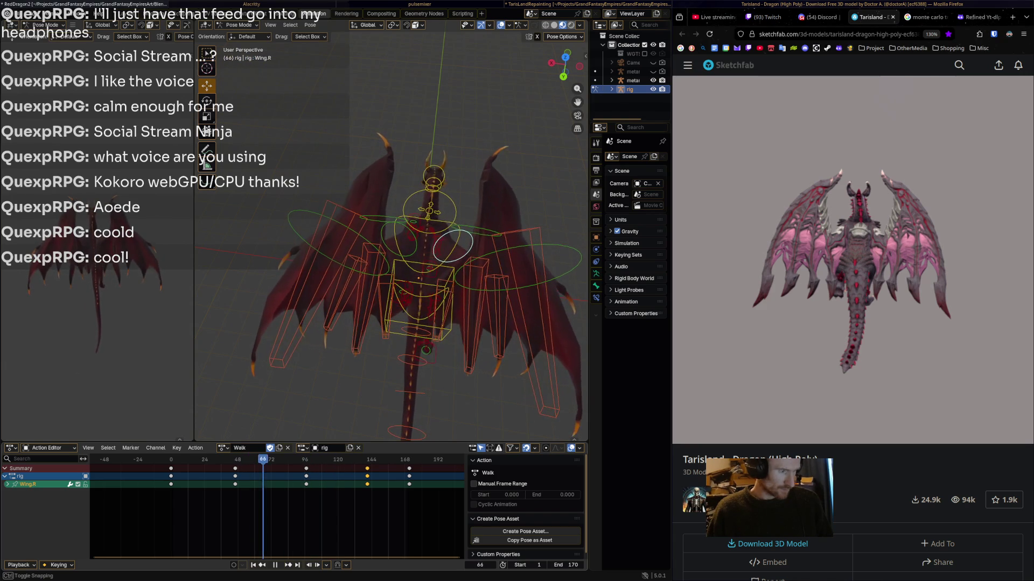
{"action": "key", "text": "space"}
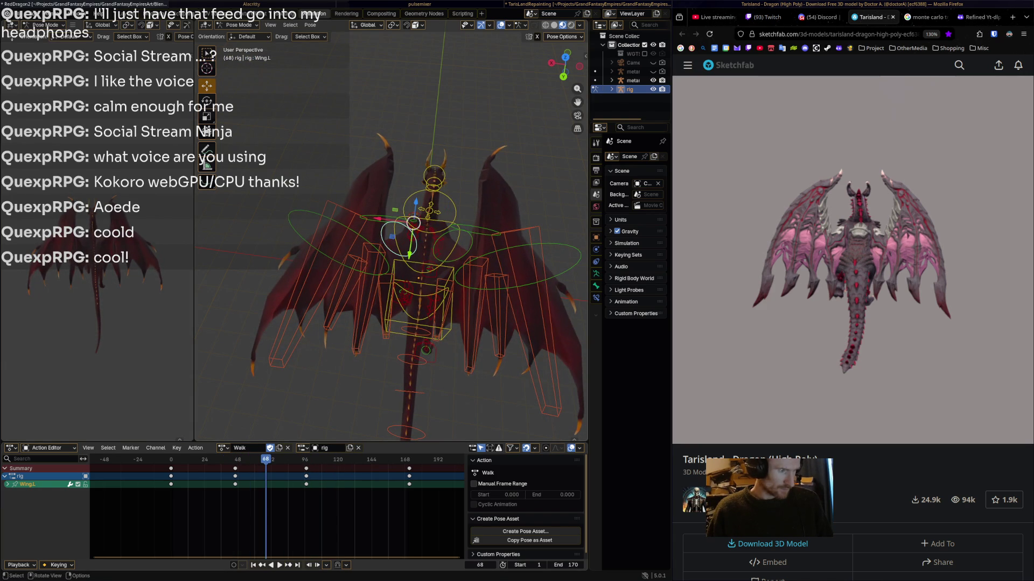
{"action": "key", "text": "r"}
{"action": "key", "text": "Return"}
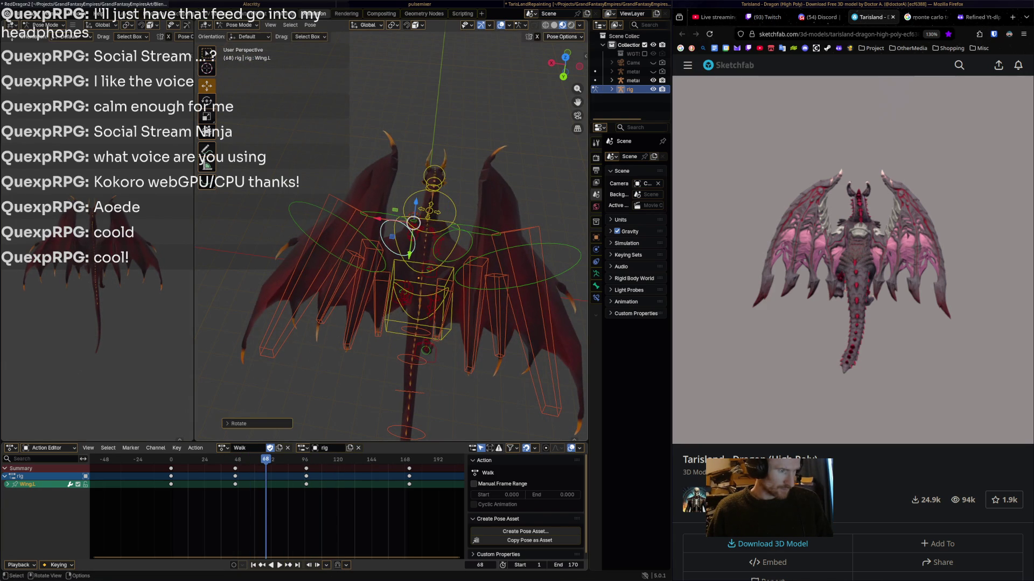
{"action": "key", "text": "i"}
- Review the wing sway in playback from the side, stopping at frame 74
{"action": "key", "text": "space"}
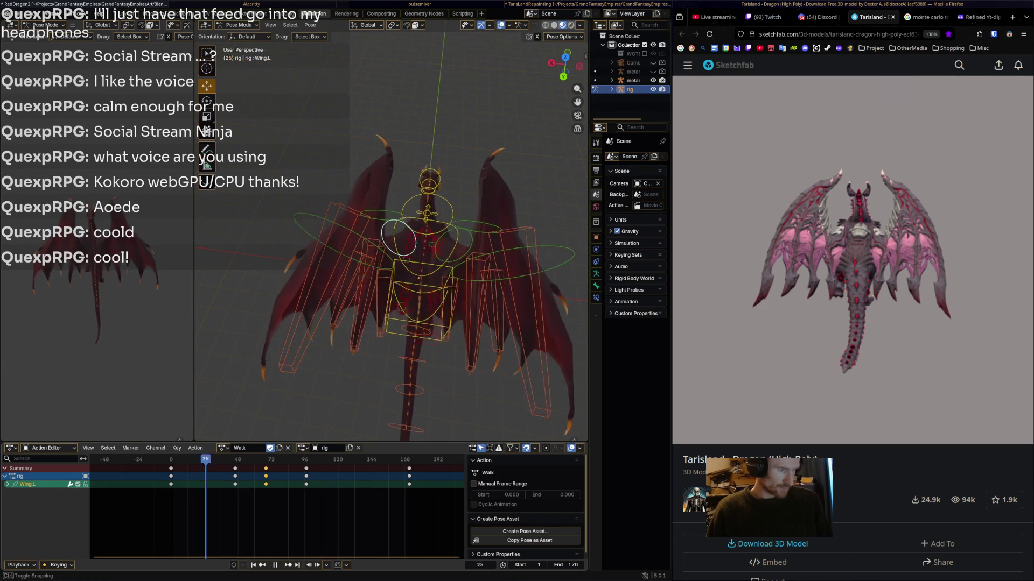
{"action": "middle_click_drag", "start_coordinate": [390, 270], "coordinate": [415, 194]}
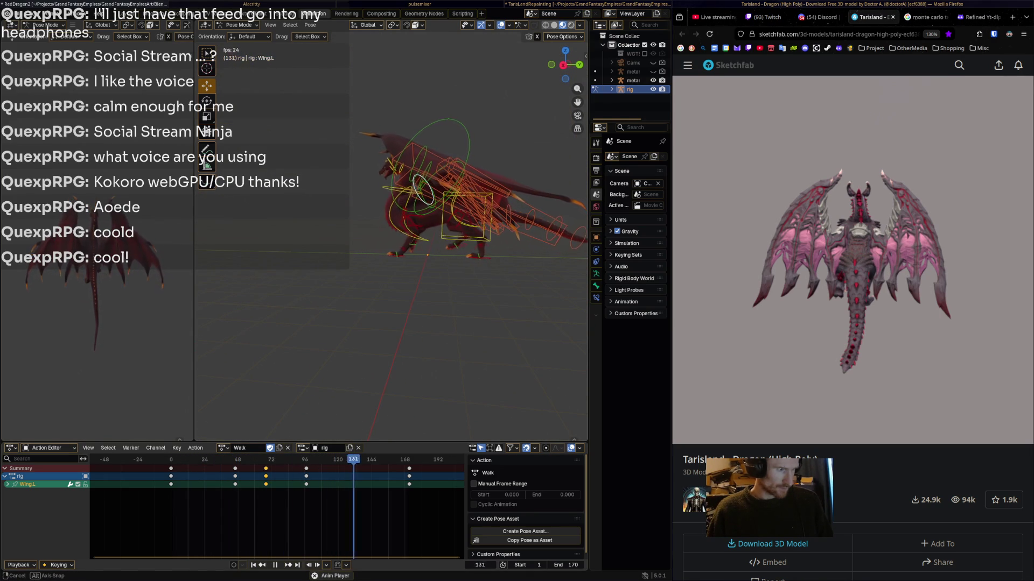
{"action": "middle_click_drag", "start_coordinate": [414, 194], "coordinate": [458, 269]}
{"action": "middle_click_drag", "start_coordinate": [409, 242], "coordinate": [409, 161], "text": "ctrl"}
{"action": "key", "text": "space"}
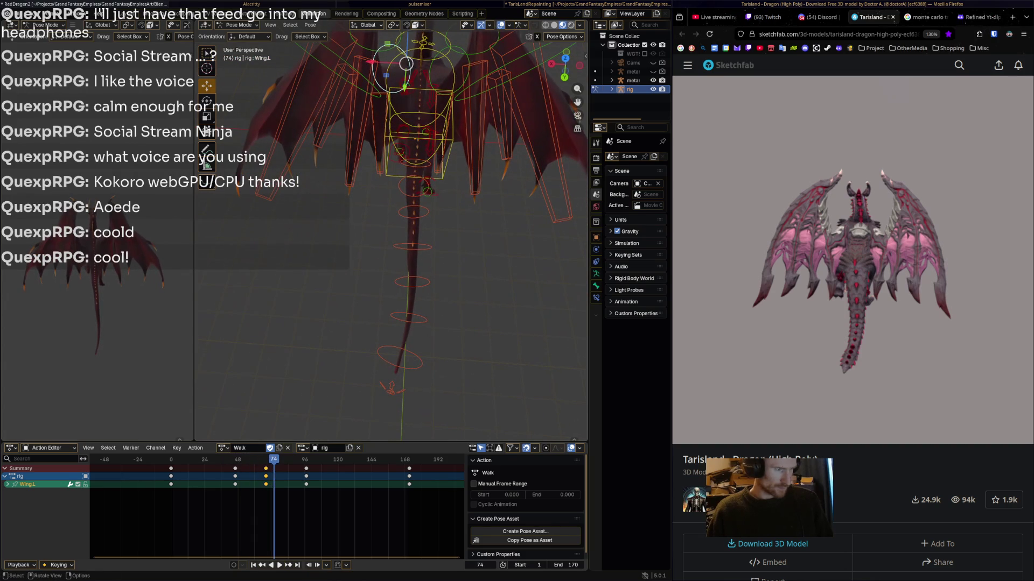
- Rotate the spine.002 bone and key it at frame 24
{"action": "left_click", "coordinate": [413, 186]}
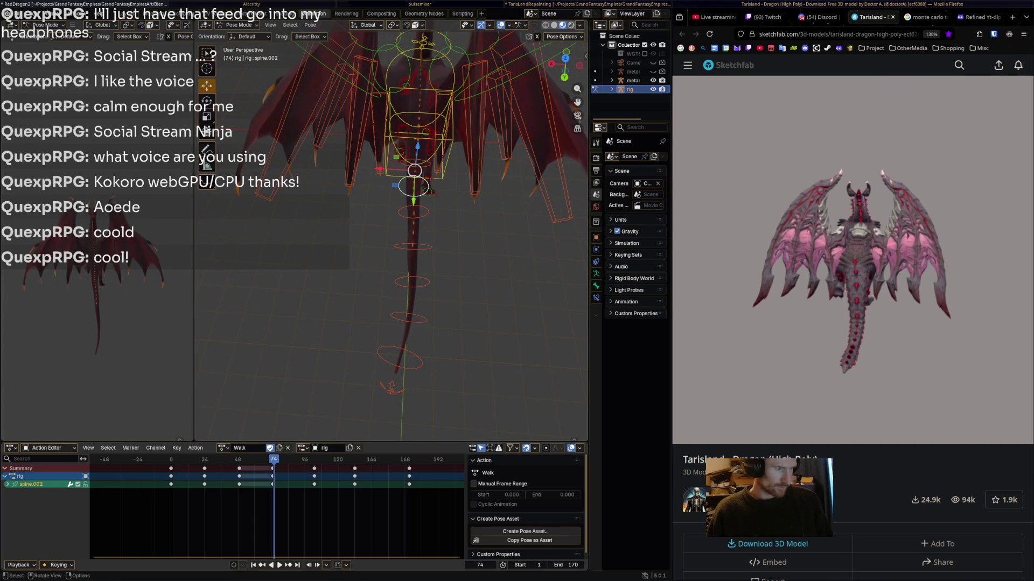
{"action": "mouse_move", "coordinate": [273, 511]}
{"action": "left_mouse_down"}
{"action": "mouse_move", "coordinate": [178, 511]}
{"action": "mouse_move", "coordinate": [206, 511]}
{"action": "left_mouse_up"}
{"action": "key", "text": "Left"}
{"action": "key", "text": "r"}
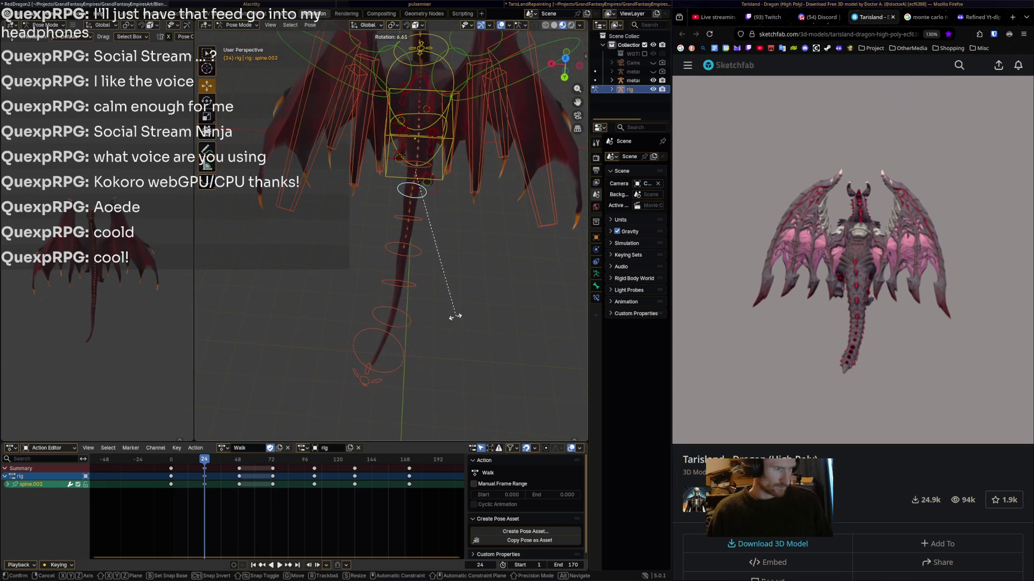
{"action": "left_click", "coordinate": [455, 318]}
{"action": "left_click", "coordinate": [374, 347]}
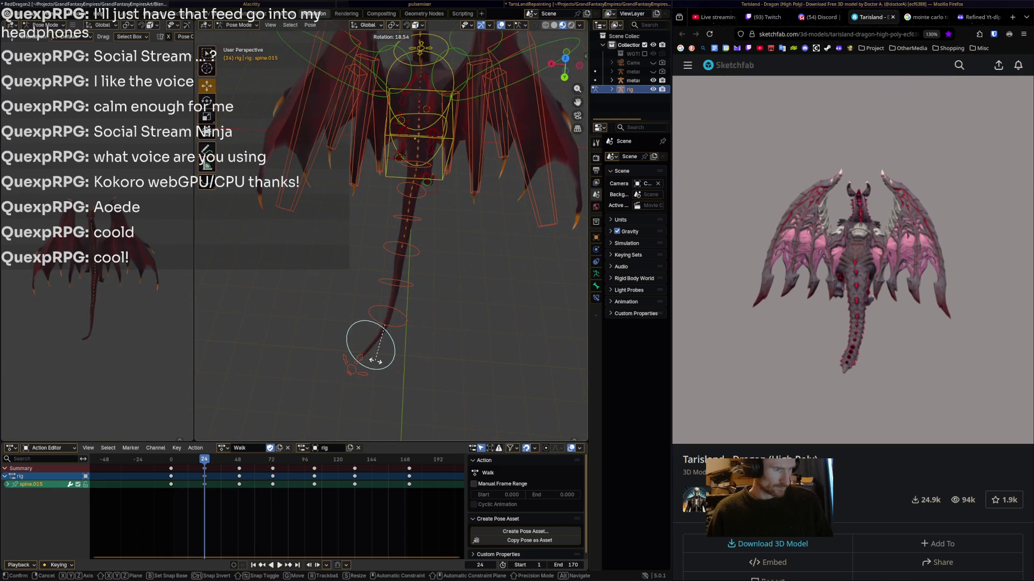
{"action": "key", "text": "ctrl+z"}
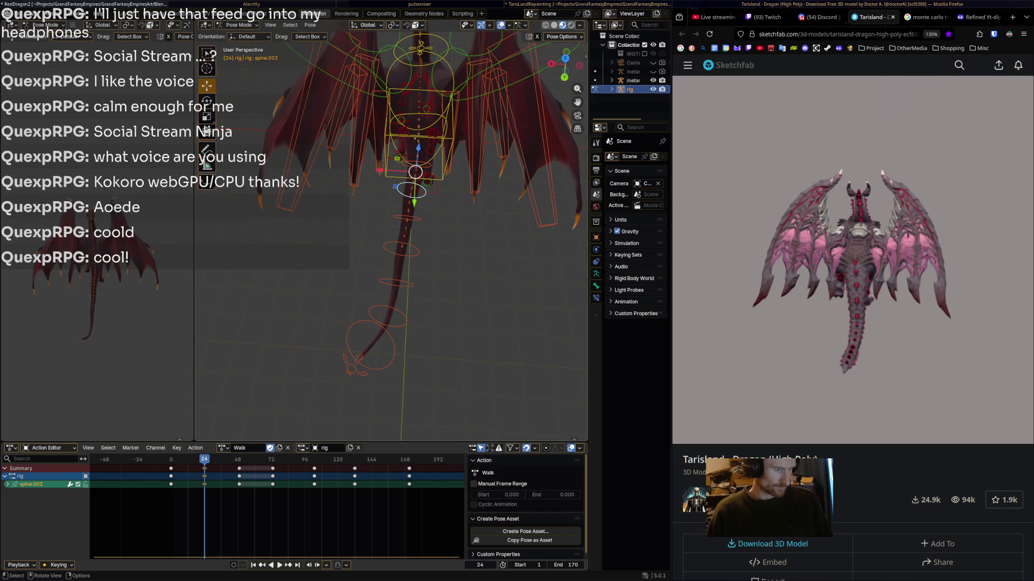
{"action": "key", "text": "i"}
- Rotate the spine at frame 49, then select spine.015, spine.001 and spine.002
{"action": "key", "text": "space"}
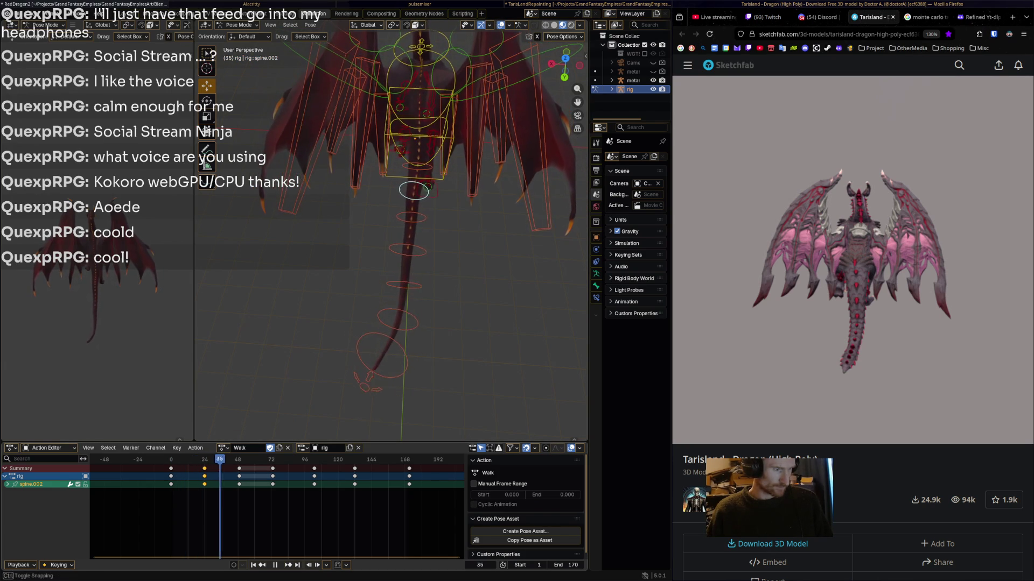
{"action": "key", "text": "space"}
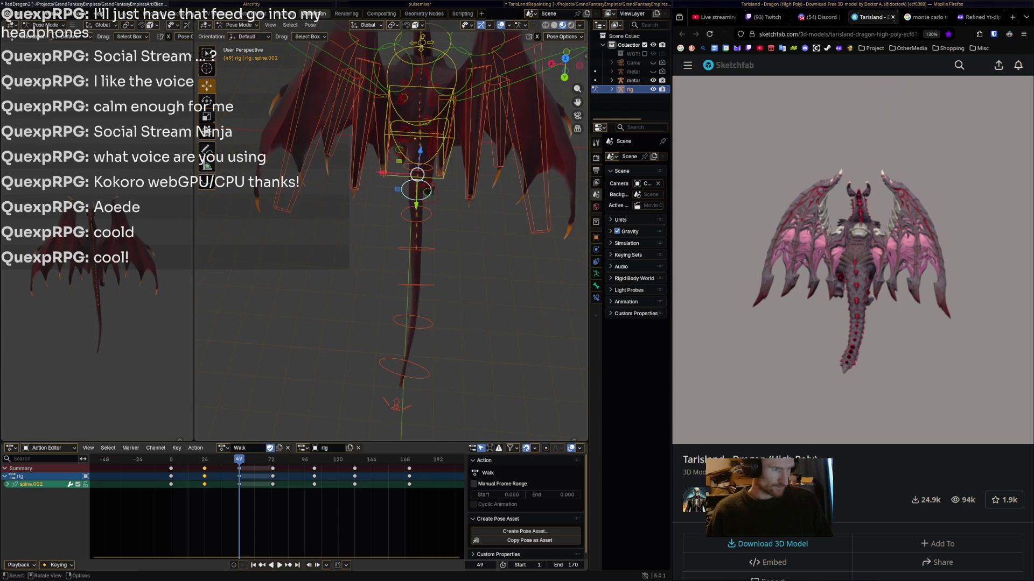
{"action": "key", "text": "r"}
{"action": "left_click", "coordinate": [460, 255]}
{"action": "left_click", "coordinate": [425, 369]}
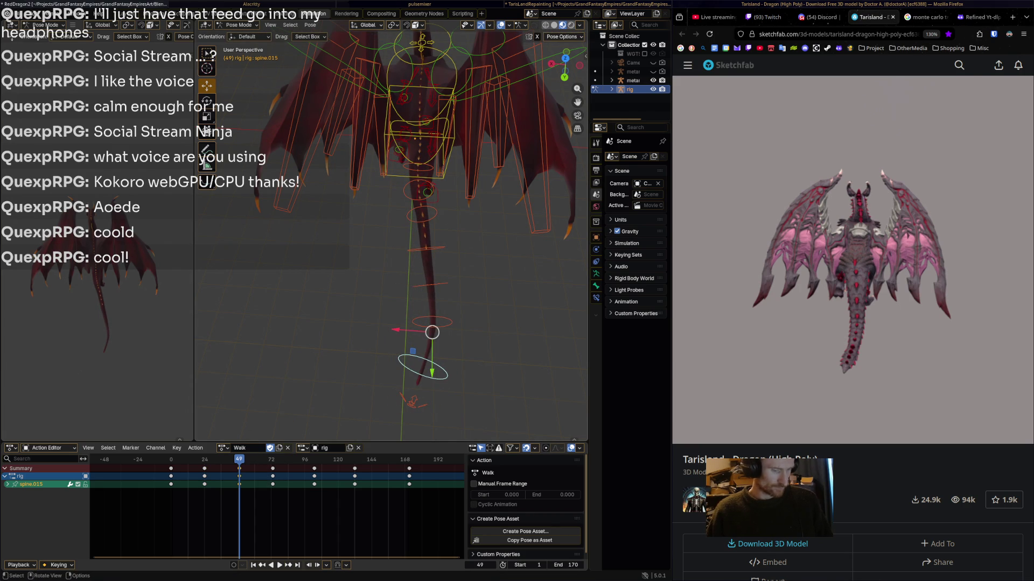
{"action": "left_click", "coordinate": [419, 191]}
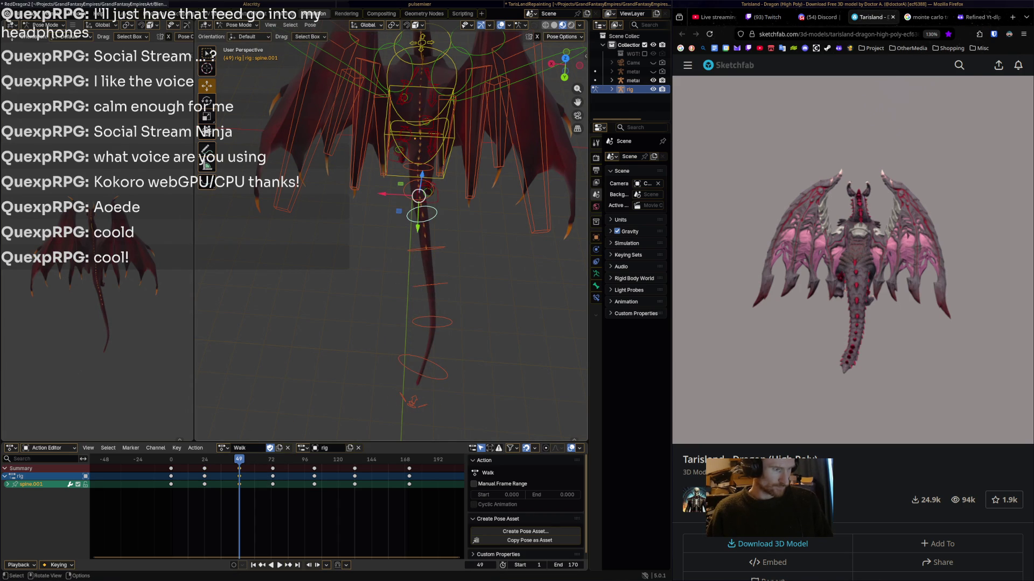
{"action": "left_click", "coordinate": [420, 174]}
- At frame 73, bend spine.013 and spine.001 so the tail hangs nearly straight down
{"action": "key", "text": "space"}
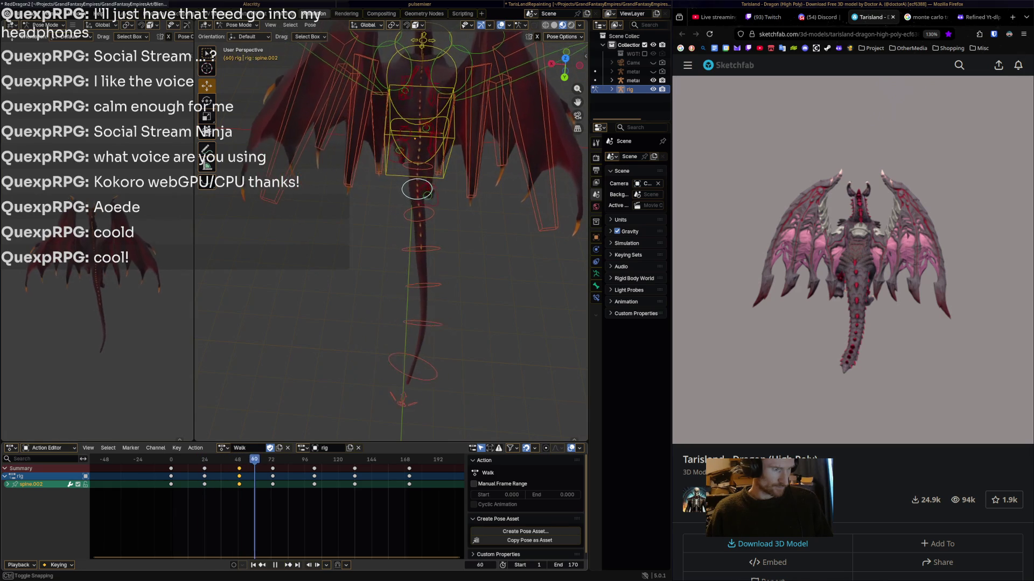
{"action": "key", "text": "space"}
{"action": "left_click", "coordinate": [412, 263]}
{"action": "key", "text": "r"}
{"action": "left_click", "coordinate": [409, 269]}
{"action": "left_click", "coordinate": [412, 207]}
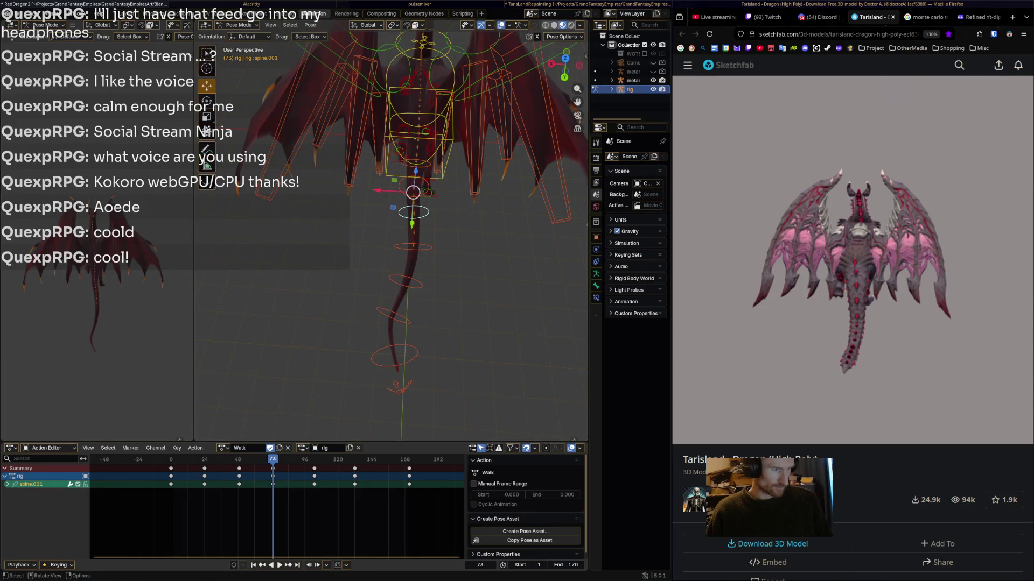
{"action": "key", "text": "r"}
{"action": "left_click", "coordinate": [410, 232]}
{"action": "key", "text": "r"}
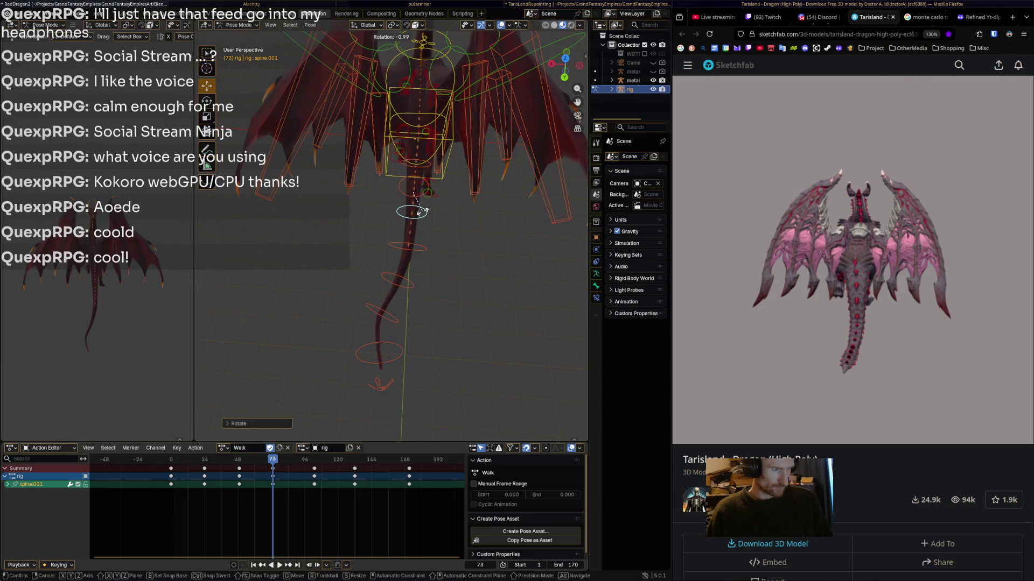
{"action": "key", "text": "Return"}
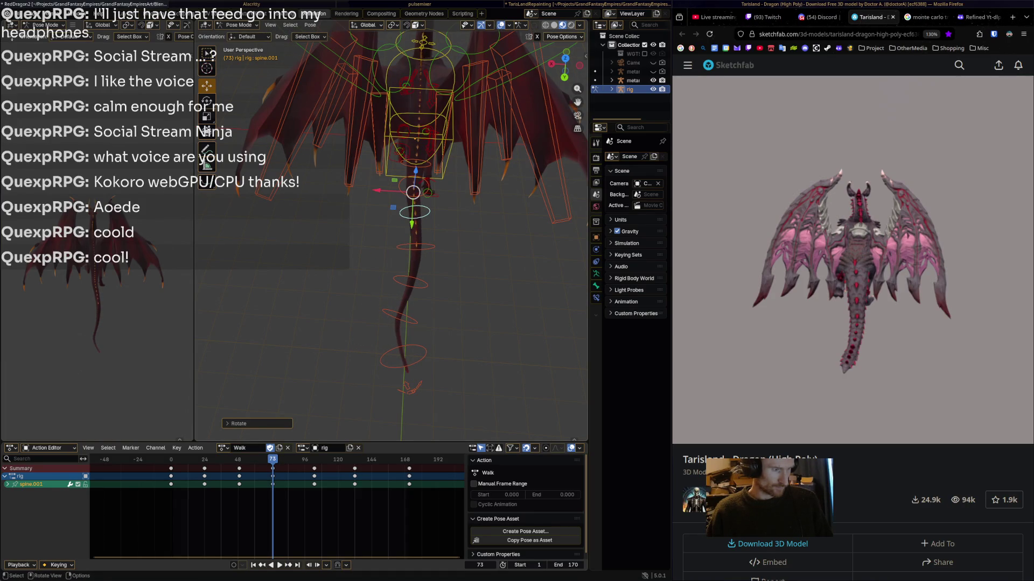
{"action": "left_click", "coordinate": [409, 282]}
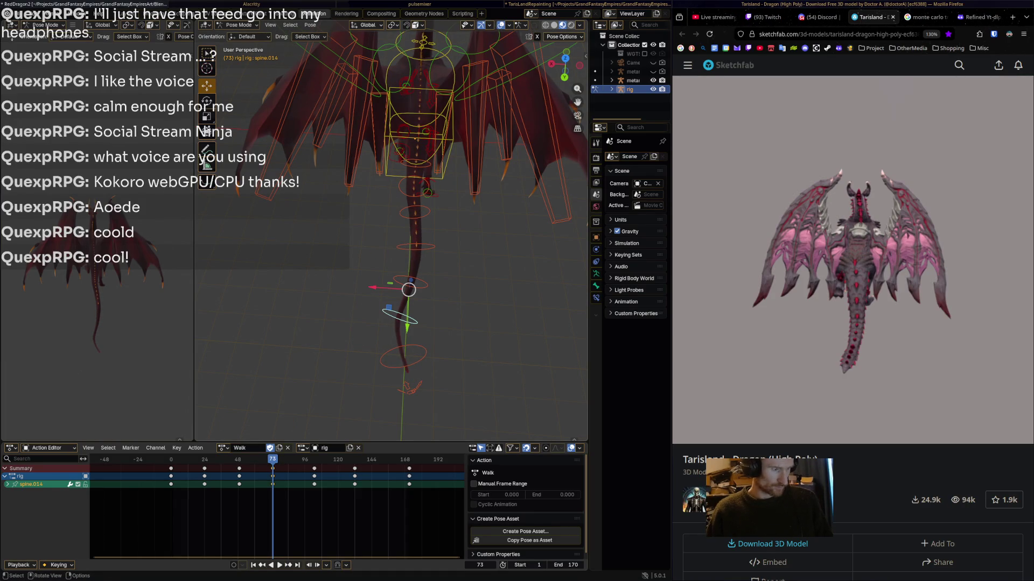
{"action": "left_click", "coordinate": [399, 333]}
- At frame 103, rotate spine.001 and the tail-tip bone spine.015 to swing the tail
{"action": "key", "text": "space"}
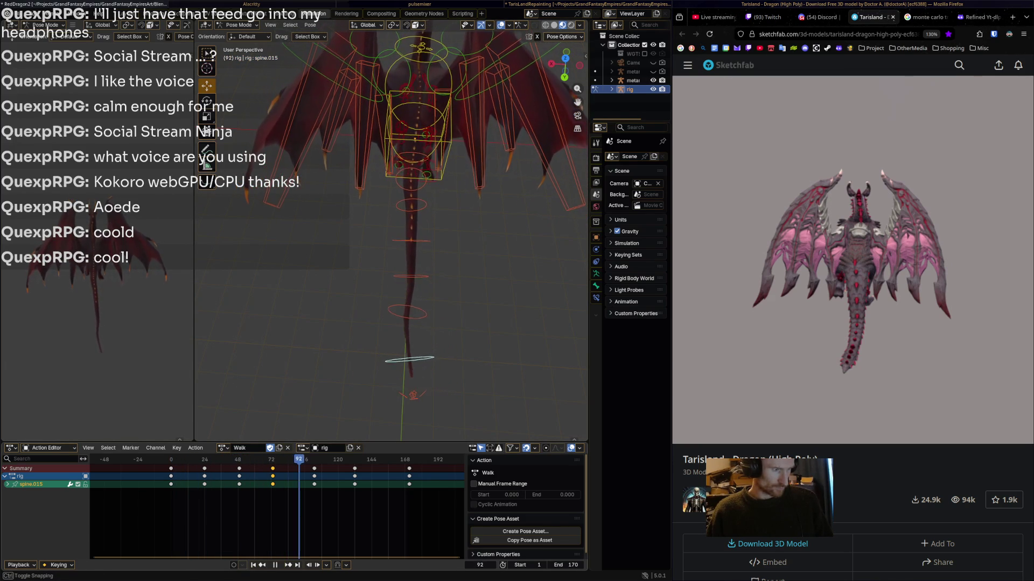
{"action": "key", "text": "space"}
{"action": "left_click", "coordinate": [409, 203]}
{"action": "key", "text": "r"}
{"action": "left_click", "coordinate": [419, 197]}
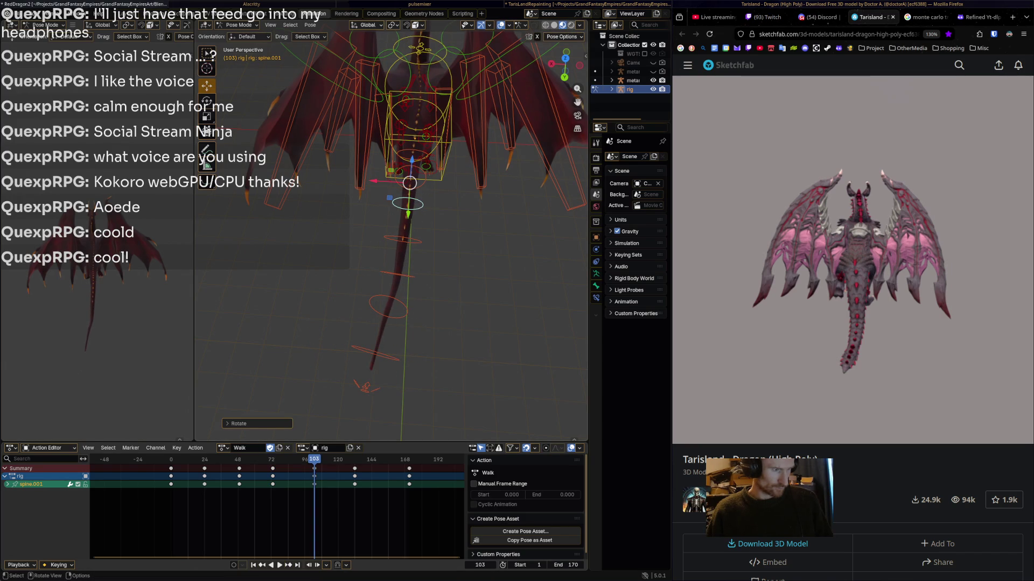
{"action": "left_click", "coordinate": [398, 357]}
{"action": "key", "text": "r"}
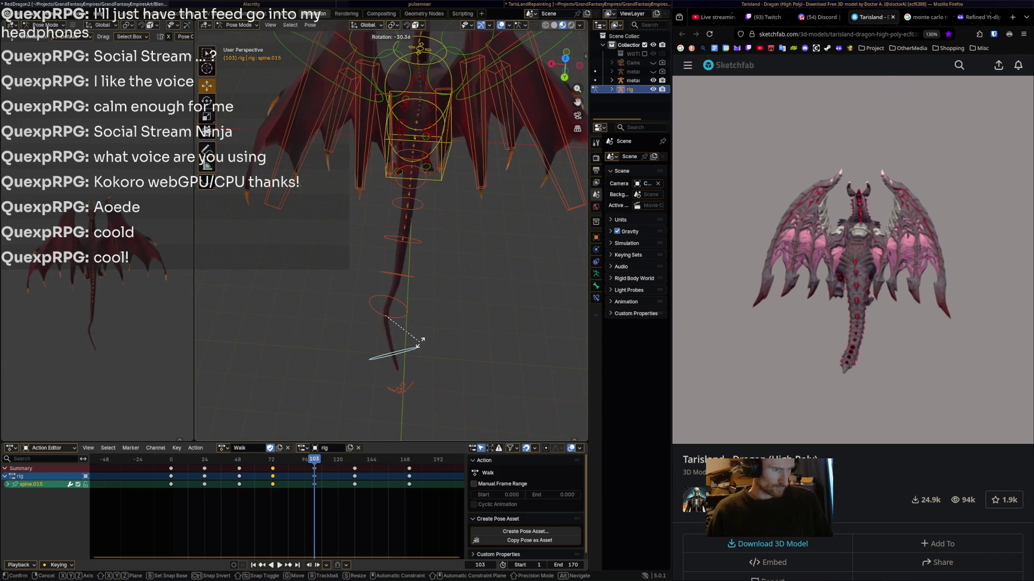
{"action": "left_click", "coordinate": [421, 340]}
- Rotate spine.013 and the base spine bone, then box-select the lower tail bones
{"action": "left_click", "coordinate": [413, 273]}
{"action": "key", "text": "r"}
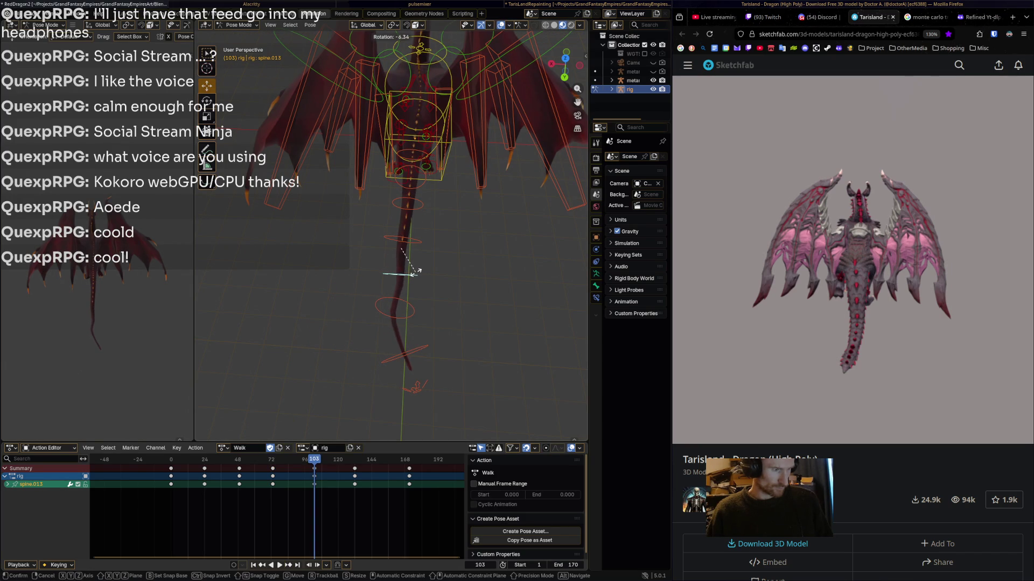
{"action": "left_click", "coordinate": [413, 273]}
{"action": "left_click", "coordinate": [399, 239]}
{"action": "key", "text": "r"}
{"action": "left_click", "coordinate": [407, 211]}
{"action": "left_click_drag", "start_coordinate": [437, 265], "coordinate": [333, 376], "text": "shift"}
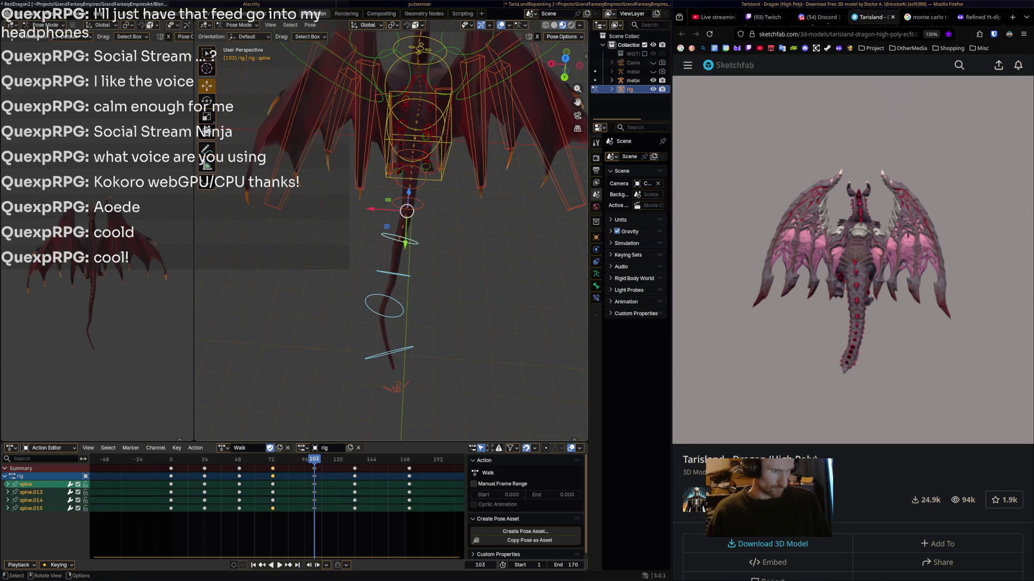
- At frame 132, rotate the tail tip, key spine.014 and spine.015, and review playback
{"action": "key", "text": "shift+ctrl+space"}
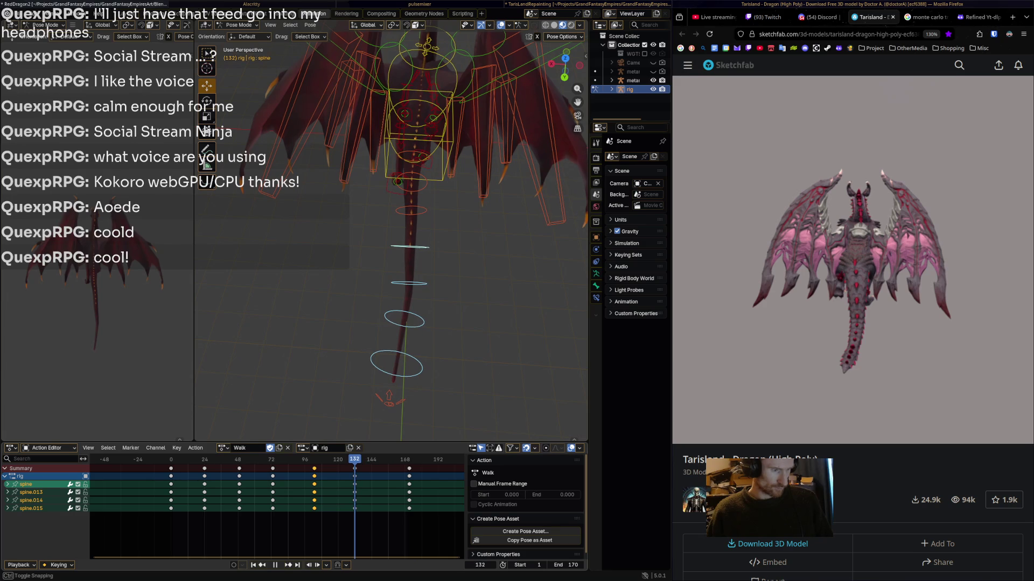
{"action": "key", "text": "space"}
{"action": "left_click", "coordinate": [397, 364]}
{"action": "key", "text": "r"}
{"action": "left_click", "coordinate": [389, 372]}
{"action": "left_click", "coordinate": [409, 292]}
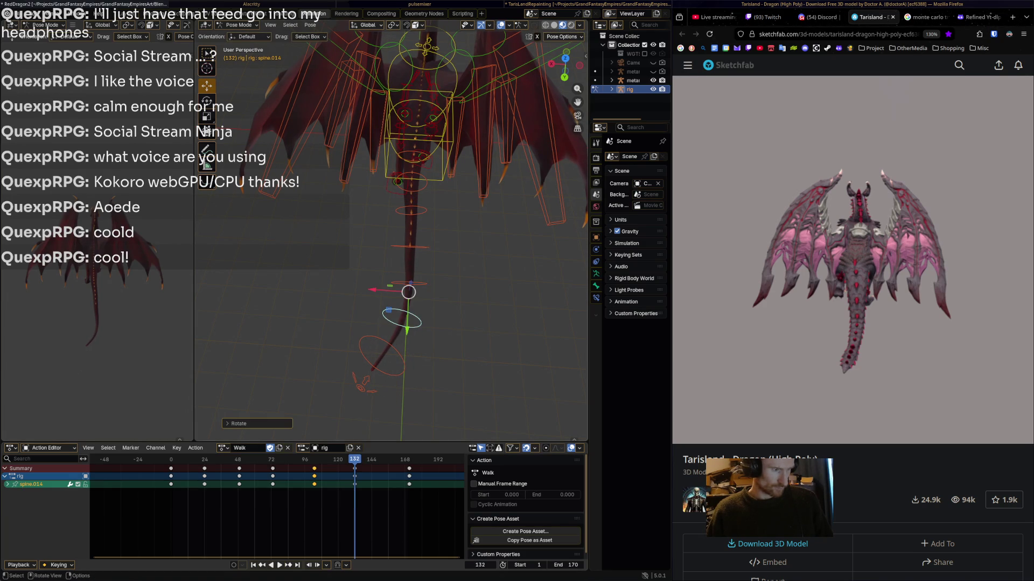
{"action": "left_click_drag", "start_coordinate": [312, 418], "coordinate": [431, 311]}
{"action": "key", "text": "i"}
{"action": "key", "text": "space"}
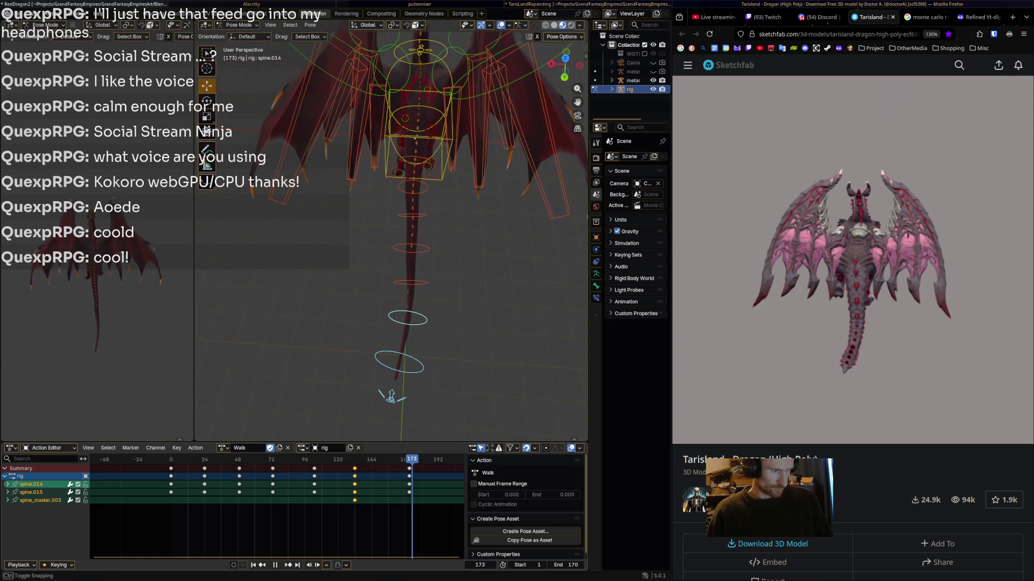
{"action": "key", "text": "alt+a"}
{"action": "mouse_move", "coordinate": [399, 323]}
{"action": "middle_mouse_down"}
{"action": "mouse_move", "coordinate": [398, 280]}
{"action": "mouse_move", "coordinate": [436, 261]}
{"action": "middle_mouse_up"}
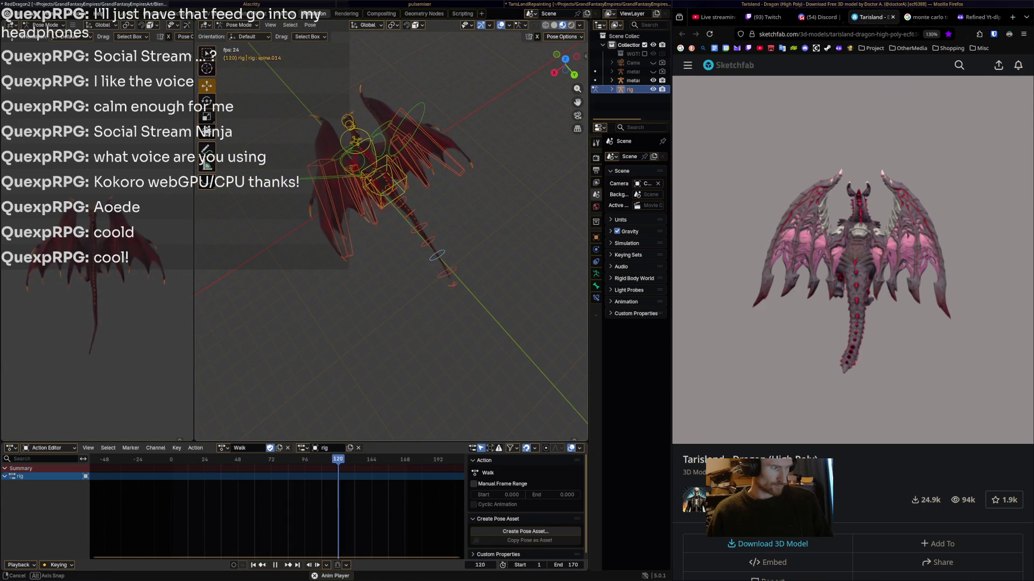
- Stop playback at frame 145 and select all rig bones to list their keyframe channels
{"action": "middle_click_drag", "start_coordinate": [436, 261], "coordinate": [440, 269]}
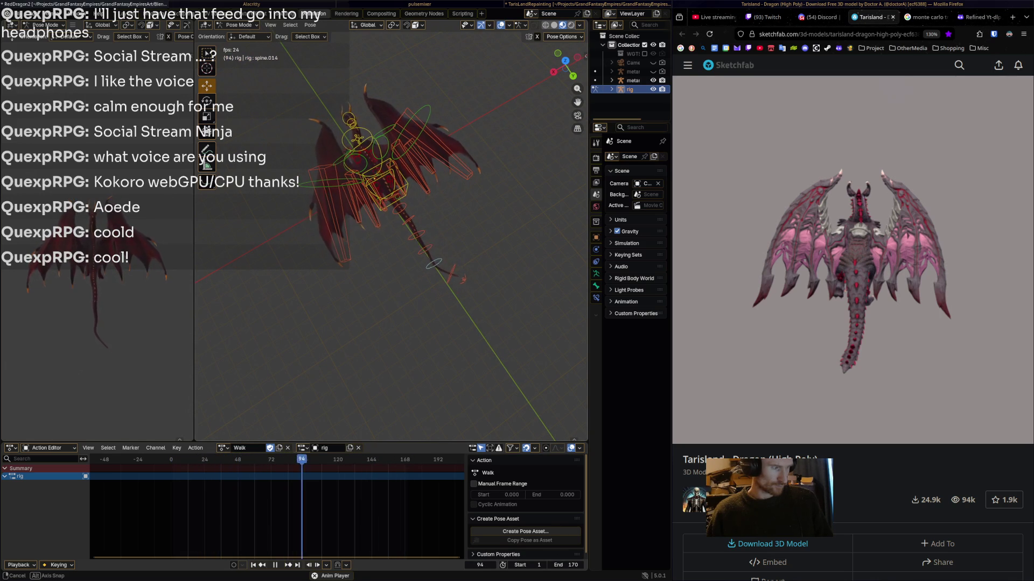
{"action": "key", "text": "space"}
{"action": "middle_click_drag", "start_coordinate": [401, 194], "coordinate": [426, 188]}
{"action": "key", "text": "a"}
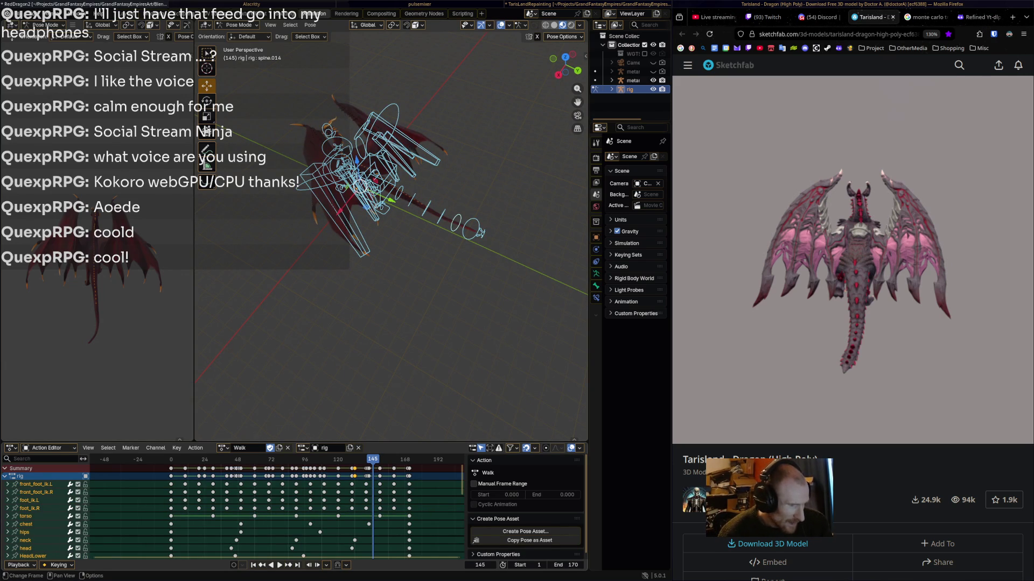
- Shift early keys earlier: frame 24 to 22, 43 to 41, then to frames 46 and 50
{"action": "scroll", "coordinate": [275, 511], "scroll_direction": "down", "scroll_amount": 2}
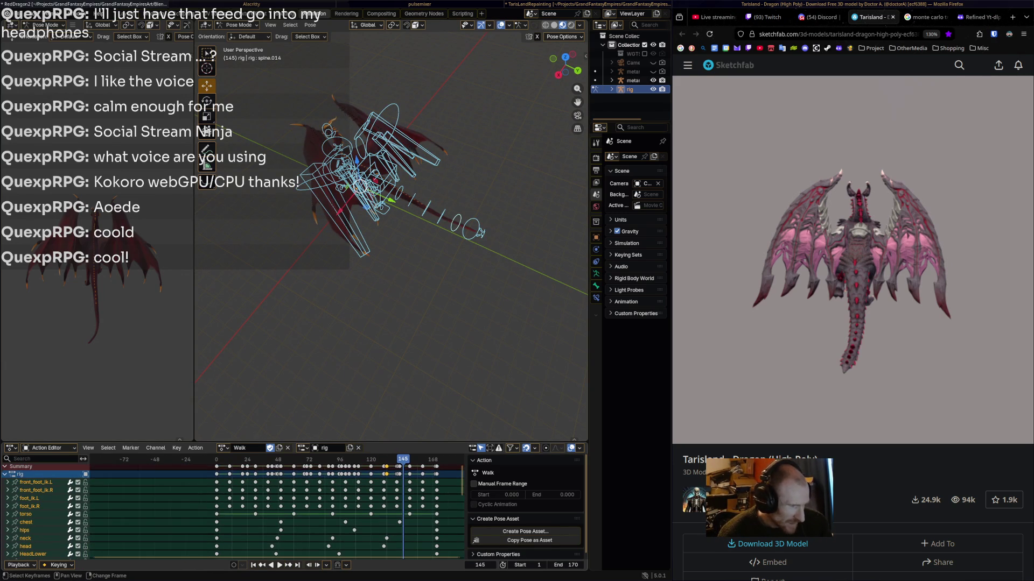
{"action": "scroll", "coordinate": [277, 512], "scroll_direction": "up", "scroll_amount": 7}
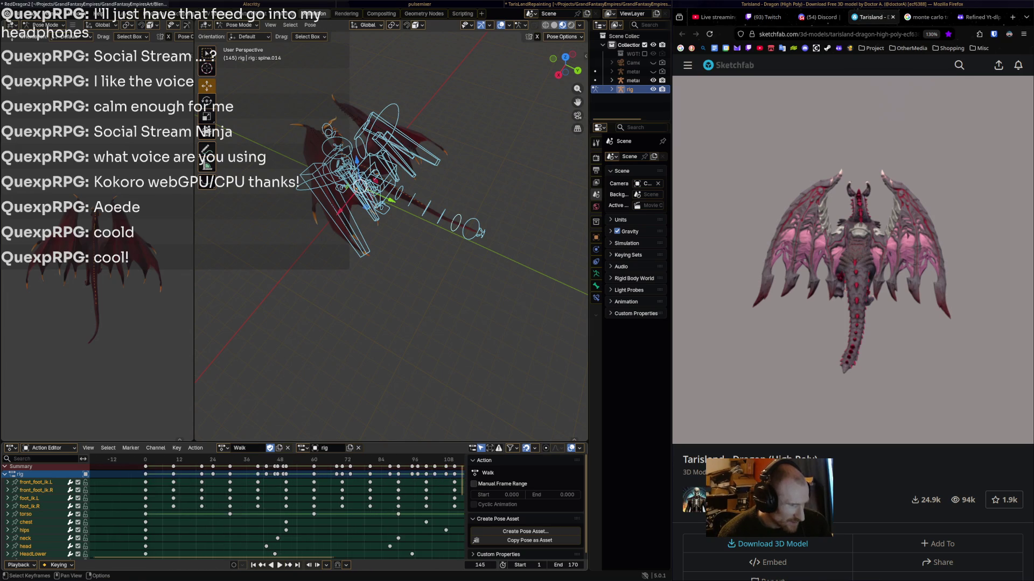
{"action": "scroll", "coordinate": [274, 512], "scroll_direction": "left", "scroll_amount": 4}
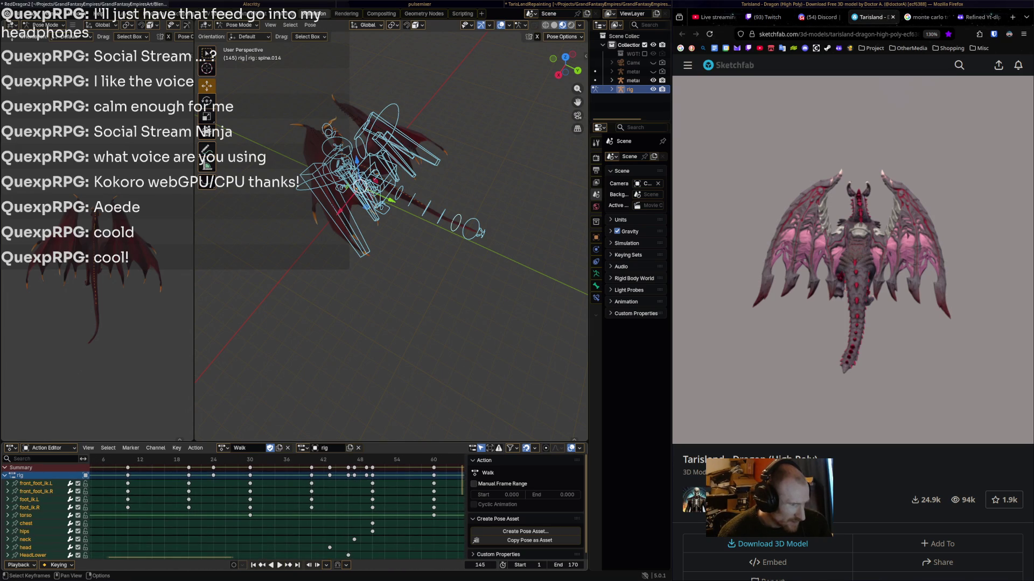
{"action": "scroll", "coordinate": [274, 512], "scroll_direction": "left", "scroll_amount": 1}
{"action": "left_click_drag", "start_coordinate": [219, 475], "coordinate": [194, 475]}
{"action": "mouse_move", "coordinate": [335, 475]}
{"action": "left_mouse_down"}
{"action": "mouse_move", "coordinate": [316, 475]}
{"action": "mouse_move", "coordinate": [375, 484]}
{"action": "left_mouse_up"}
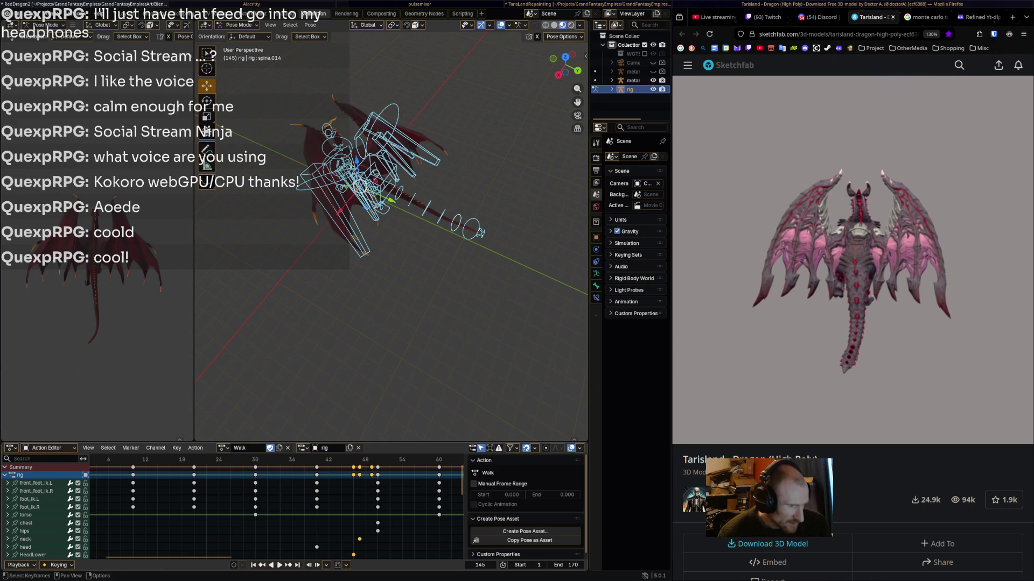
{"action": "key", "text": "g"}
{"action": "key", "text": "Return"}
{"action": "key", "text": "g"}
{"action": "key", "text": "Return"}
{"action": "key", "text": "g"}
{"action": "key", "text": "Return"}
- Move keys to frame 70 and the HeadLower key to frame 90
{"action": "scroll", "coordinate": [274, 511], "scroll_direction": "right", "scroll_amount": 4, "text": "ctrl"}
{"action": "scroll", "coordinate": [275, 511], "scroll_direction": "right", "scroll_amount": 1, "text": "ctrl"}
{"action": "key", "text": "g"}
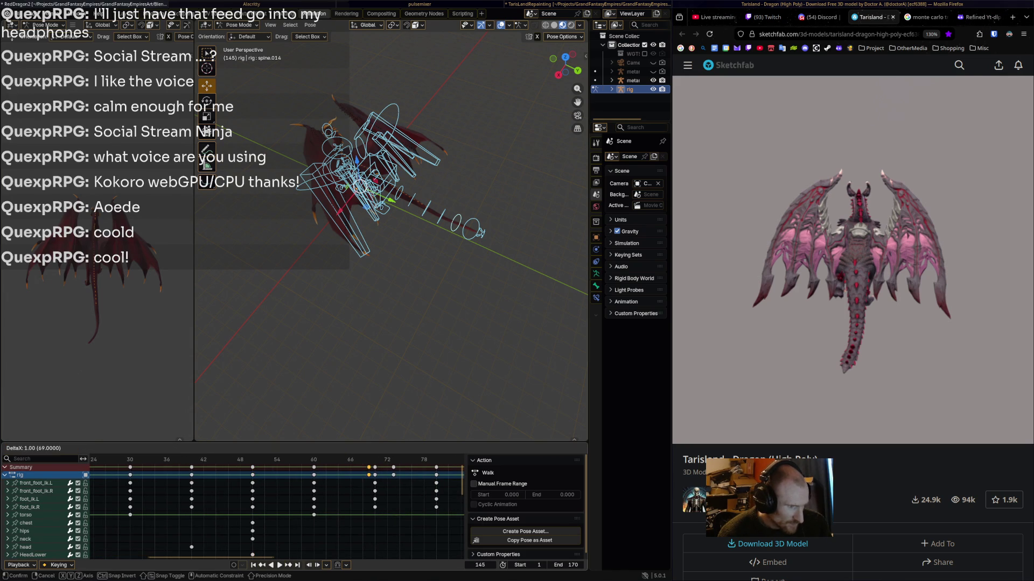
{"action": "key", "text": "Return"}
{"action": "key", "text": "g"}
{"action": "key", "text": "Return"}
{"action": "scroll", "coordinate": [275, 512], "scroll_direction": "right", "scroll_amount": 1, "text": "ctrl"}
{"action": "scroll", "coordinate": [274, 511], "scroll_direction": "right", "scroll_amount": 5, "text": "ctrl"}
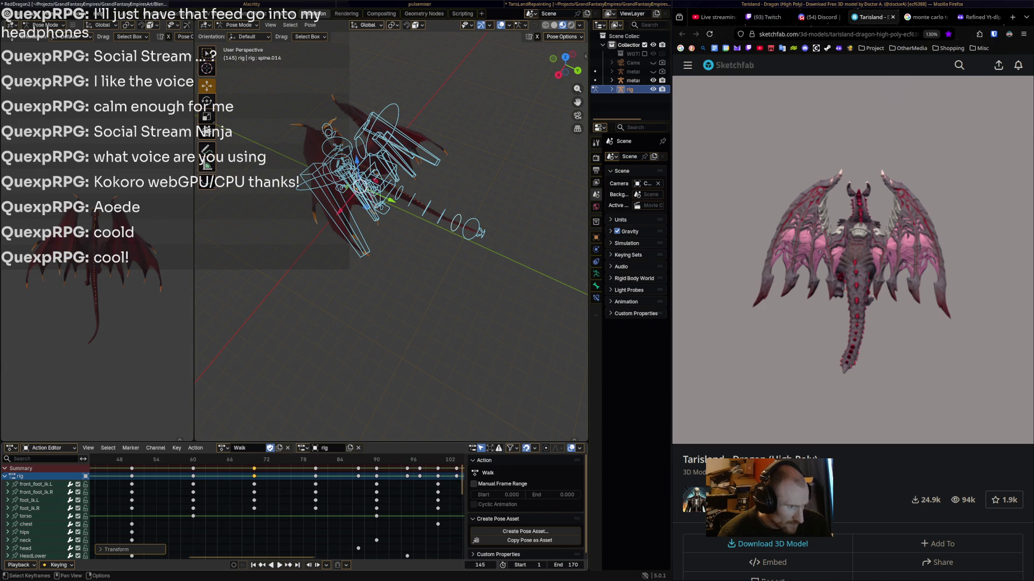
{"action": "mouse_move", "coordinate": [356, 548]}
{"action": "left_mouse_down"}
{"action": "mouse_move", "coordinate": [402, 556]}
{"action": "mouse_move", "coordinate": [373, 556]}
{"action": "left_mouse_up"}
{"action": "left_click", "coordinate": [417, 468]}
- Move later keys to about 103 and 140, the final frame-170 keys to 171, then preview
{"action": "mouse_move", "coordinate": [416, 469]}
{"action": "left_mouse_down"}
{"action": "mouse_move", "coordinate": [461, 469]}
{"action": "mouse_move", "coordinate": [316, 468]}
{"action": "mouse_move", "coordinate": [457, 469]}
{"action": "mouse_move", "coordinate": [364, 469]}
{"action": "mouse_move", "coordinate": [409, 468]}
{"action": "mouse_move", "coordinate": [381, 468]}
{"action": "left_mouse_up"}
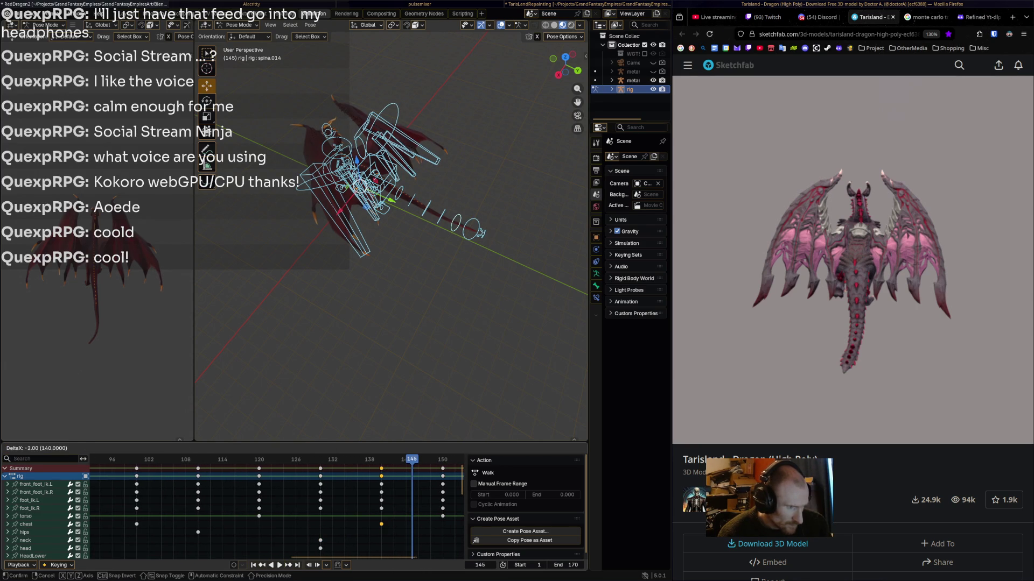
{"action": "middle_click_drag", "start_coordinate": [382, 469], "coordinate": [198, 468]}
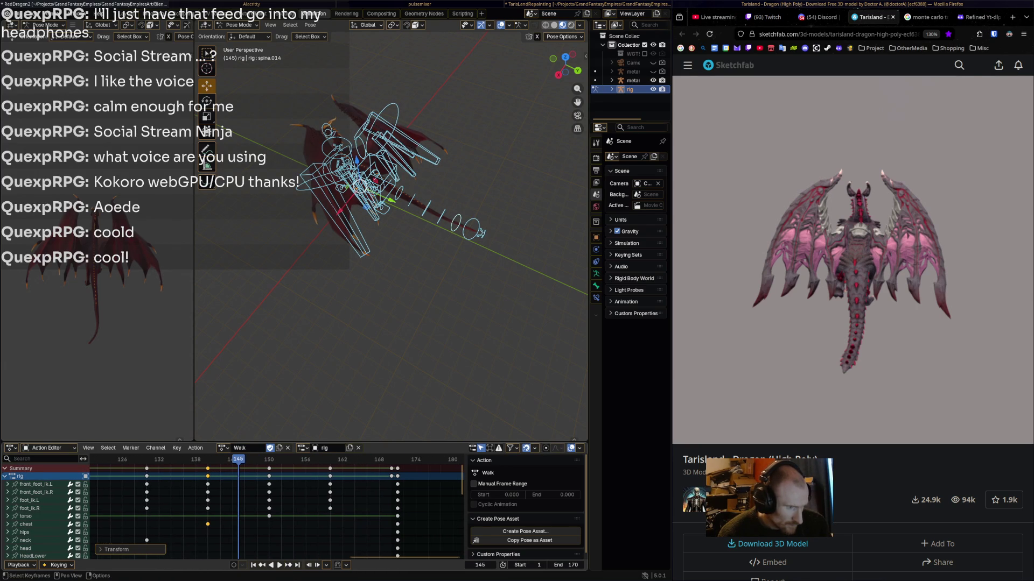
{"action": "left_click_drag", "start_coordinate": [391, 468], "coordinate": [391, 468]}
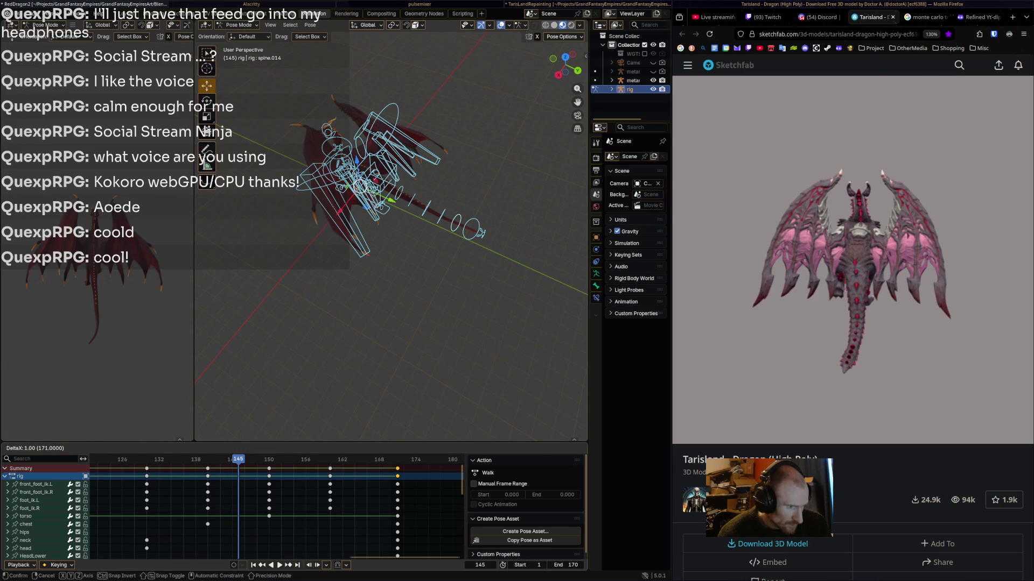
{"action": "left_click", "coordinate": [398, 469]}
{"action": "mouse_move", "coordinate": [134, 500]}
{"action": "middle_mouse_down"}
{"action": "mouse_move", "coordinate": [571, 500]}
{"action": "mouse_move", "coordinate": [178, 500]}
{"action": "mouse_move", "coordinate": [335, 486]}
{"action": "middle_mouse_up"}
{"action": "scroll", "coordinate": [388, 227], "scroll_direction": "down", "scroll_amount": 3}
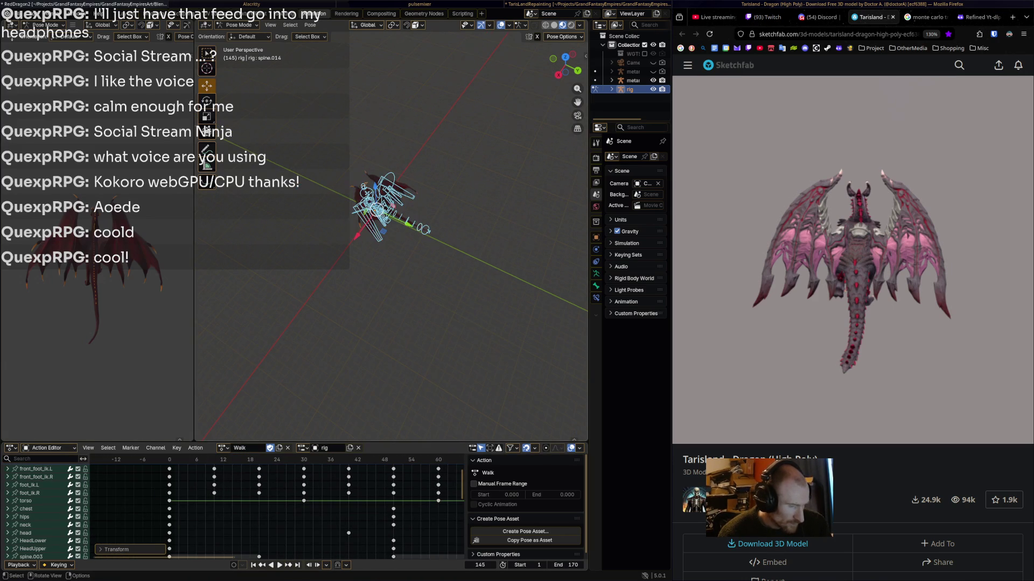
{"action": "key", "text": "space"}
{"action": "scroll", "coordinate": [377, 204], "scroll_direction": "up", "scroll_amount": 4}
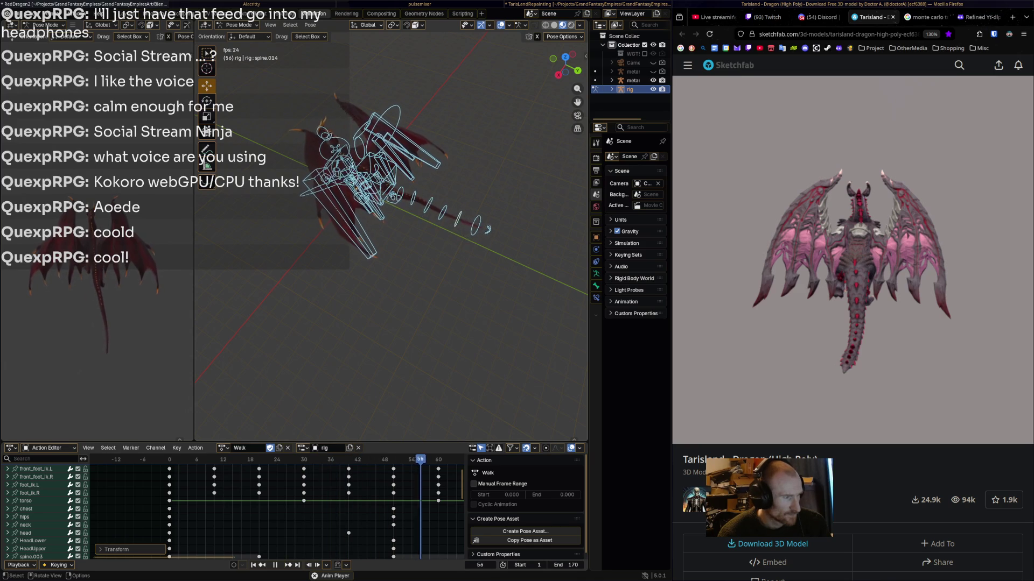
{"action": "key", "text": "space"}
- Box-select the spine and tail bones, adding spine.002 to the selection
{"action": "mouse_move", "coordinate": [388, 226]}
{"action": "middle_mouse_down"}
{"action": "mouse_move", "coordinate": [399, 221]}
{"action": "mouse_move", "coordinate": [403, 253]}
{"action": "middle_mouse_up"}
{"action": "mouse_move", "coordinate": [361, 405]}
{"action": "left_mouse_down"}
{"action": "mouse_move", "coordinate": [497, 206]}
{"action": "mouse_move", "coordinate": [509, 216]}
{"action": "left_mouse_up"}
{"action": "left_click", "coordinate": [395, 162], "text": "shift"}
{"action": "middle_click_drag", "start_coordinate": [396, 162], "coordinate": [379, 129]}
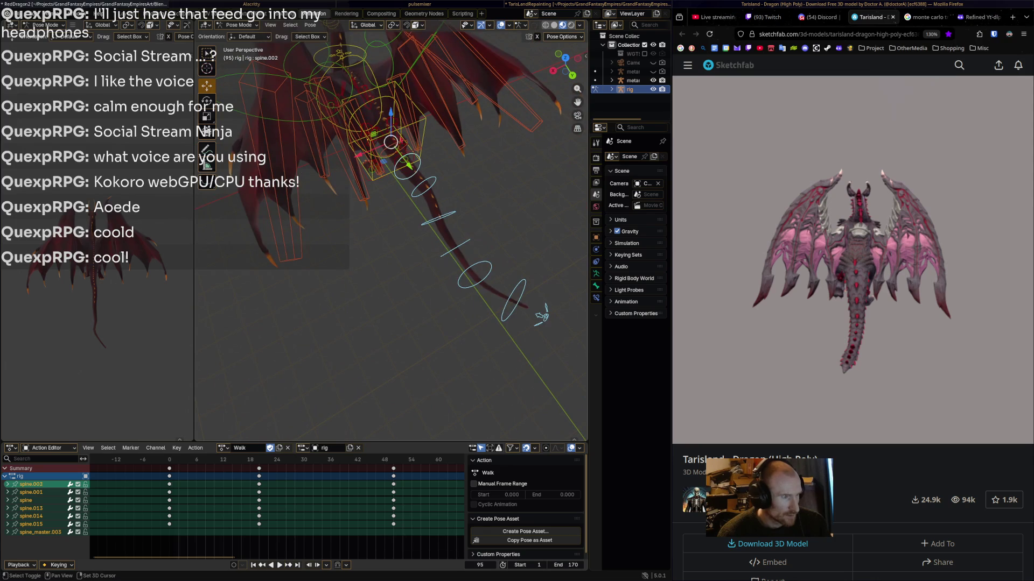
- Add spine.003, select all keys, and apply Smooth (Gaussian) to the curves in the Graph Editor
{"action": "left_click", "coordinate": [401, 150], "text": "shift"}
{"action": "key", "text": "a"}
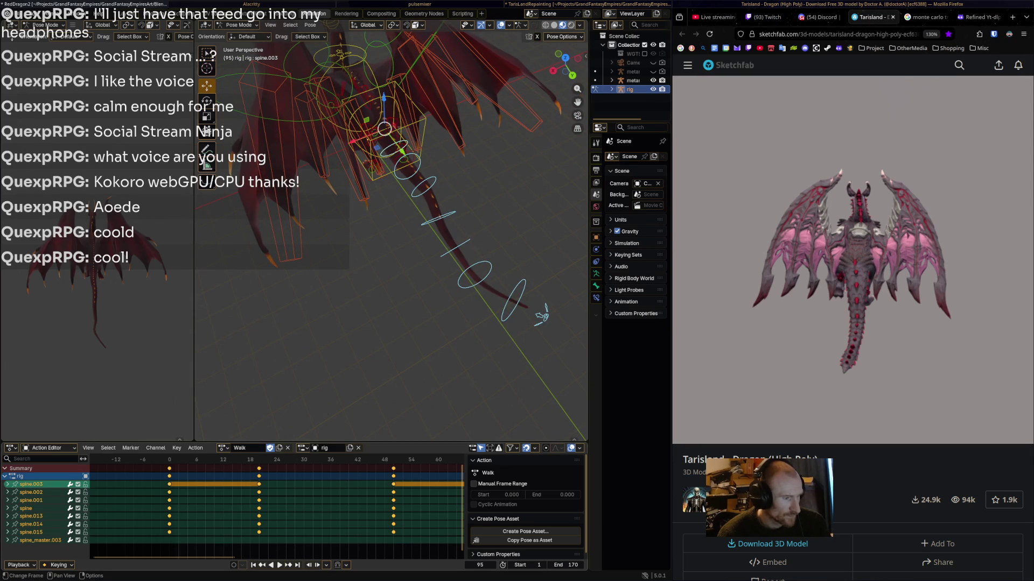
{"action": "key", "text": "ctrl+Tab"}
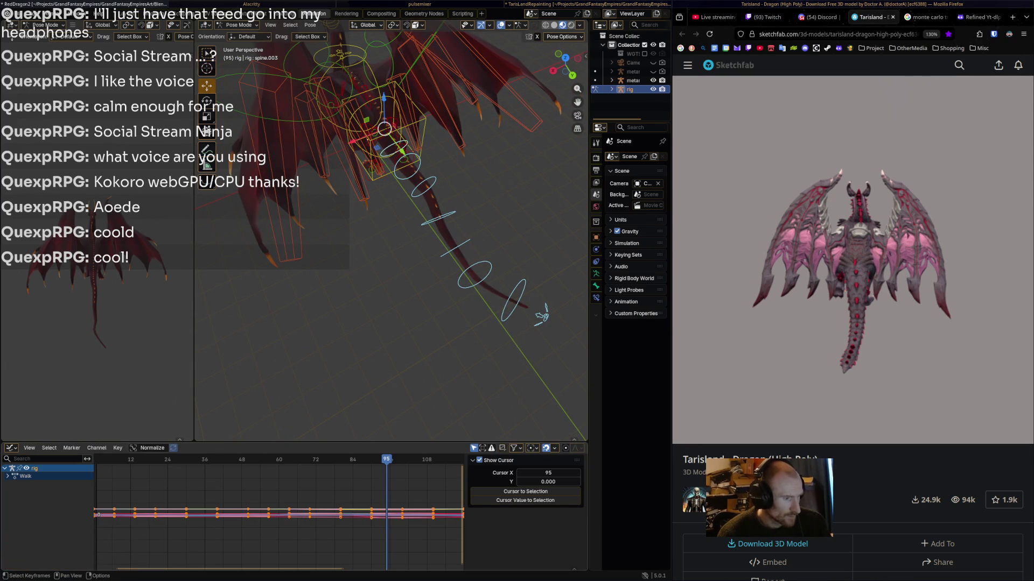
{"action": "left_click", "coordinate": [117, 448]}
{"action": "mouse_move", "coordinate": [140, 437]}
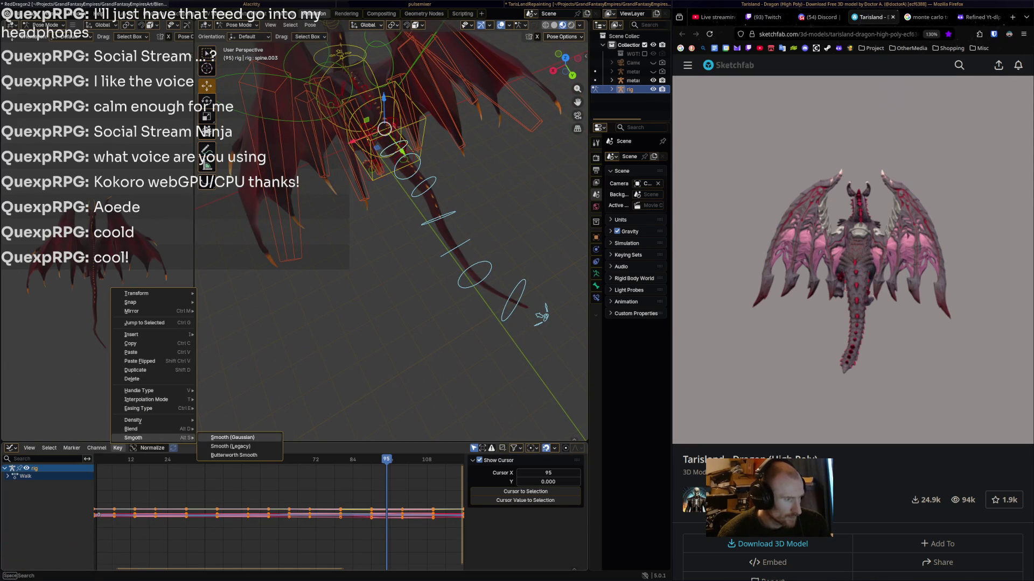
{"action": "left_click", "coordinate": [232, 437]}
{"action": "key", "text": "Return"}
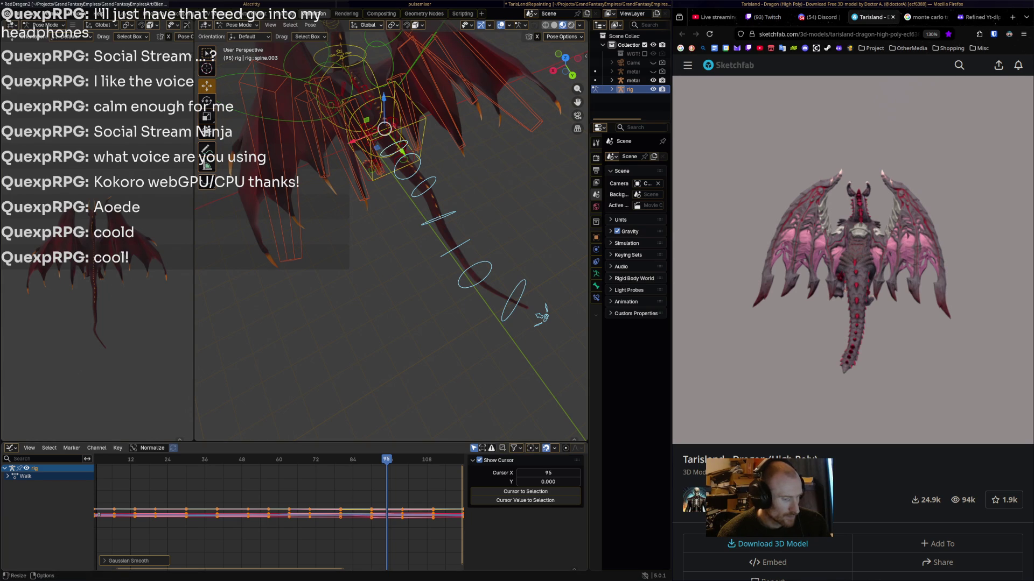
- Return to the Dope Sheet, play back the smoothed walk, then reselect all bones
{"action": "left_click", "coordinate": [10, 448]}
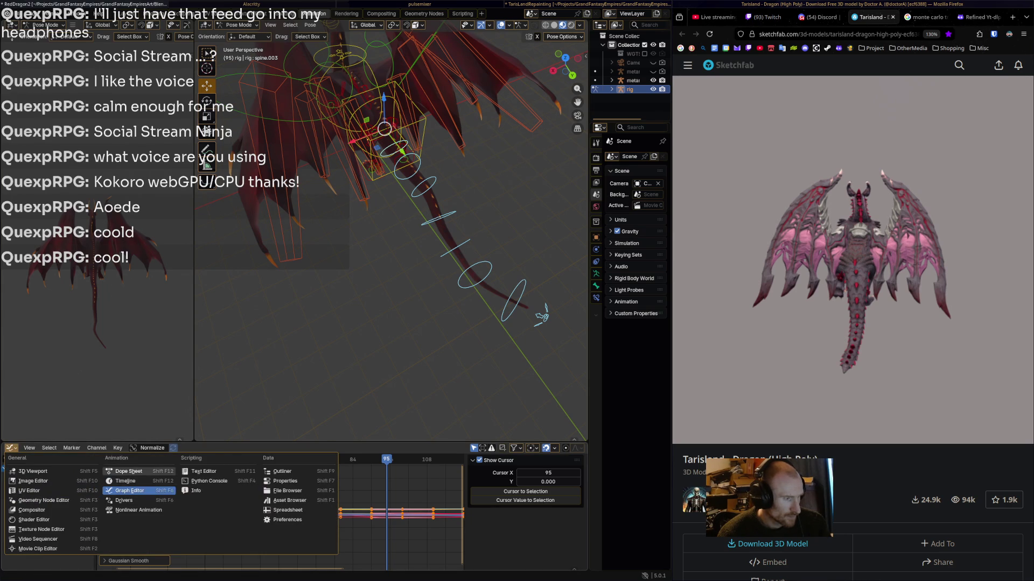
{"action": "left_click", "coordinate": [139, 472]}
{"action": "key", "text": "alt+a"}
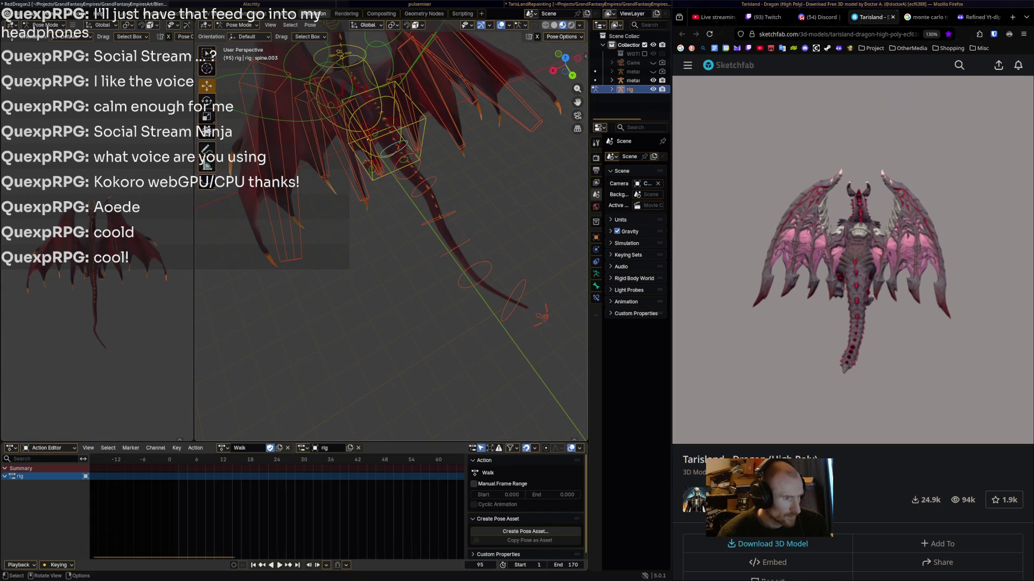
{"action": "key", "text": "space"}
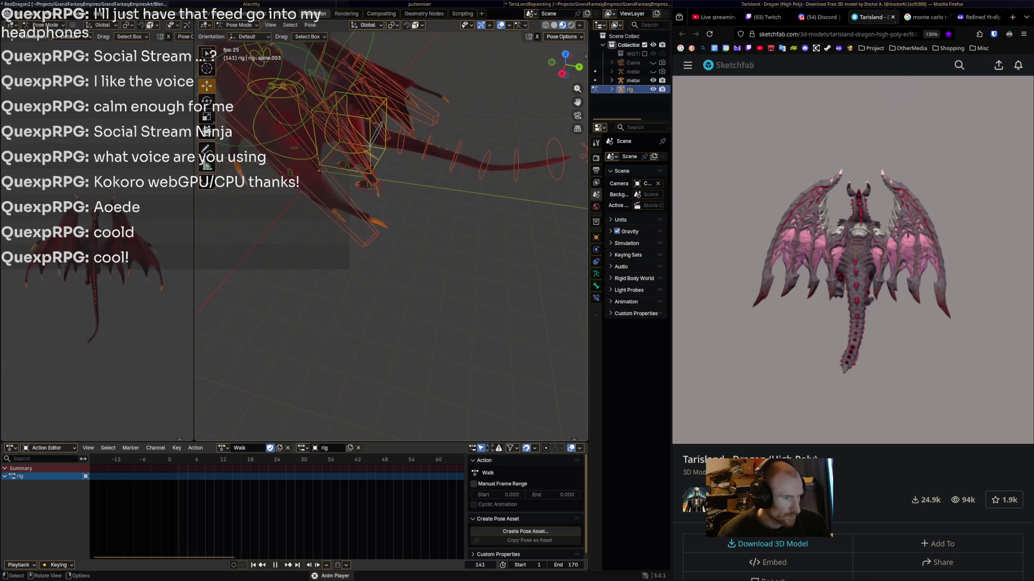
{"action": "middle_click_drag", "start_coordinate": [383, 143], "coordinate": [409, 107]}
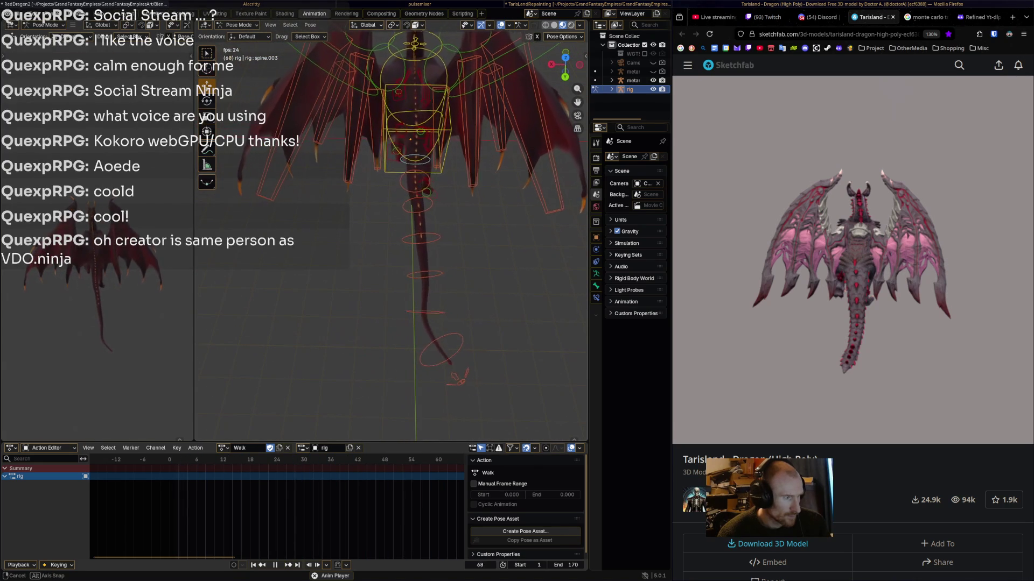
{"action": "middle_click_drag", "start_coordinate": [409, 107], "coordinate": [414, 111]}
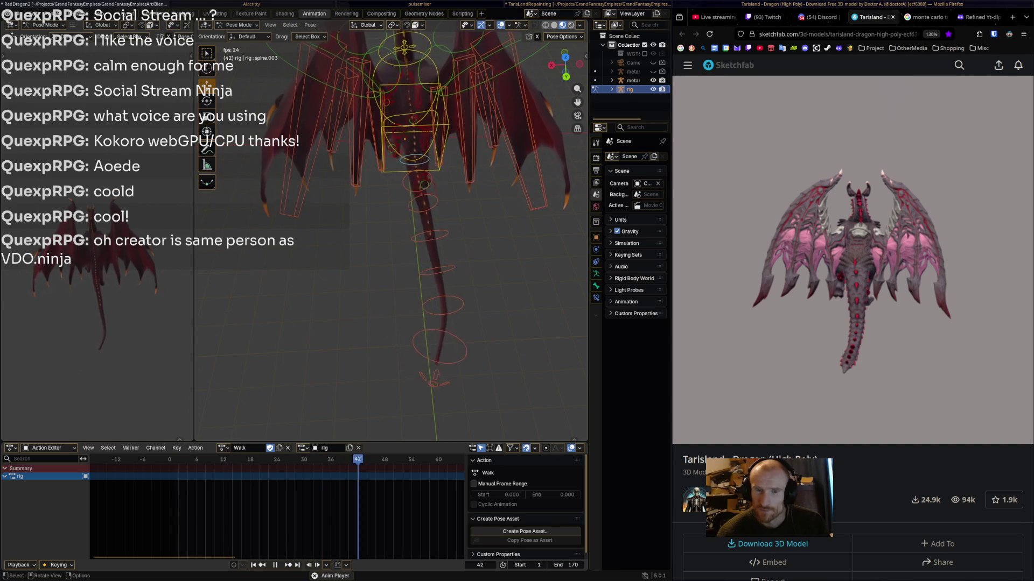
{"action": "key", "text": "space"}
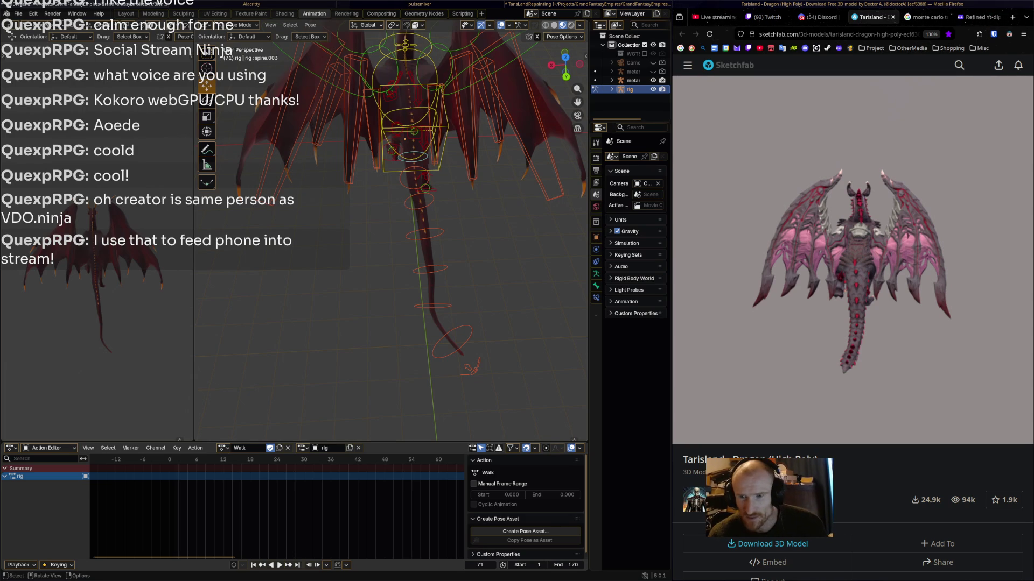
{"action": "mouse_move", "coordinate": [393, 242]}
{"action": "middle_mouse_down"}
{"action": "mouse_move", "coordinate": [442, 221]}
{"action": "mouse_move", "coordinate": [412, 269]}
{"action": "middle_mouse_up"}
{"action": "key", "text": "a"}
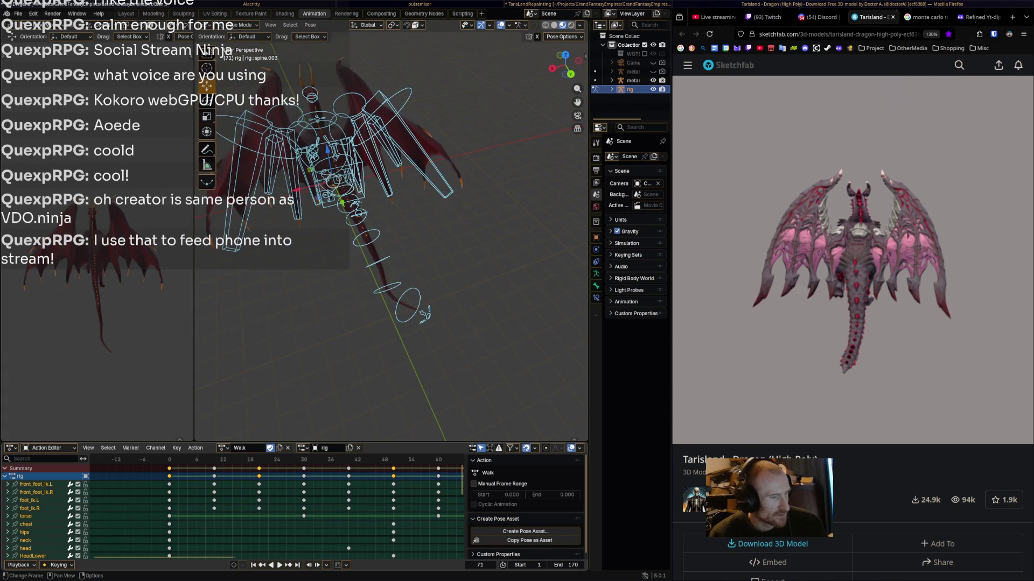
{"action": "key", "text": "space"}
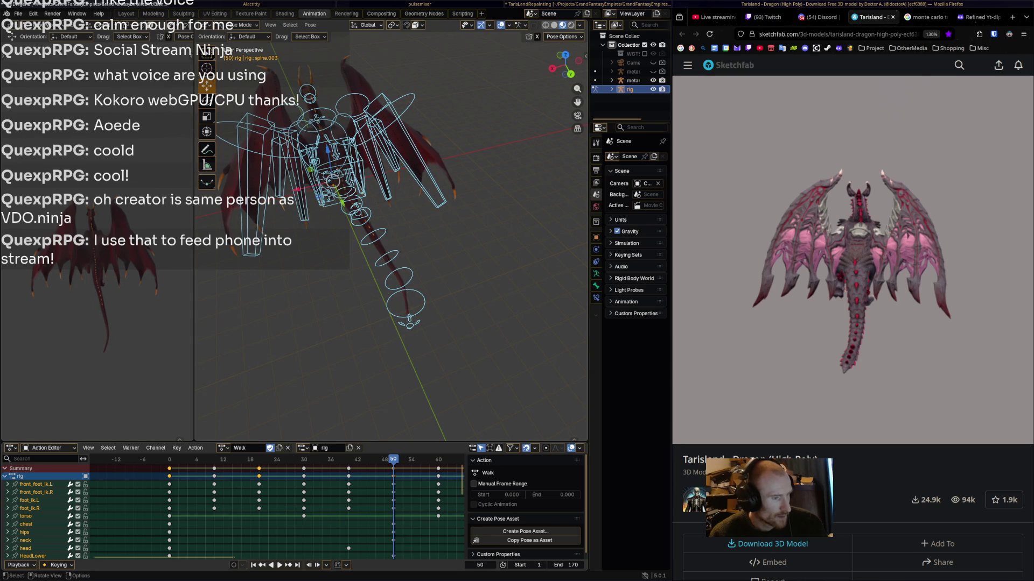
{"action": "key", "text": "alt+a"}
{"action": "left_click", "coordinate": [223, 448]}
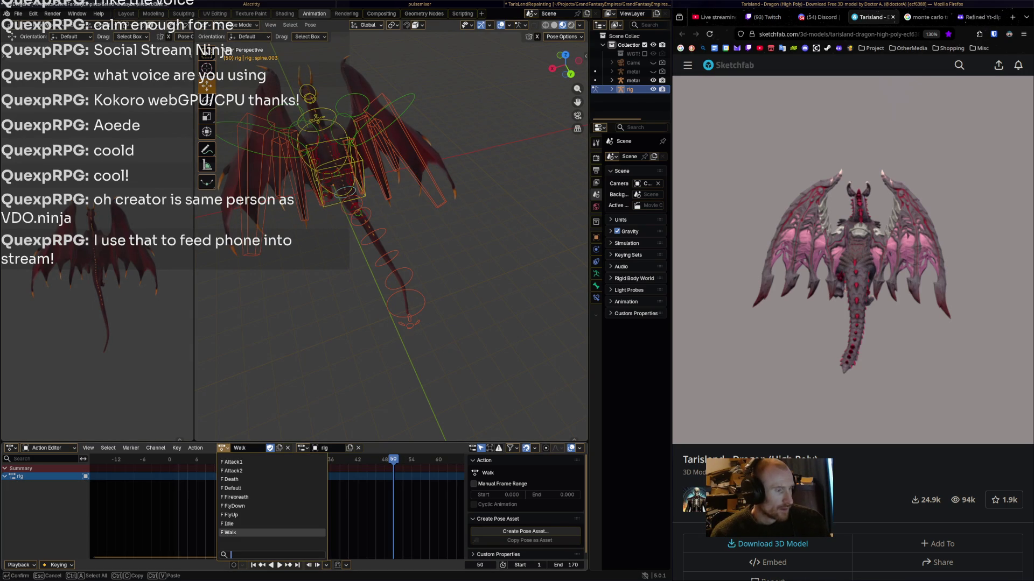
{"action": "left_click", "coordinate": [229, 524]}
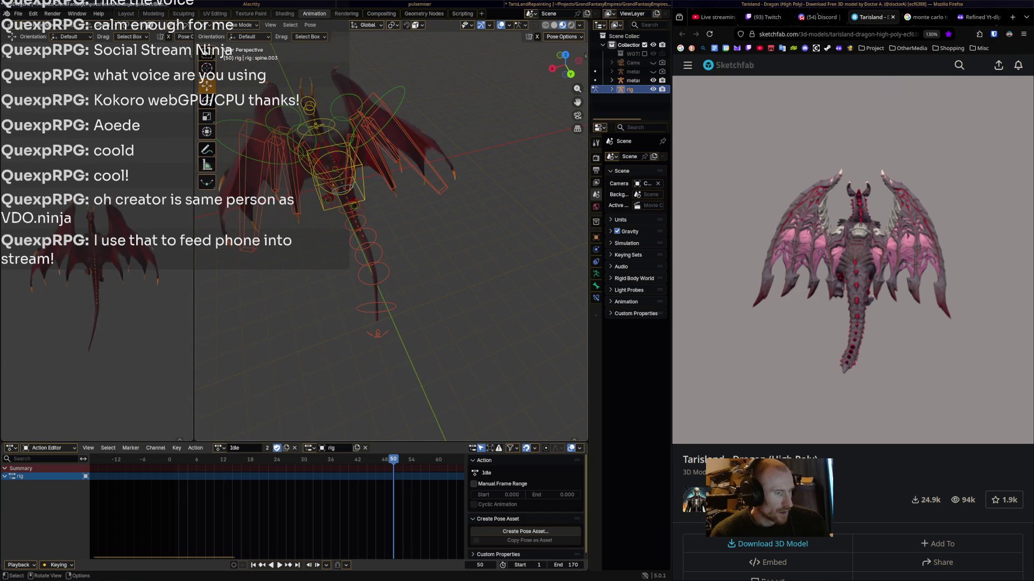
{"action": "mouse_move", "coordinate": [387, 227]}
{"action": "middle_mouse_down"}
{"action": "mouse_move", "coordinate": [473, 228]}
{"action": "mouse_move", "coordinate": [482, 243]}
{"action": "middle_mouse_up"}
{"action": "key", "text": "a"}
{"action": "scroll", "coordinate": [468, 228], "scroll_direction": "up", "scroll_amount": 5}
{"action": "key", "text": "alt+a"}
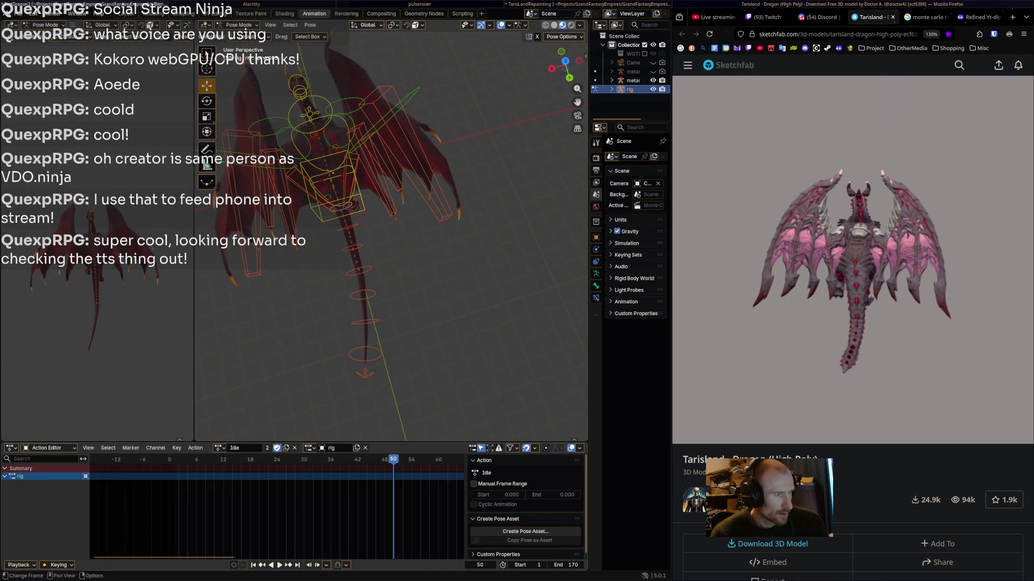
{"action": "left_click", "coordinate": [219, 448]}
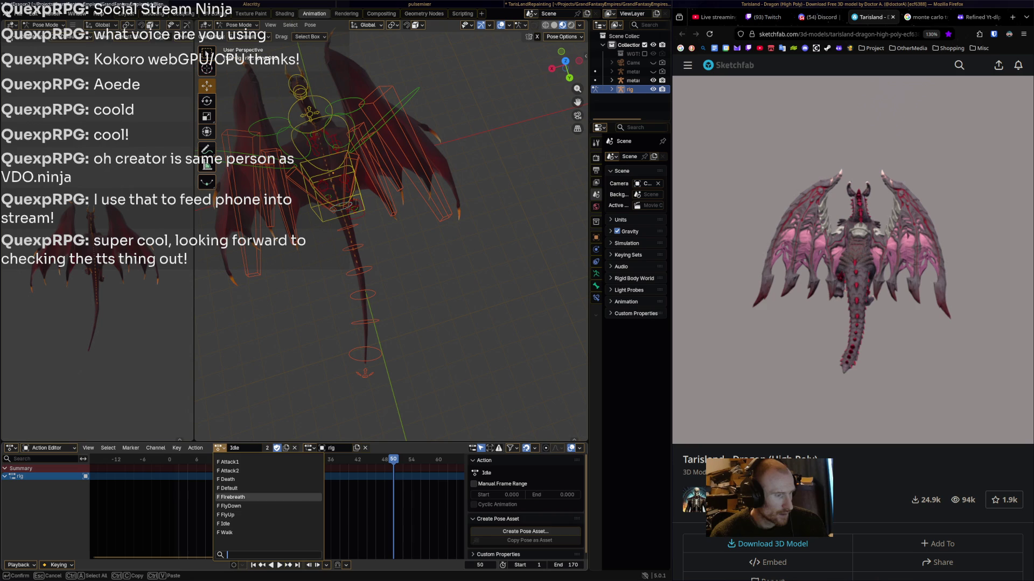
{"action": "left_click", "coordinate": [226, 532]}
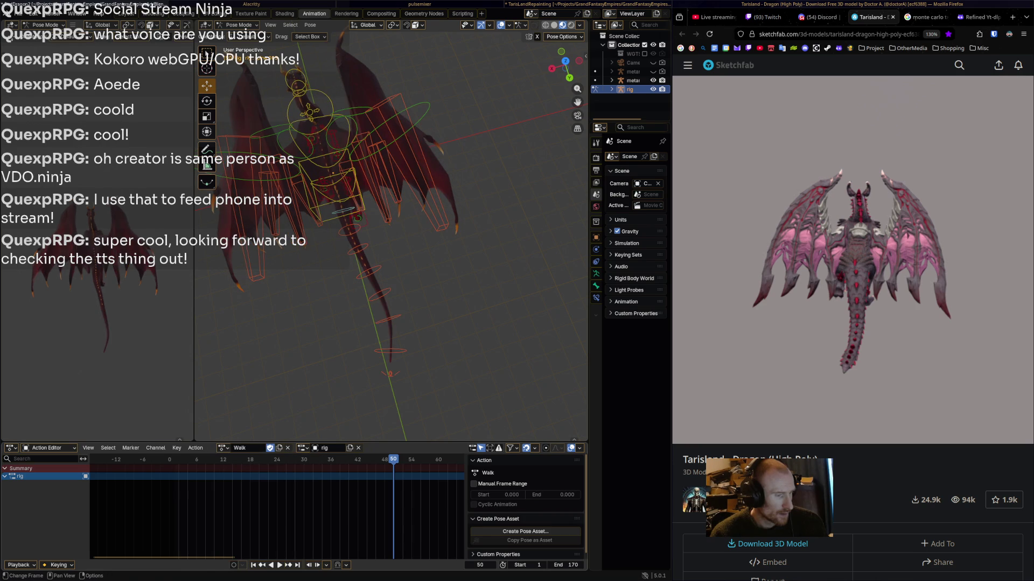
{"action": "key", "text": "space"}
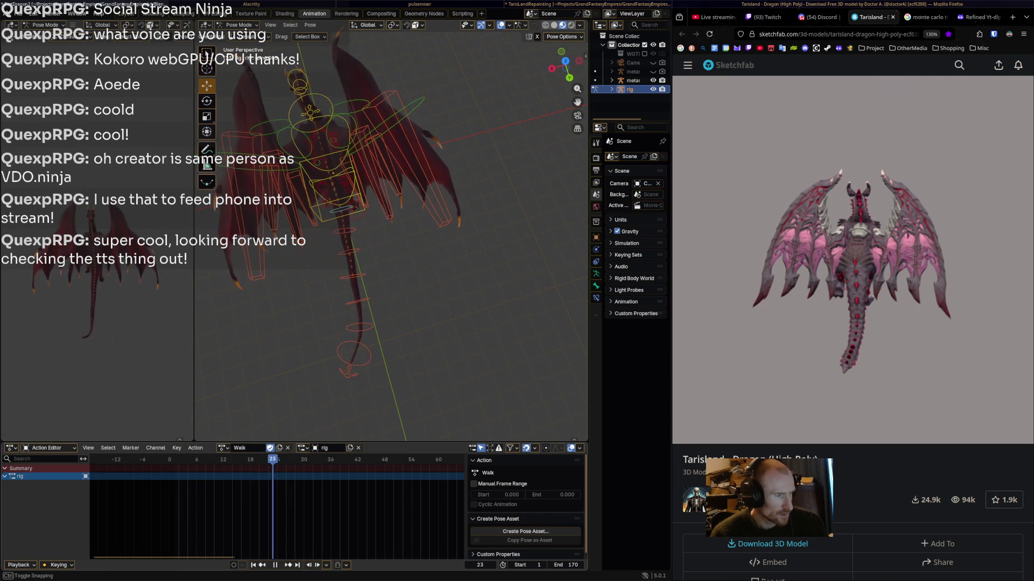
{"action": "key", "text": "a"}
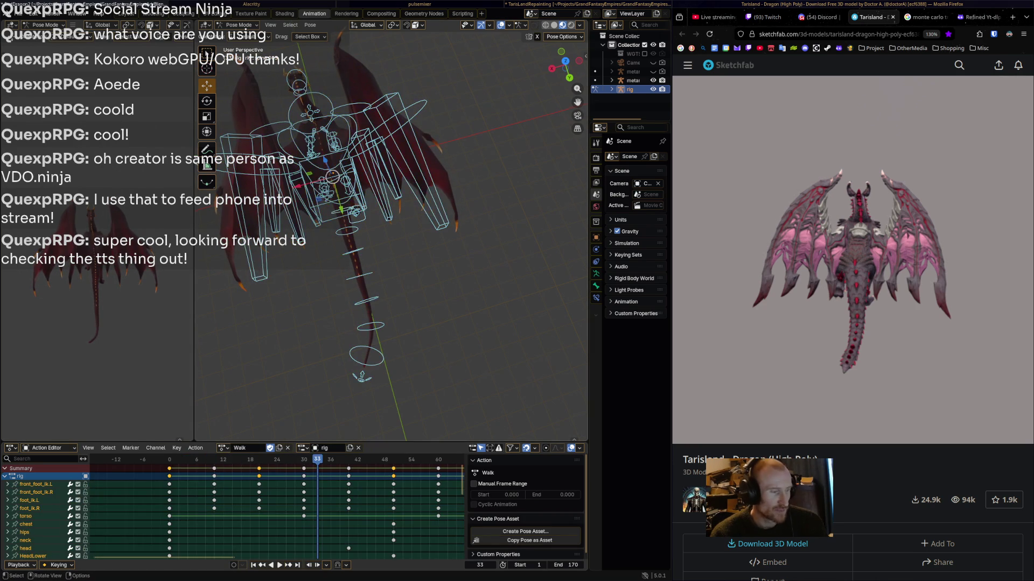
- Bring all keys into view and move the key column near frame 19 to frame 18
{"action": "key", "text": "Home"}
{"action": "key", "text": "Home"}
{"action": "scroll", "coordinate": [274, 511], "scroll_direction": "right", "scroll_amount": 10}
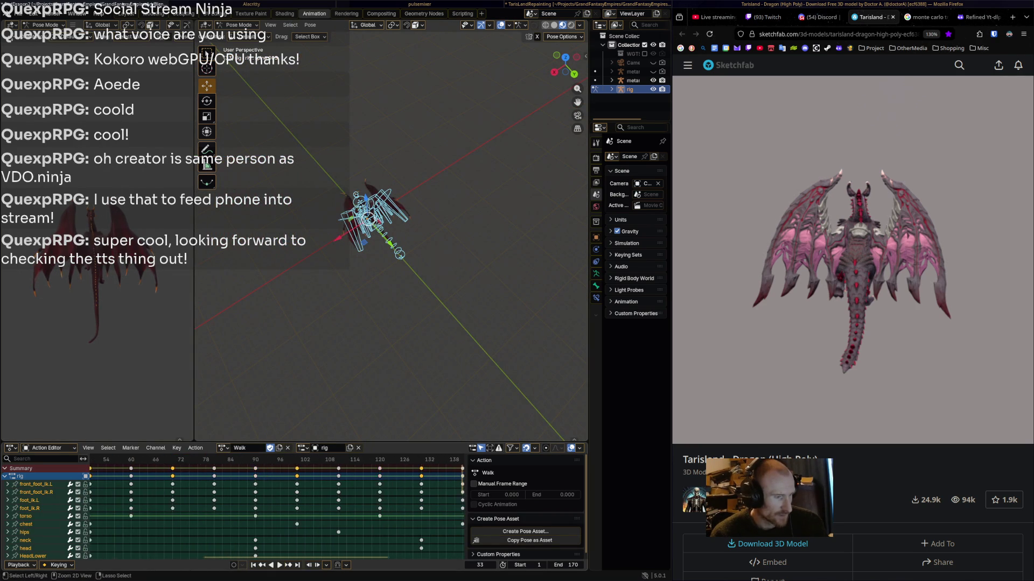
{"action": "scroll", "coordinate": [275, 512], "scroll_direction": "down", "scroll_amount": 5}
{"action": "scroll", "coordinate": [275, 512], "scroll_direction": "down", "scroll_amount": 2, "text": "shift"}
{"action": "scroll", "coordinate": [275, 512], "scroll_direction": "left", "scroll_amount": 5}
{"action": "scroll", "coordinate": [274, 512], "scroll_direction": "up", "scroll_amount": 3, "text": "shift"}
{"action": "scroll", "coordinate": [275, 512], "scroll_direction": "up", "scroll_amount": 1}
{"action": "scroll", "coordinate": [275, 512], "scroll_direction": "right", "scroll_amount": 1}
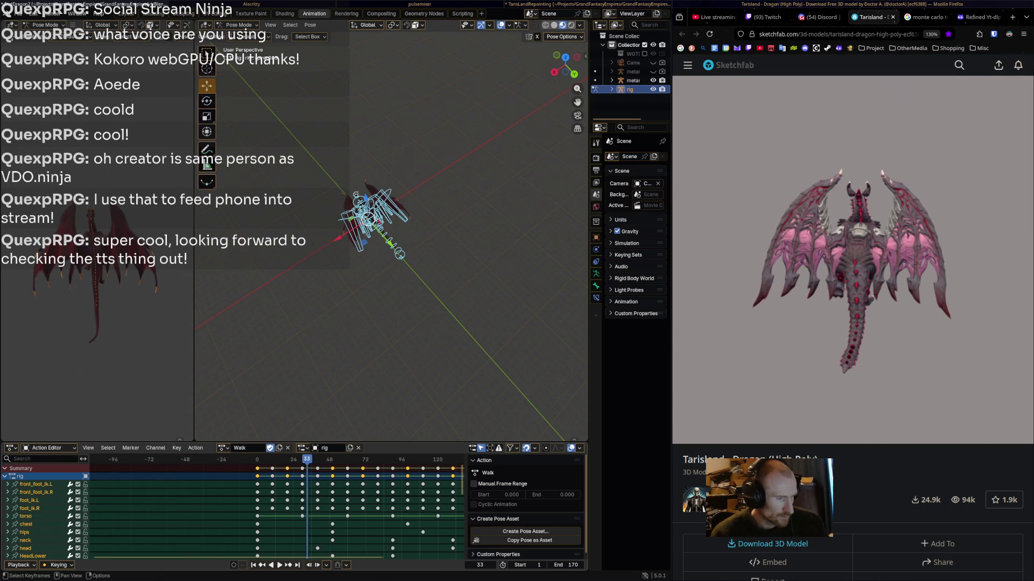
{"action": "key", "text": "g"}
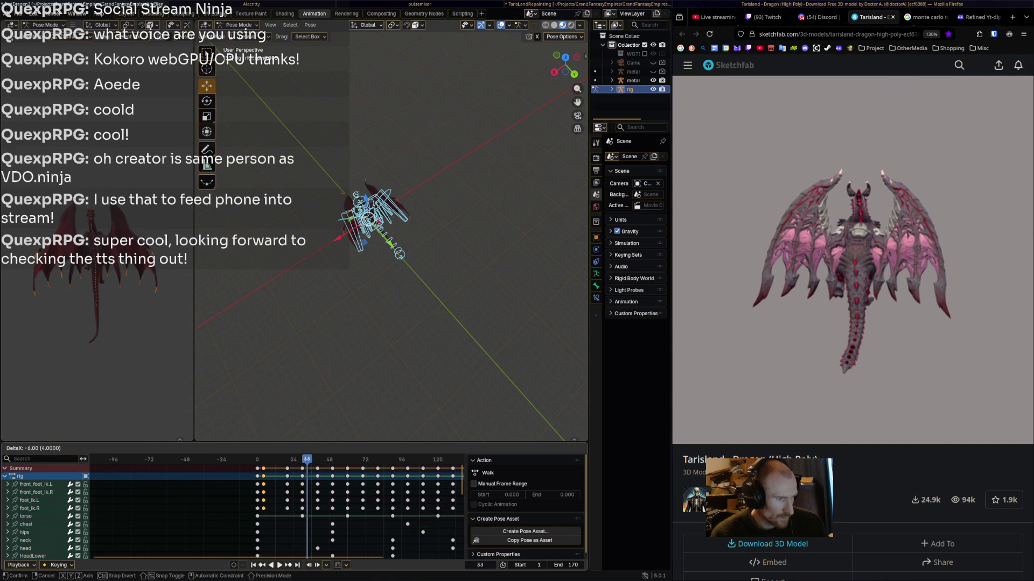
{"action": "key", "text": "Return"}
{"action": "key", "text": "b"}
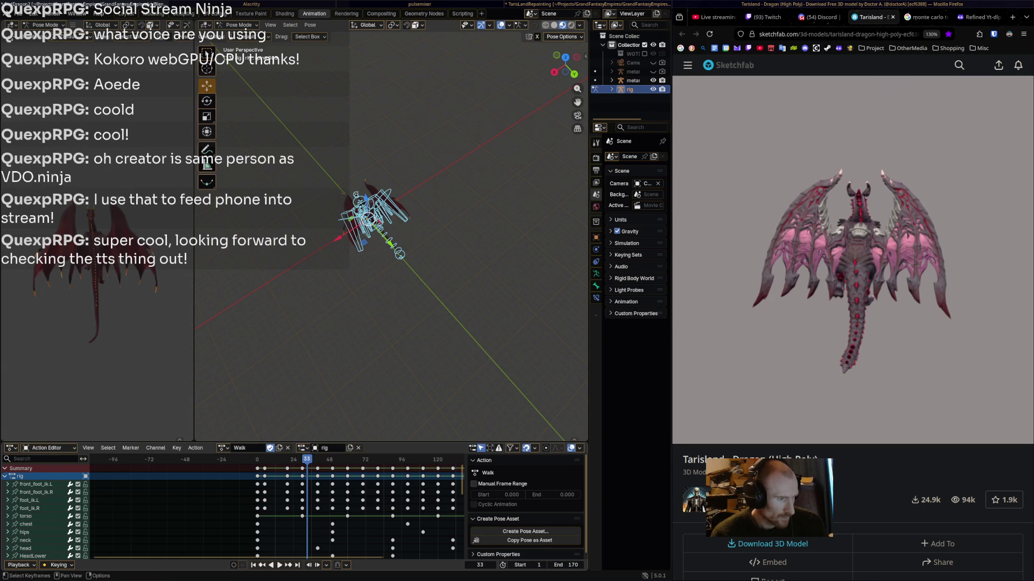
{"action": "left_click_drag", "start_coordinate": [280, 464], "coordinate": [293, 512]}
{"action": "key", "text": "g"}
{"action": "key", "text": "Return"}
- Pull the next key columns earlier, to frames 32, about 37 and 49
{"action": "key", "text": "g"}
{"action": "key", "text": "Return"}
{"action": "left_click_drag", "start_coordinate": [314, 464], "coordinate": [322, 554]}
{"action": "key", "text": "g"}
{"action": "key", "text": "Return"}
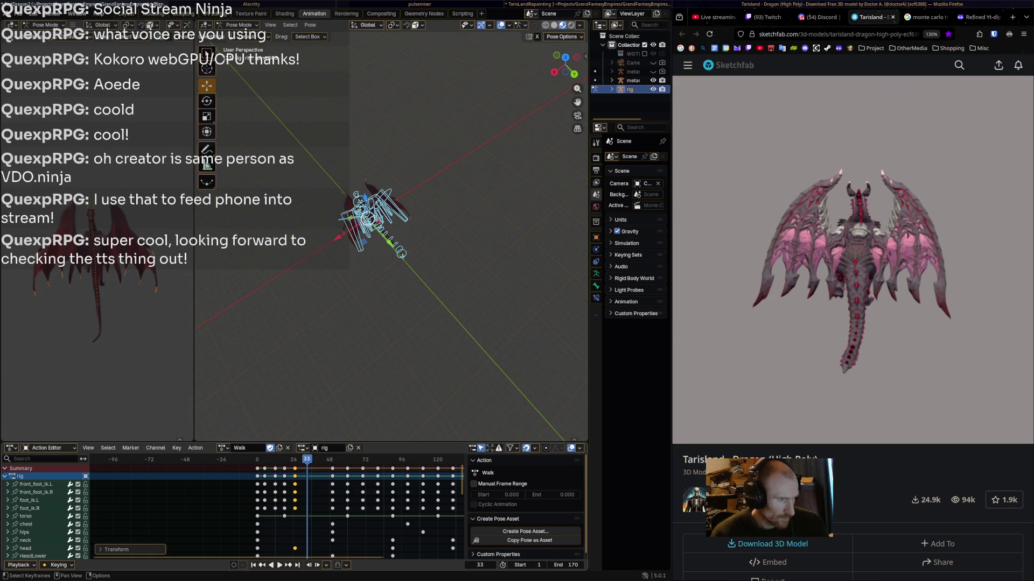
{"action": "key", "text": "g"}
{"action": "key", "text": "Return"}
{"action": "left_click_drag", "start_coordinate": [343, 464], "coordinate": [351, 554]}
{"action": "key", "text": "g"}
{"action": "key", "text": "Return"}
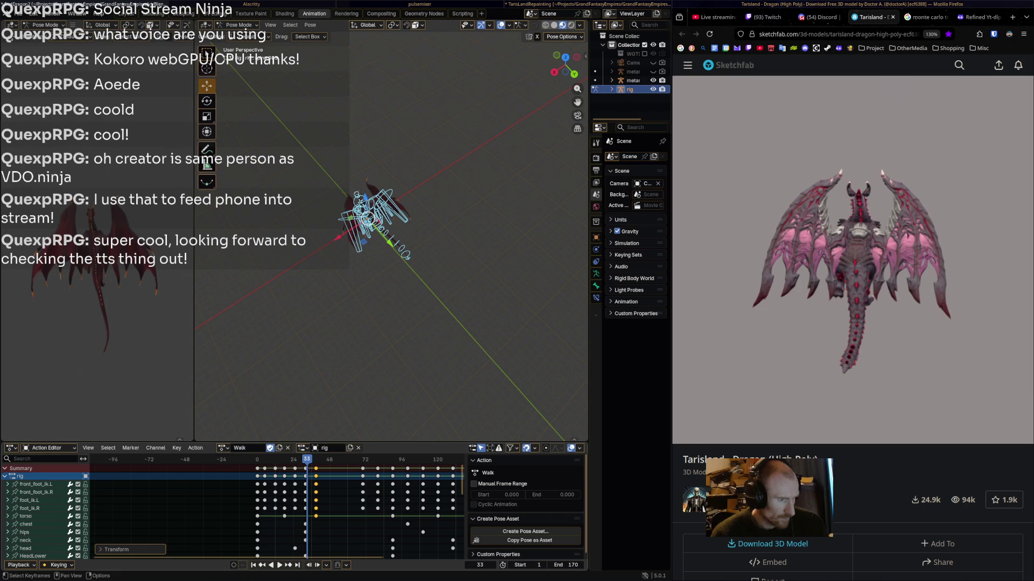
{"action": "left_click_drag", "start_coordinate": [357, 464], "coordinate": [368, 555]}
{"action": "key", "text": "g"}
{"action": "key", "text": "Return"}
- Shift further key columns earlier, including the frame 120 keys and the far-right column
{"action": "key", "text": "g"}
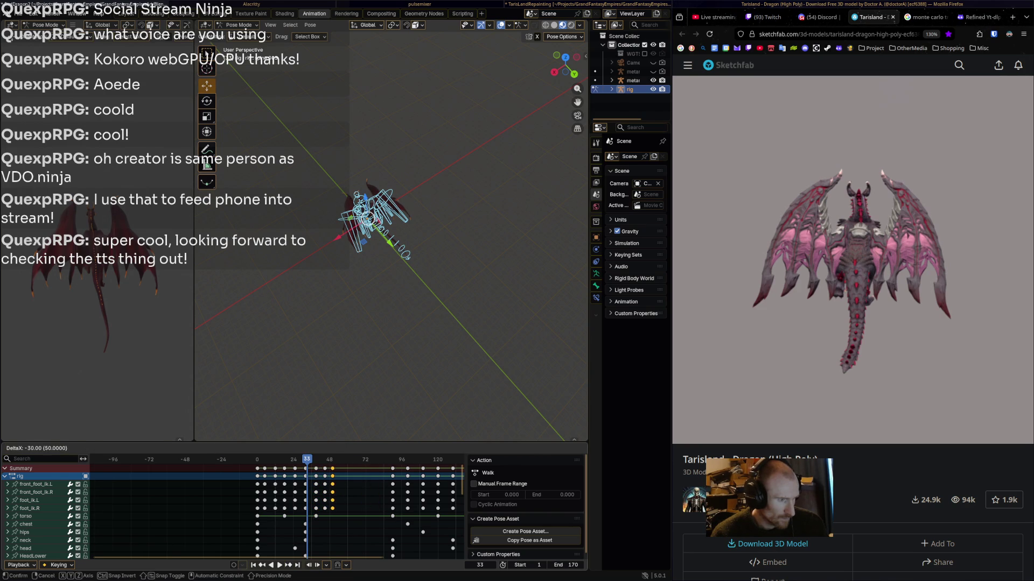
{"action": "key", "text": "Return"}
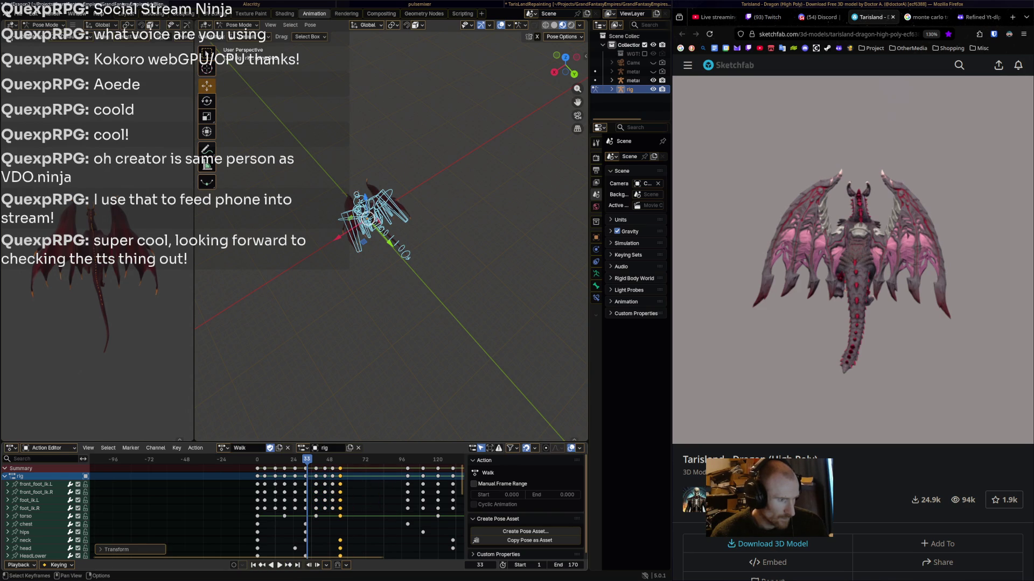
{"action": "key", "text": "g"}
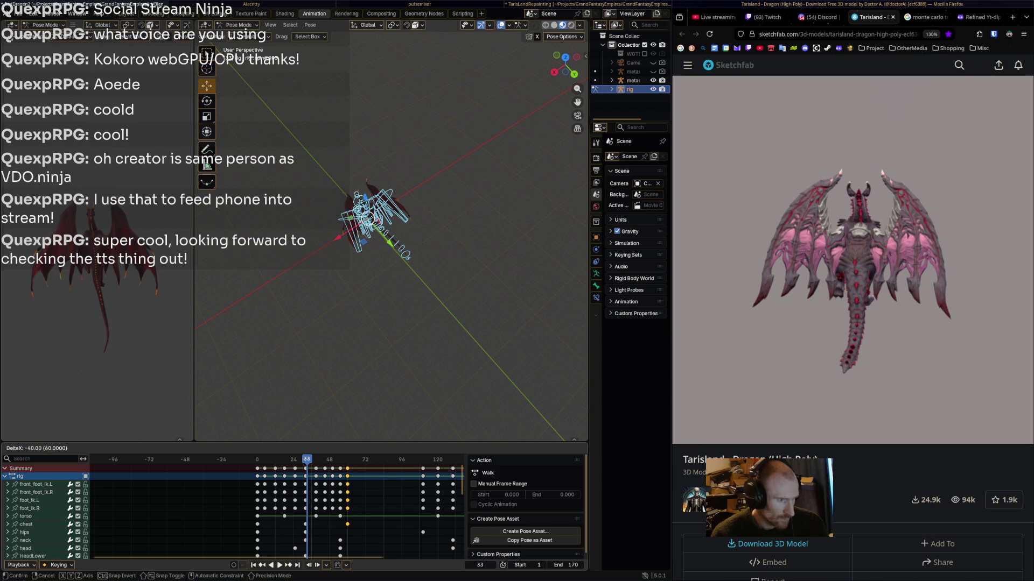
{"action": "key", "text": "Return"}
{"action": "key", "text": "shift+d"}
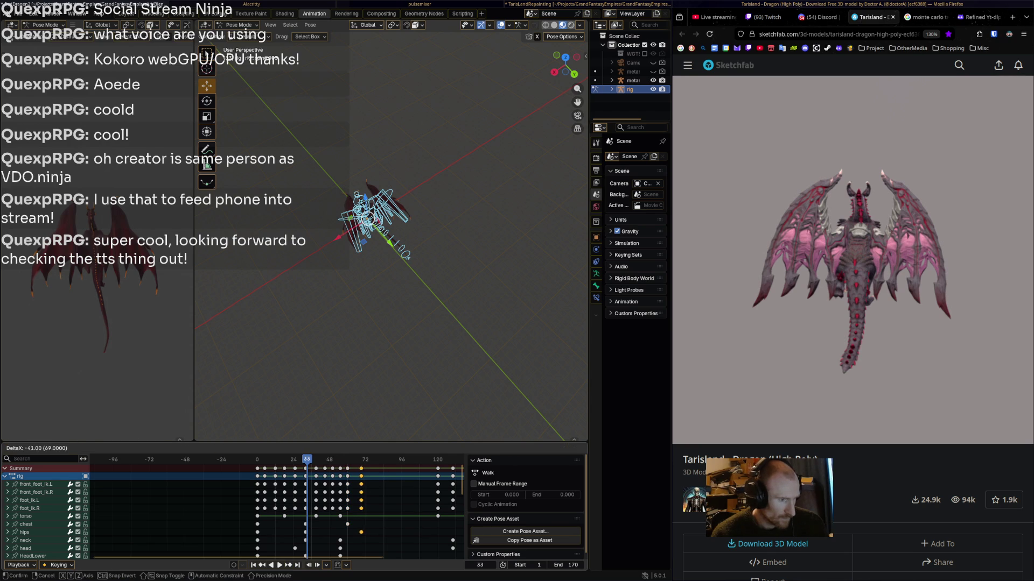
{"action": "key", "text": "Return"}
{"action": "left_click", "coordinate": [438, 469]}
{"action": "key", "text": "g"}
{"action": "key", "text": "Return"}
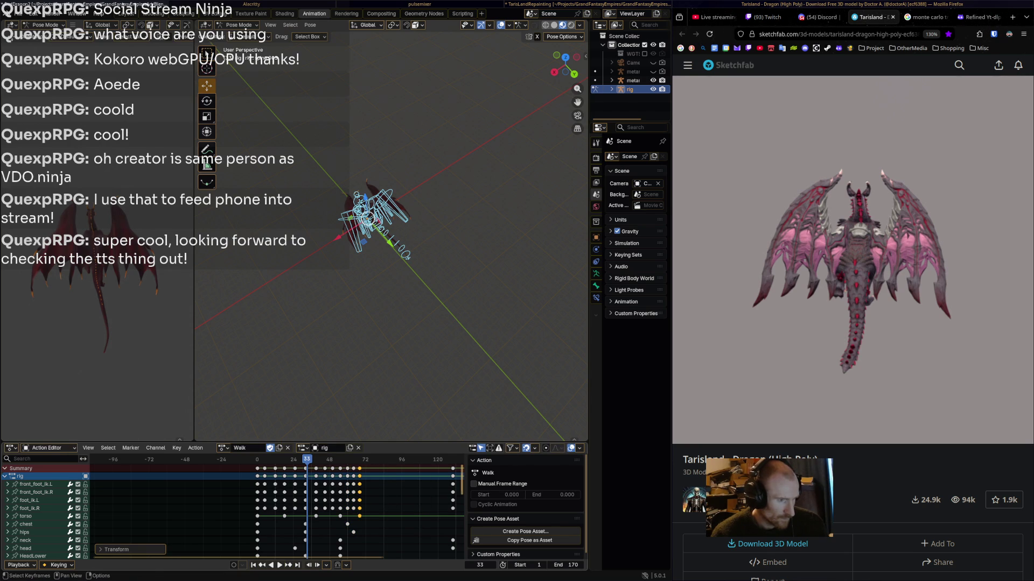
{"action": "left_click", "coordinate": [453, 468]}
{"action": "key", "text": "g"}
{"action": "key", "text": "Return"}
- Move the final keys in to frame 90 and set the playback end frame to 90
{"action": "scroll", "coordinate": [277, 511], "scroll_direction": "down", "scroll_amount": 3, "text": "ctrl"}
{"action": "key", "text": "shift+d"}
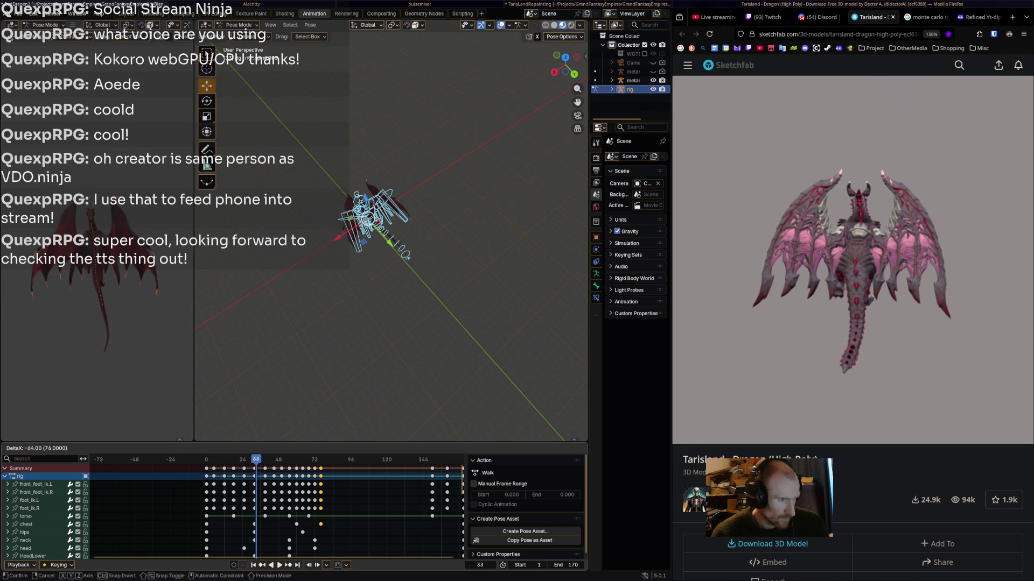
{"action": "key", "text": "Return"}
{"action": "key", "text": "shift+d"}
{"action": "key", "text": "Return"}
{"action": "mouse_move", "coordinate": [446, 468]}
{"action": "left_mouse_down"}
{"action": "mouse_move", "coordinate": [350, 469]}
{"action": "mouse_move", "coordinate": [371, 469]}
{"action": "left_mouse_up"}
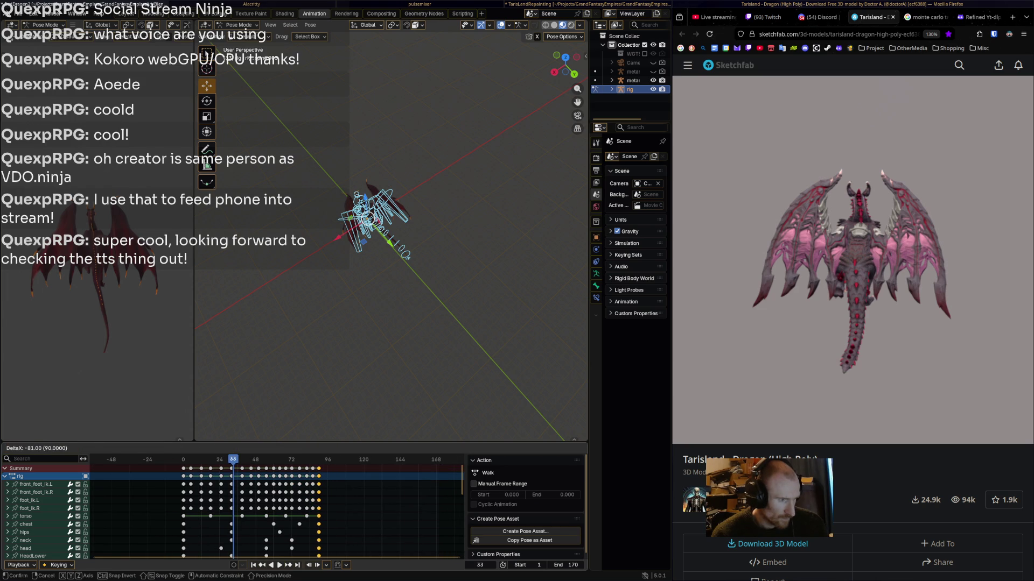
{"action": "key", "text": "Return"}
{"action": "key", "text": "space"}
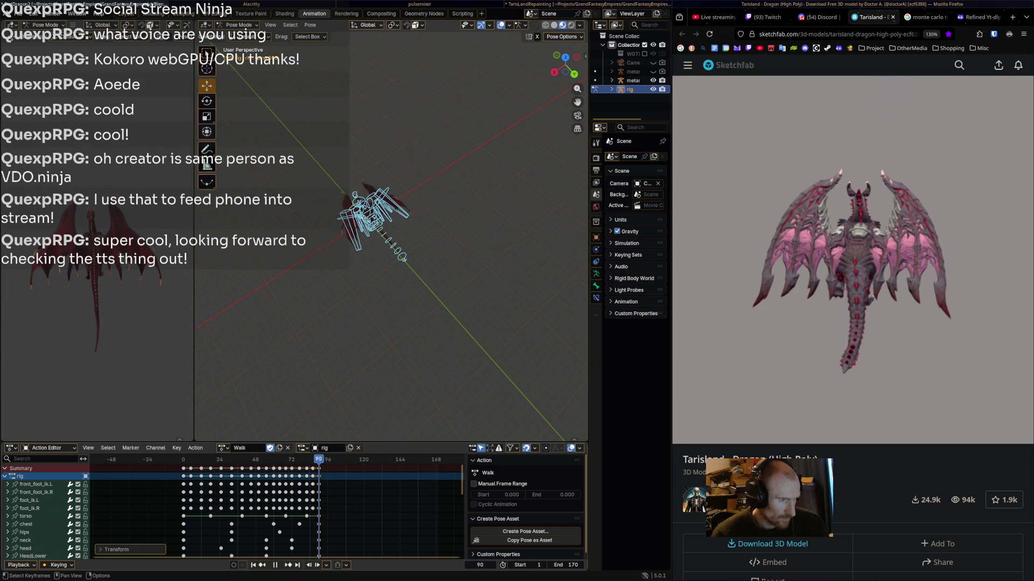
{"action": "type", "text": "90"}
{"action": "key", "text": "Return"}
- Cancel a stray key move, deselect the bones and play the 1–90 Walk cycle
{"action": "key", "text": "g"}
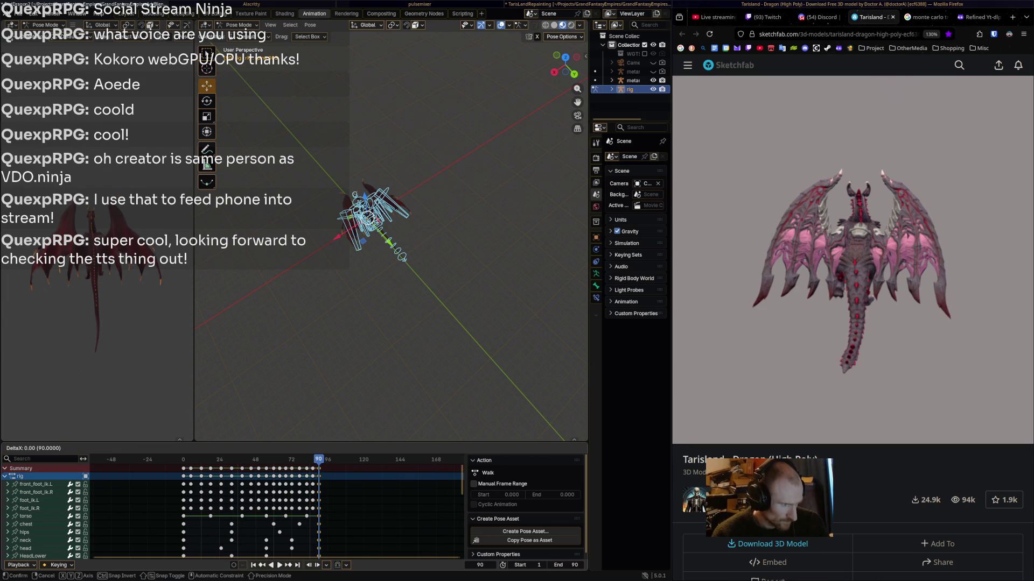
{"action": "key", "text": "Escape"}
{"action": "key", "text": "alt+a"}
{"action": "key", "text": "space"}
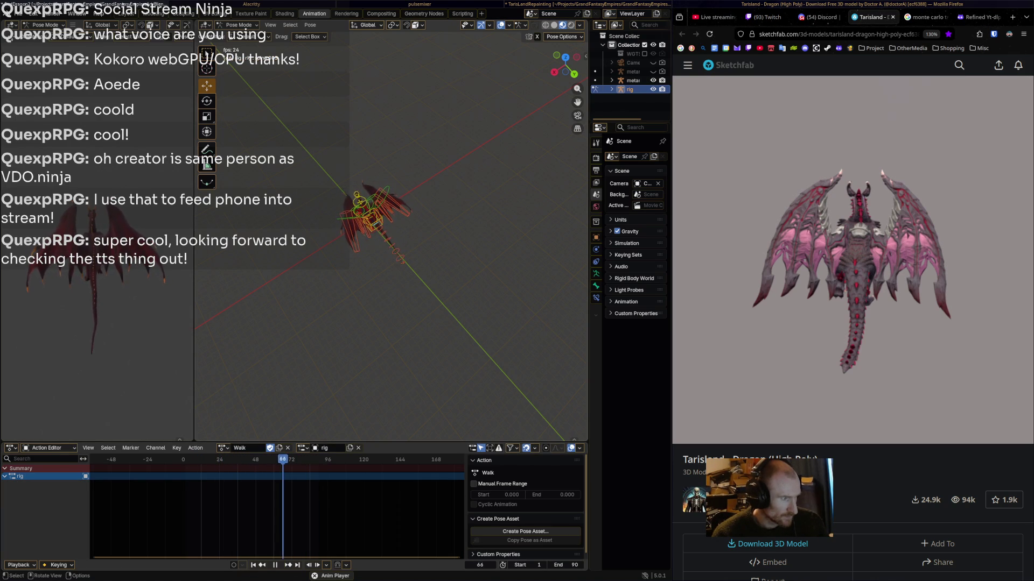
{"action": "key", "text": "space"}
- Play the other RedDragon project's Walk animation for comparison
{"action": "key", "text": "alt+Tab"}
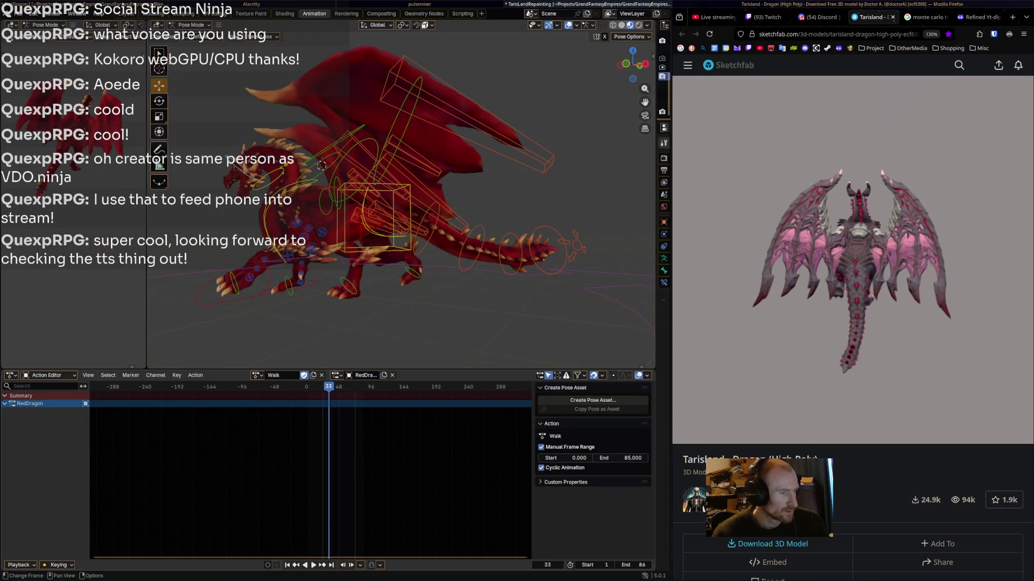
{"action": "key", "text": "space"}
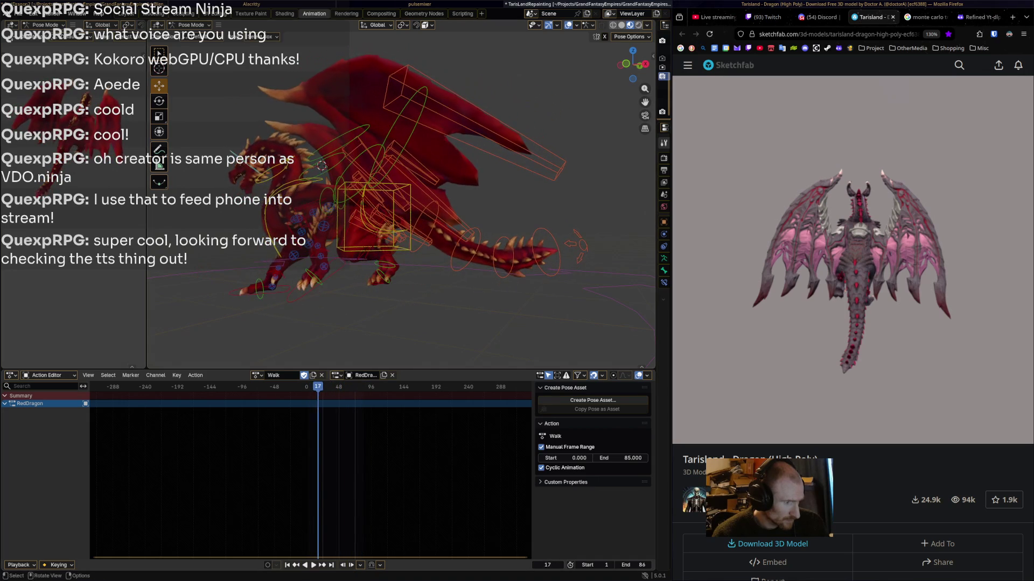
{"action": "key", "text": "super+Right"}
{"action": "key", "text": "super+Left"}
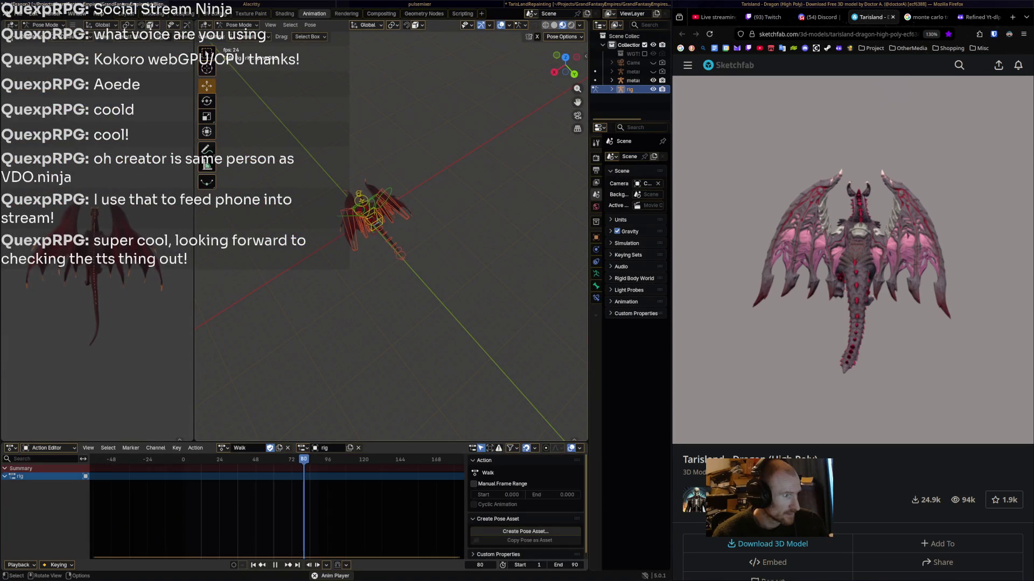
- Stop playback and move the first foot keyframe column a few frames earlier, then switch to Firefox's Twitch dashboard
{"action": "key", "text": "KP_3"}
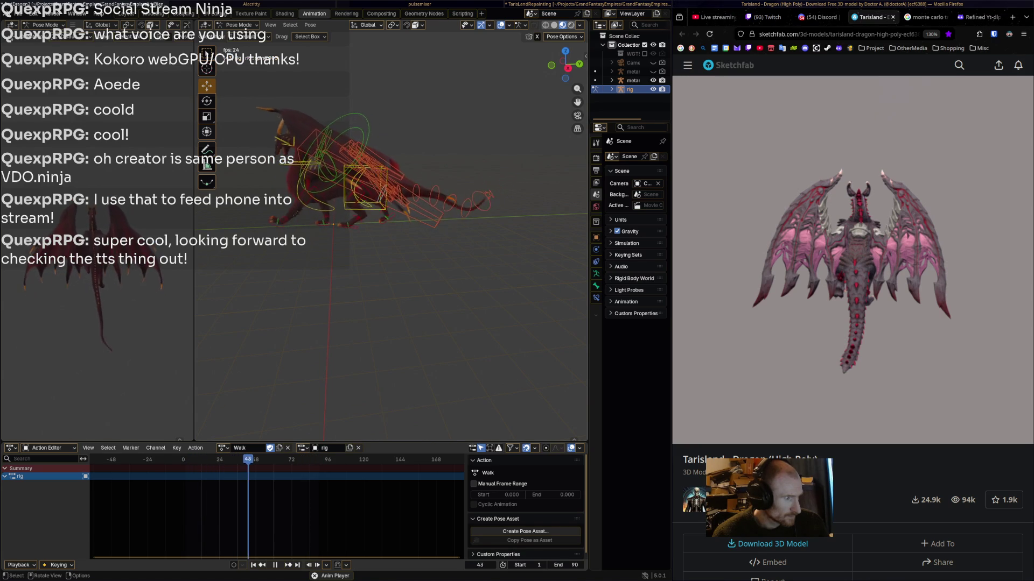
{"action": "key", "text": "space"}
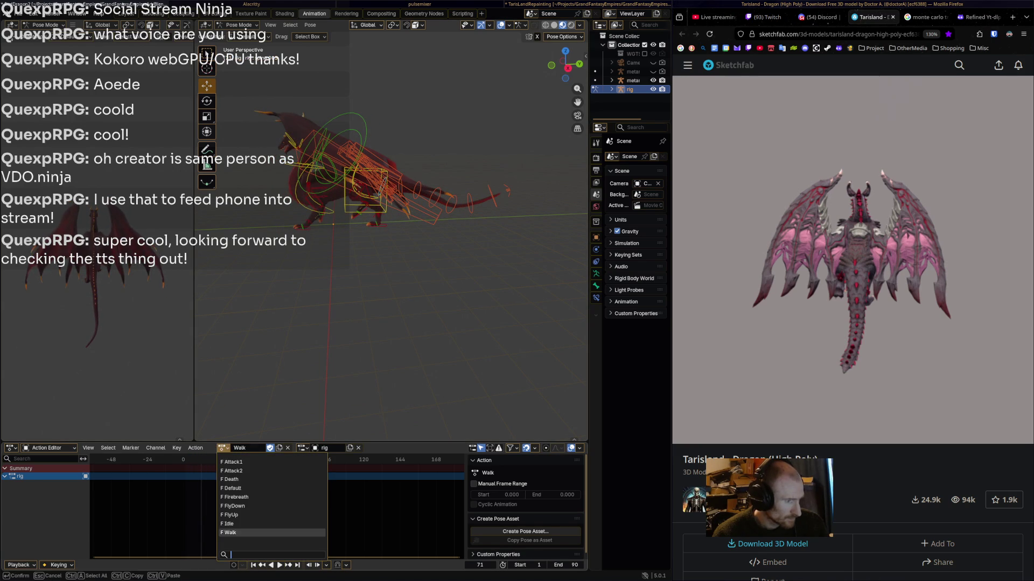
{"action": "key", "text": "a"}
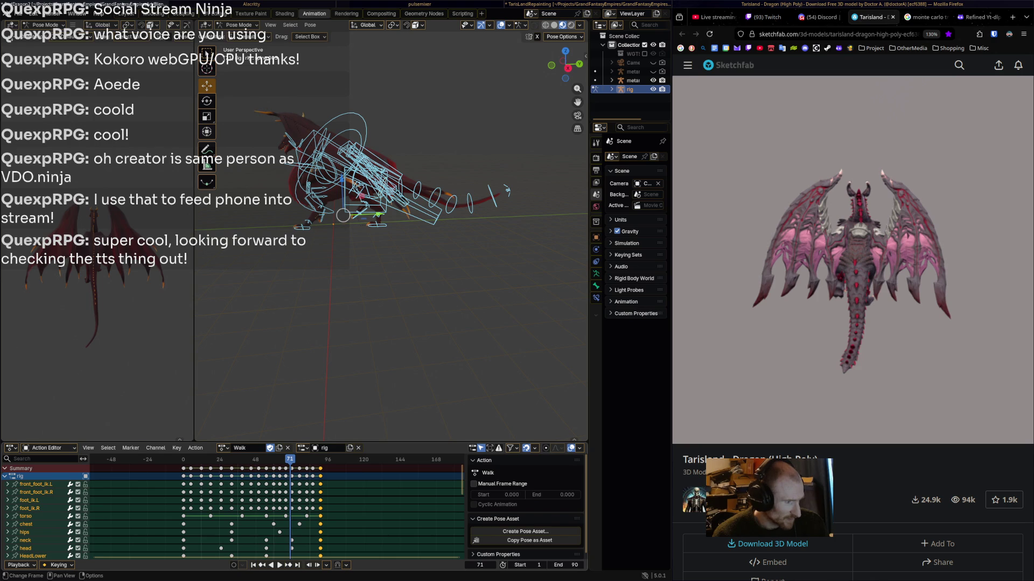
{"action": "left_click_drag", "start_coordinate": [191, 468], "coordinate": [190, 469]}
{"action": "key", "text": "g"}
{"action": "key", "text": "Return"}
{"action": "key", "text": "g"}
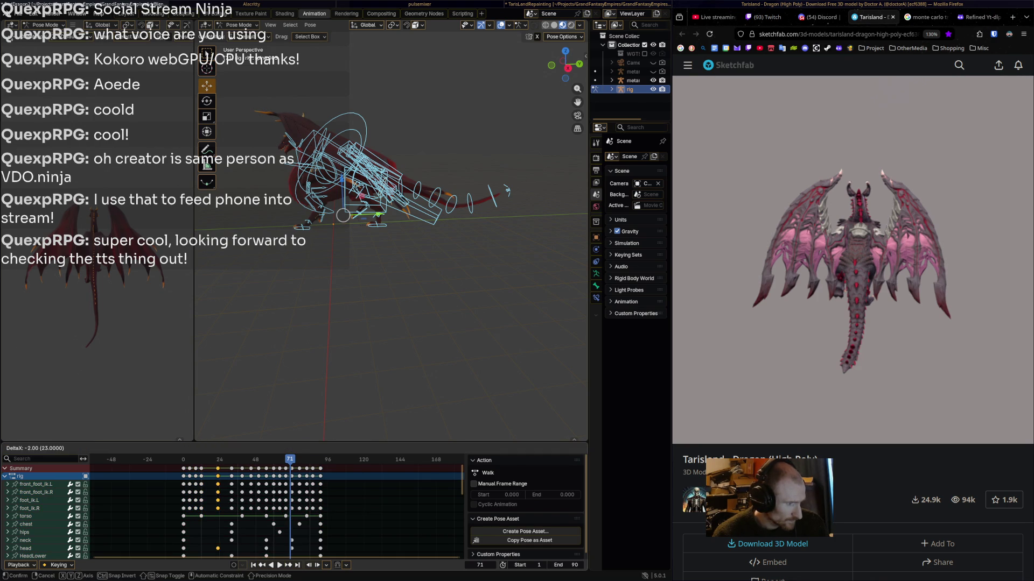
{"action": "key", "text": "Return"}
{"action": "key", "text": "super+f"}
{"action": "key", "text": "ctrl+2"}
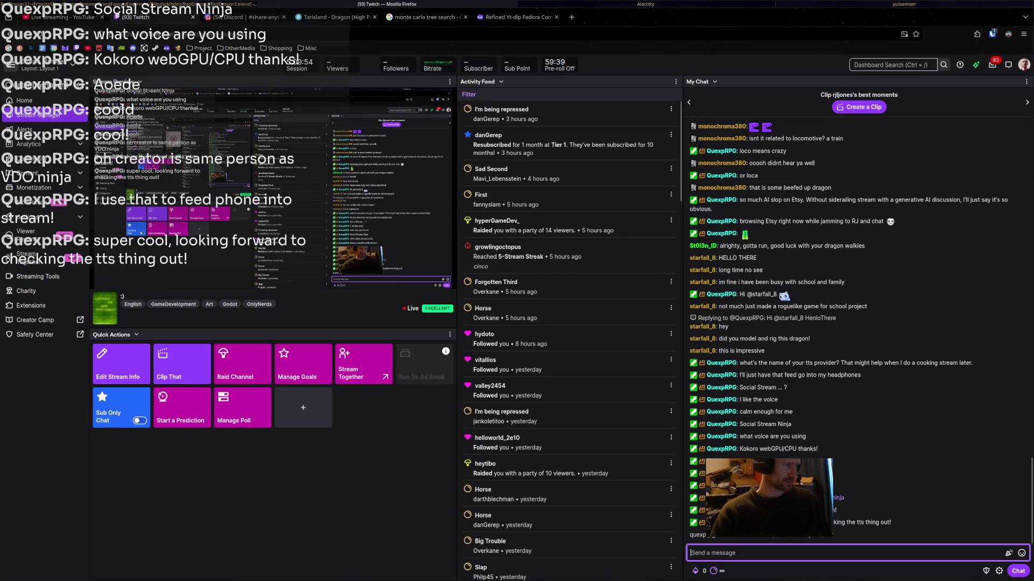
- Open a live game-development channel from Following > Live to check it out
{"action": "left_click", "coordinate": [76, 48]}
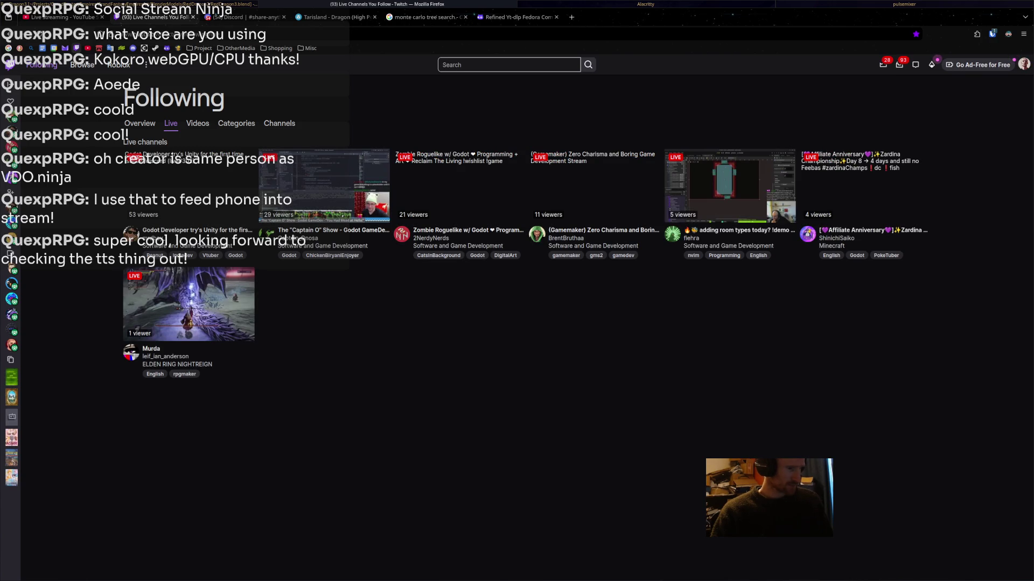
{"action": "left_click", "coordinate": [595, 186]}
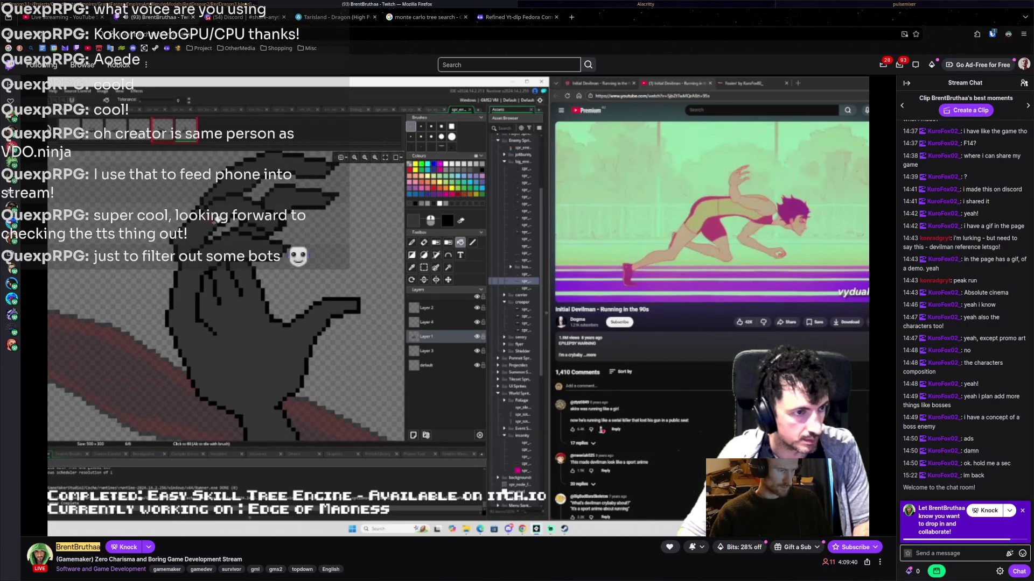
{"action": "key", "text": "ctrl+Tab"}
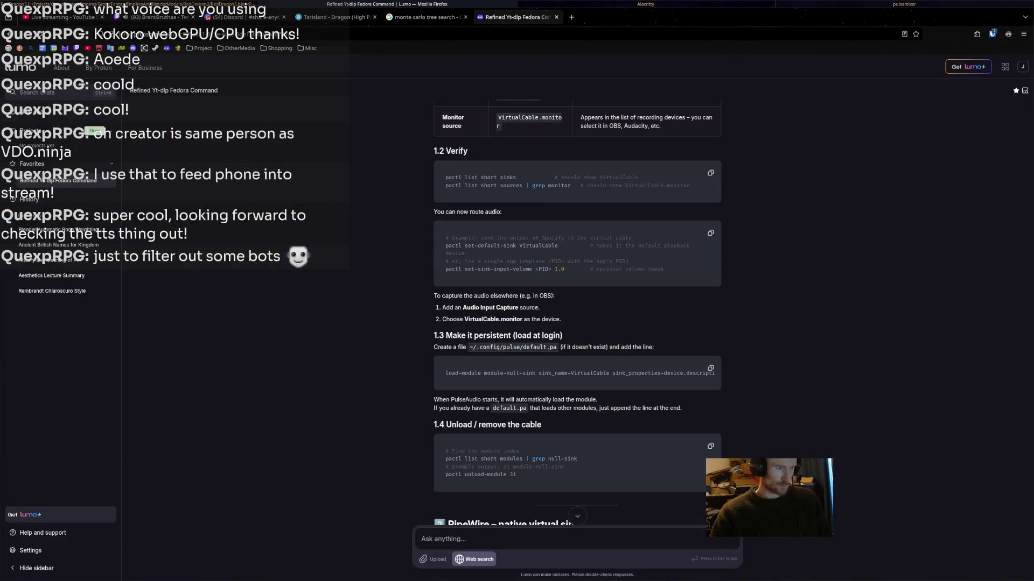
{"action": "key", "text": "ctrl+shift+Tab"}
{"action": "key", "text": "ctrl+shift+Tab"}
{"action": "key", "text": "ctrl+shift+Tab"}
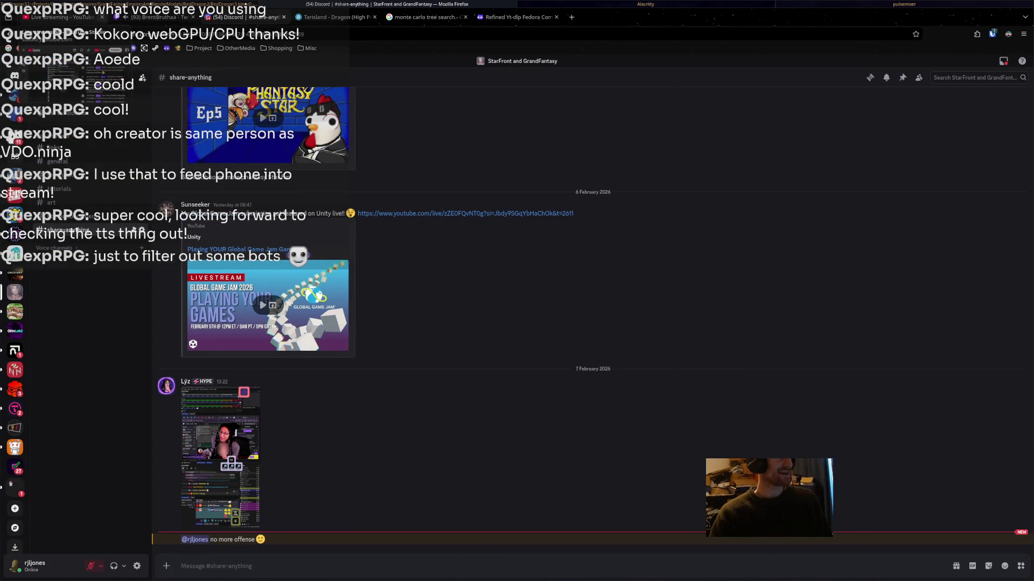
{"action": "left_click", "coordinate": [150, 17]}
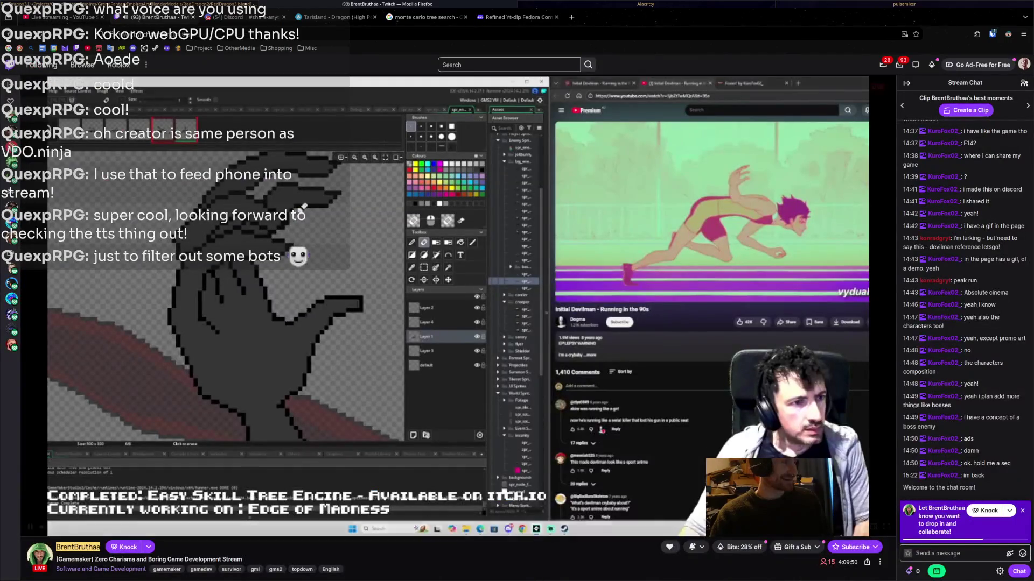
- Return to Stream Manager and send a /raid command in chat targeting that channel
{"action": "left_click", "coordinate": [1023, 64]}
{"action": "left_click", "coordinate": [969, 138]}
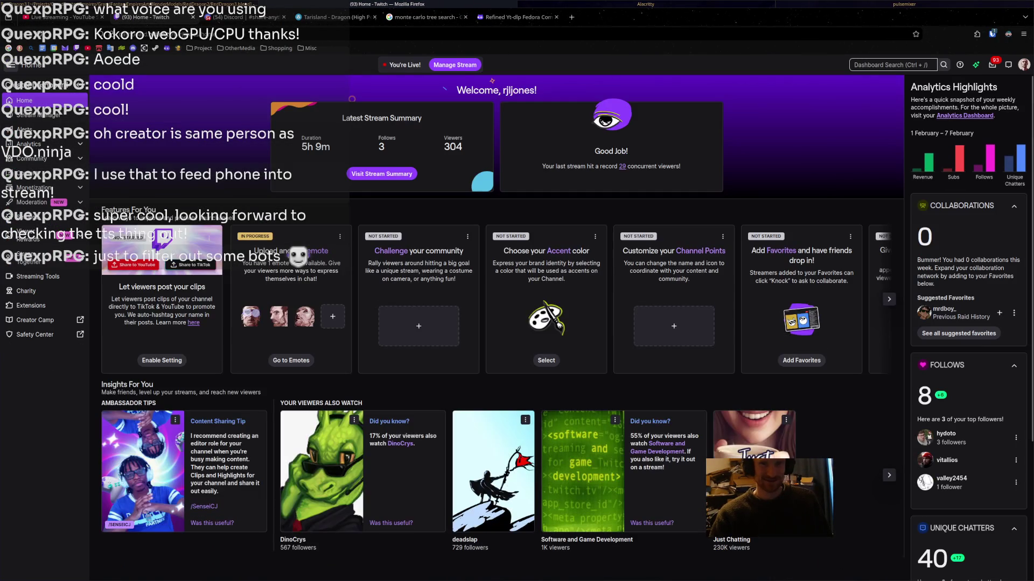
{"action": "left_click", "coordinate": [38, 115]}
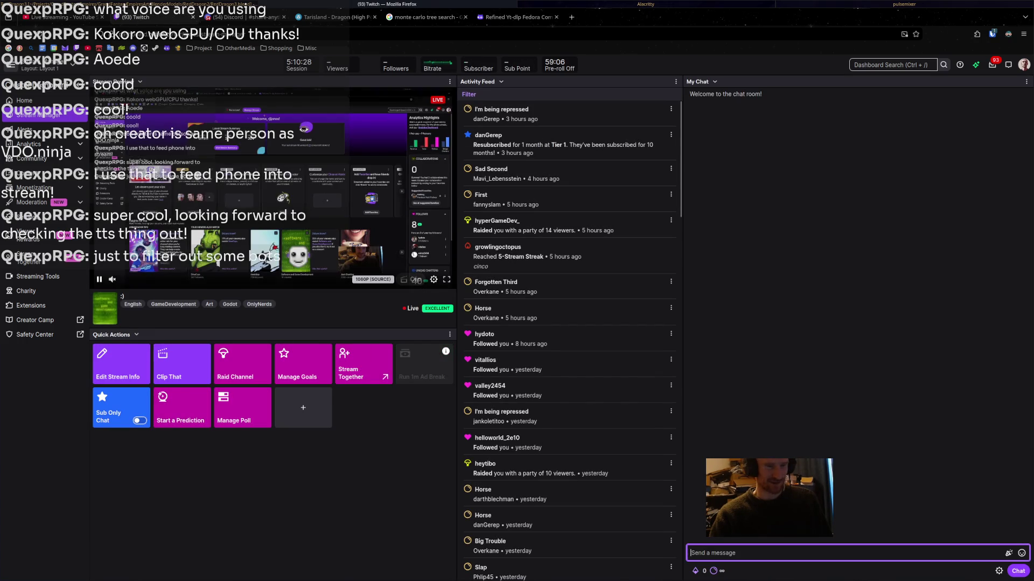
{"action": "type", "text": "/raid "}
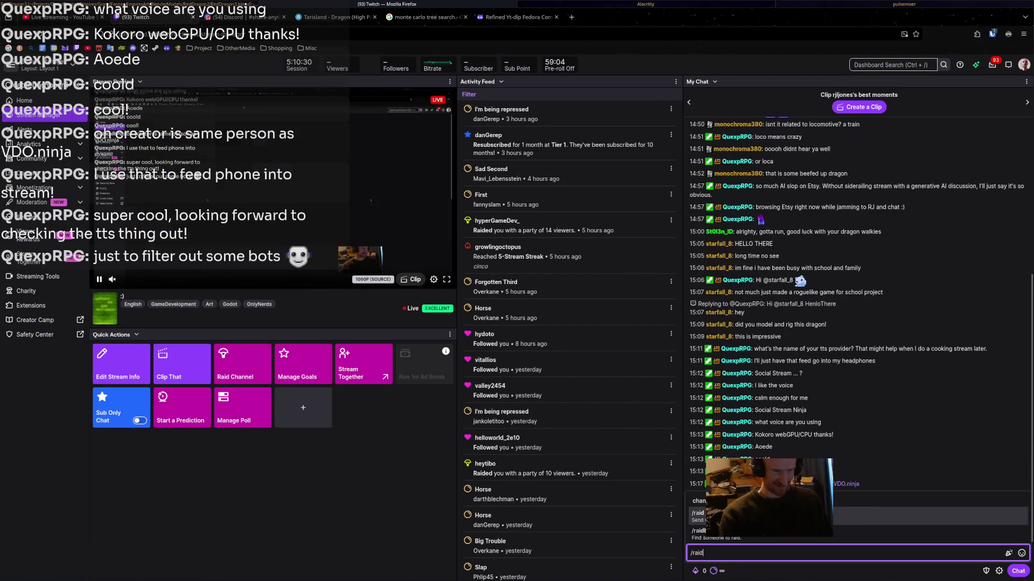
{"action": "type", "text": "rjljones"}
{"action": "key", "text": "Return"}
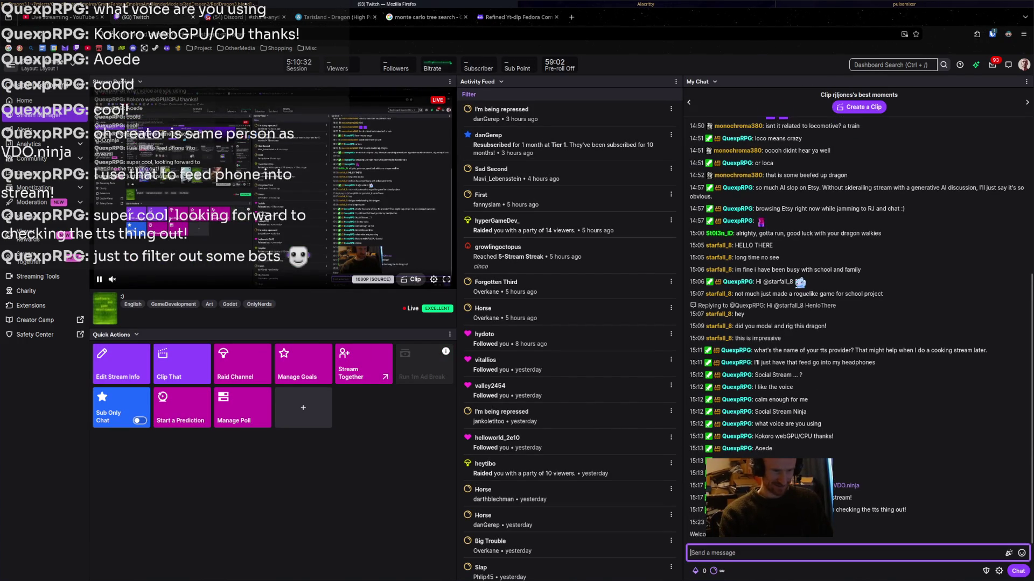